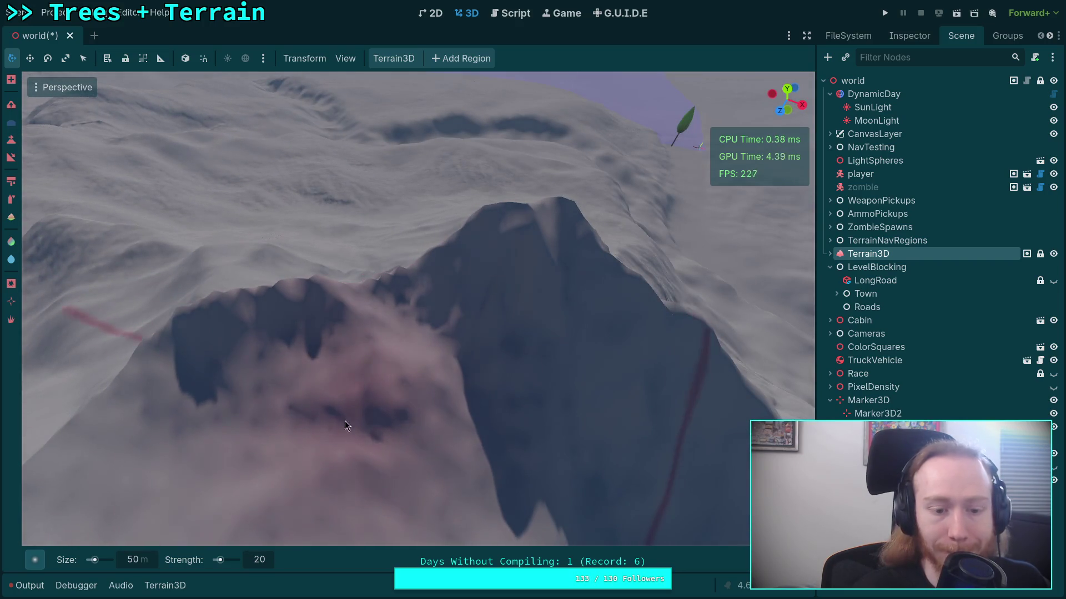
Step: Set the Terrain3D brush size to 10 m
left_click(135, 566)
type("10")
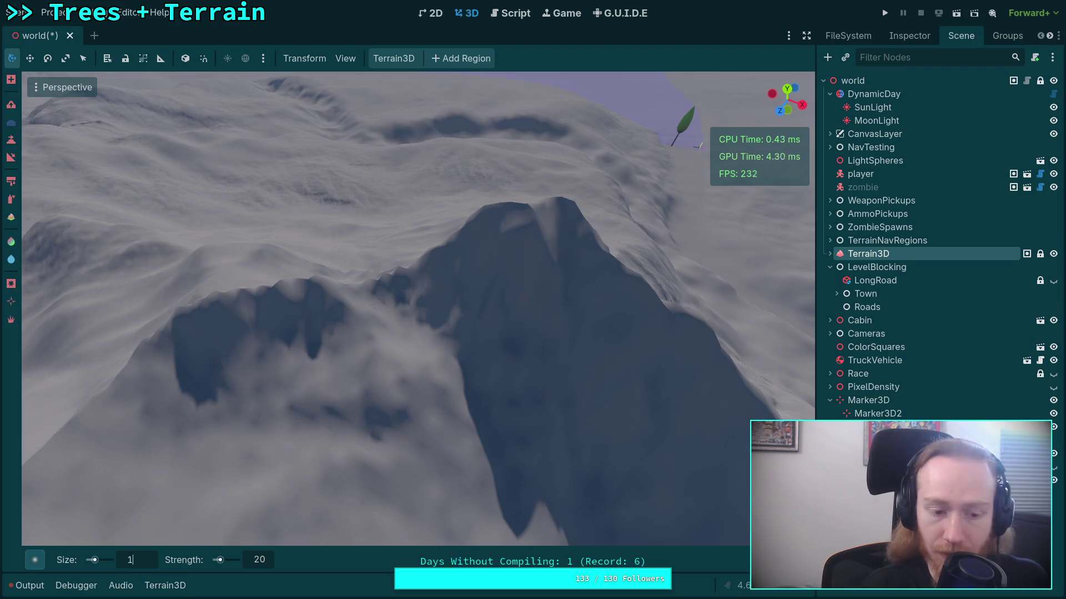
key("Return")
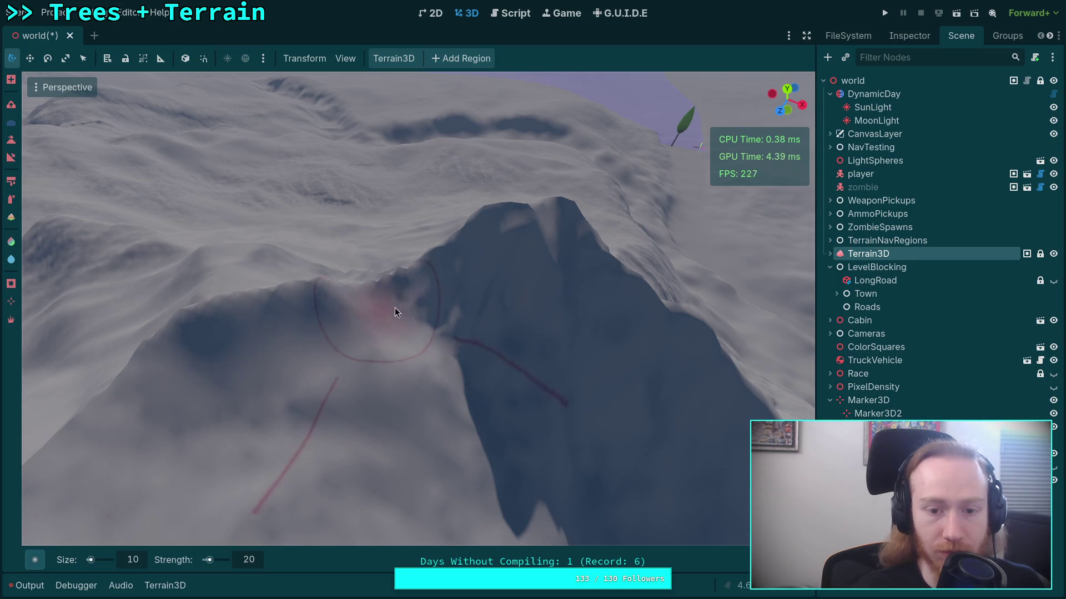
Step: Orbit the viewport to inspect the ridge and its slope from high, low and close angles
left_click_drag(502, 434, 453, 362)
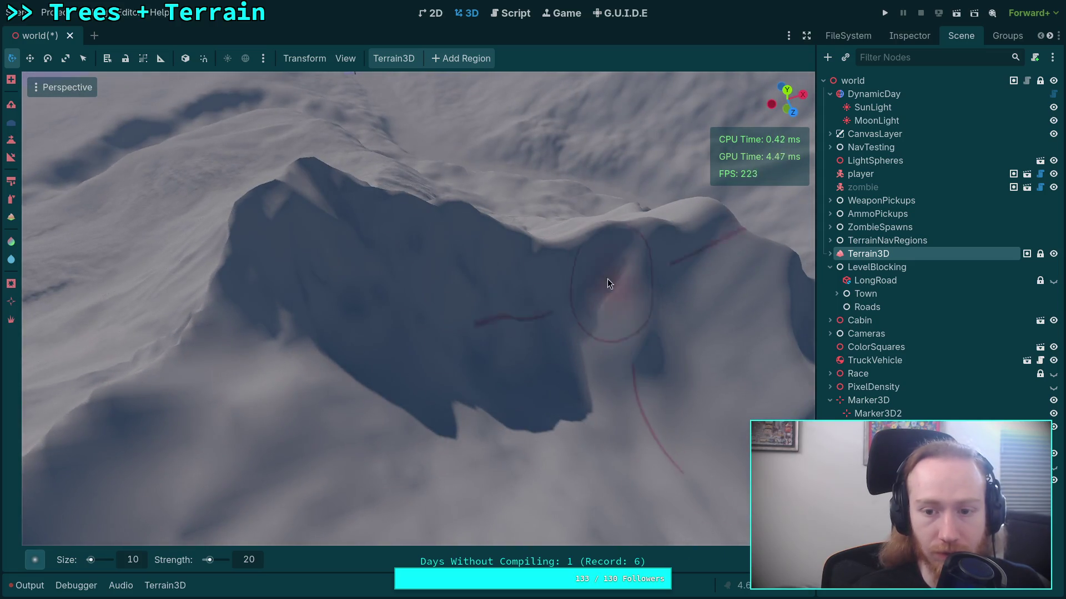
mouse_move(504, 315)
left_mouse_down()
mouse_move(455, 261)
mouse_move(456, 324)
left_mouse_up()
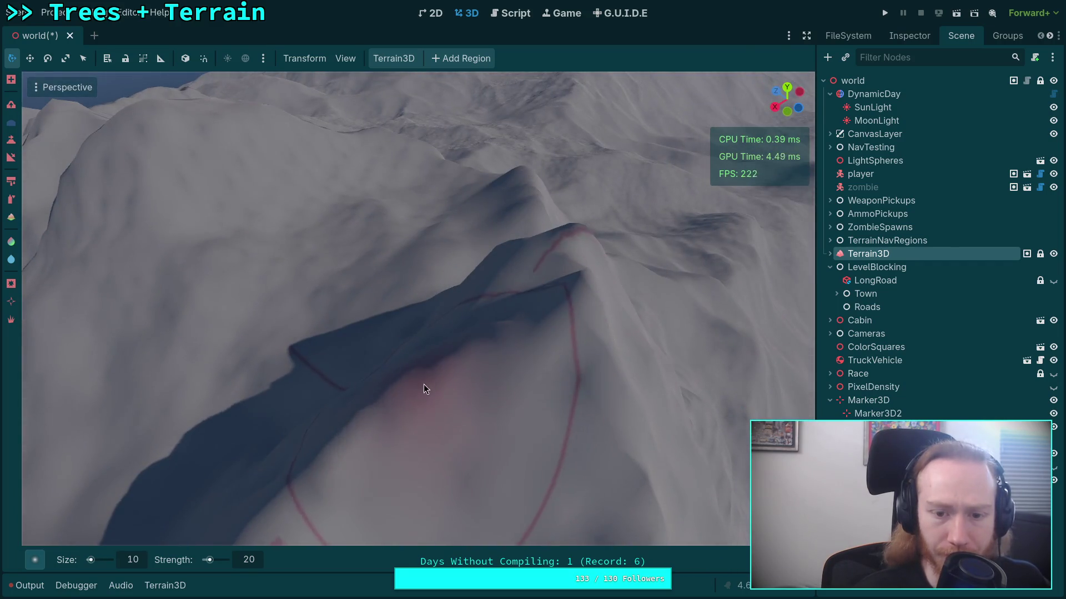
left_click_drag(547, 302, 524, 269)
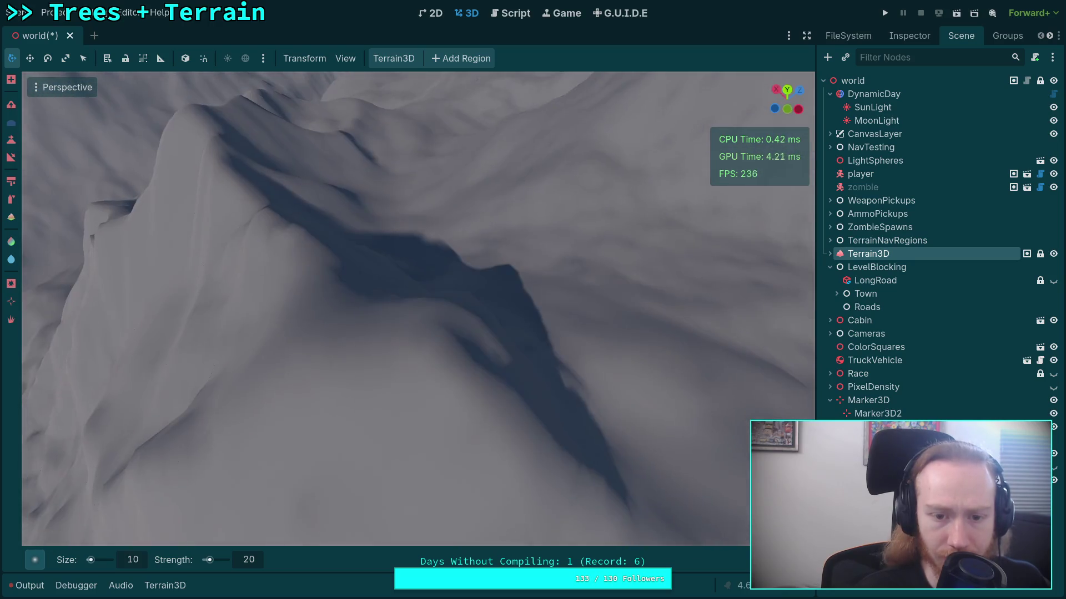
left_click_drag(428, 350, 512, 294)
mouse_move(314, 325)
left_mouse_down()
mouse_move(366, 301)
mouse_move(578, 343)
mouse_move(373, 161)
mouse_move(348, 301)
mouse_move(378, 328)
left_mouse_up()
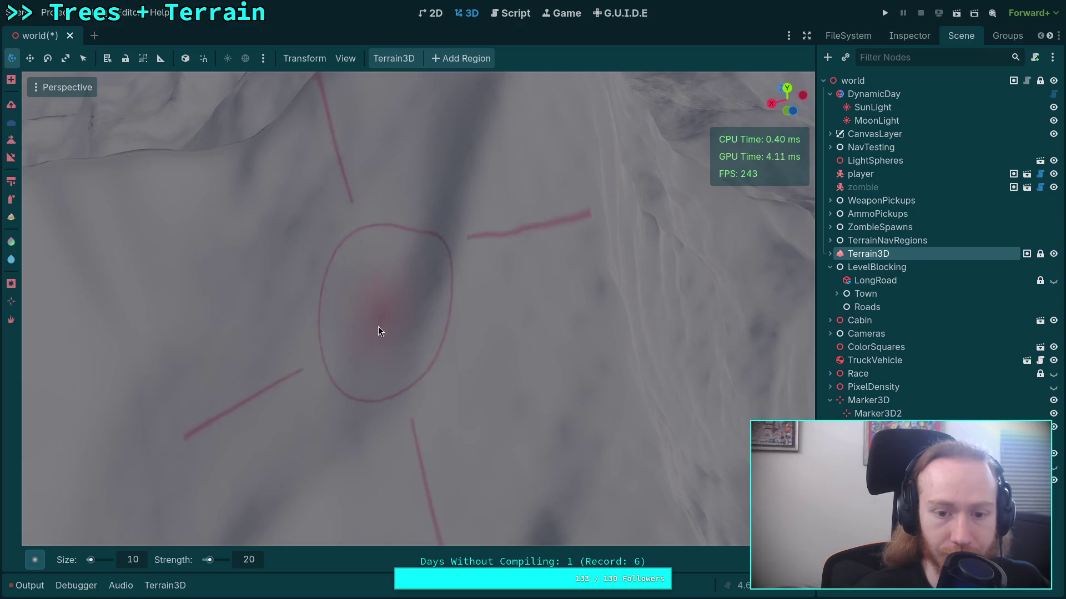
mouse_move(410, 247)
left_mouse_down()
mouse_move(460, 325)
mouse_move(452, 345)
mouse_move(392, 358)
mouse_move(356, 326)
mouse_move(401, 252)
mouse_move(400, 332)
left_mouse_up()
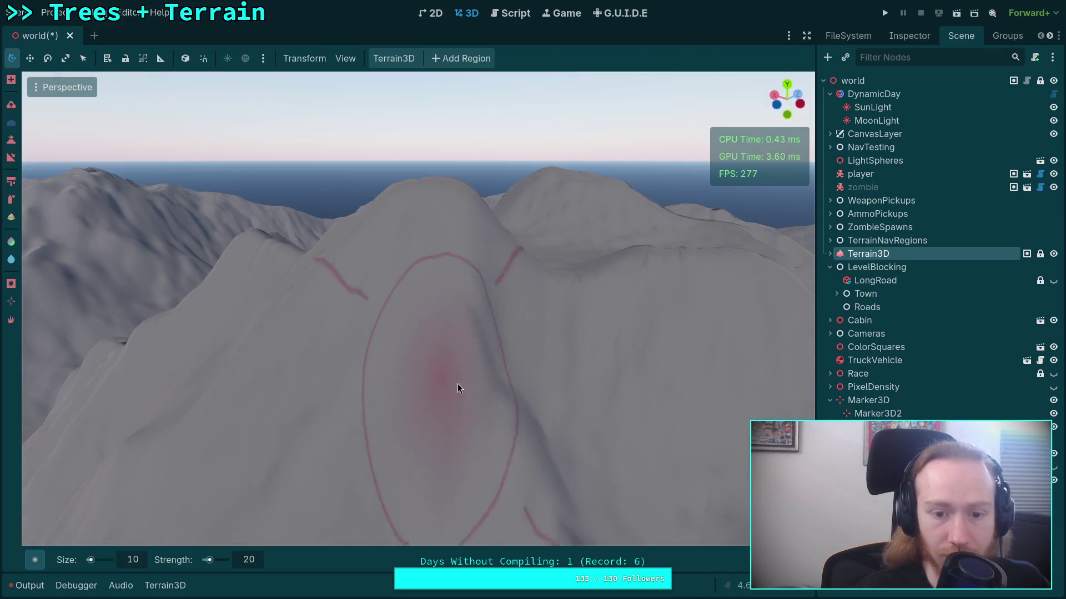
mouse_move(457, 384)
left_mouse_down()
mouse_move(298, 324)
mouse_move(315, 346)
left_mouse_up()
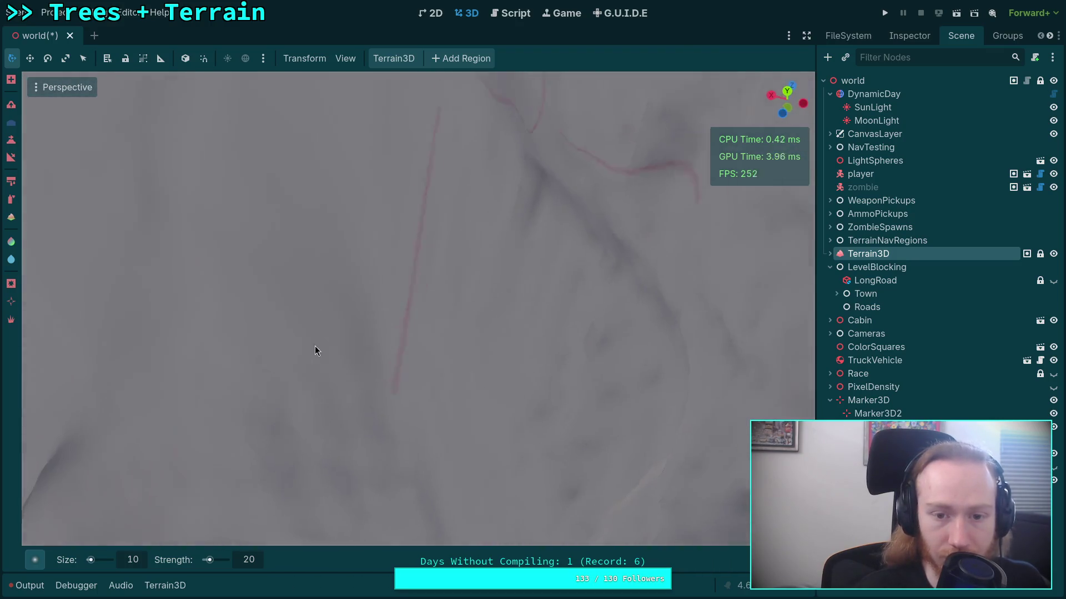
mouse_move(544, 214)
left_mouse_down()
mouse_move(309, 236)
mouse_move(291, 279)
mouse_move(418, 403)
left_mouse_up()
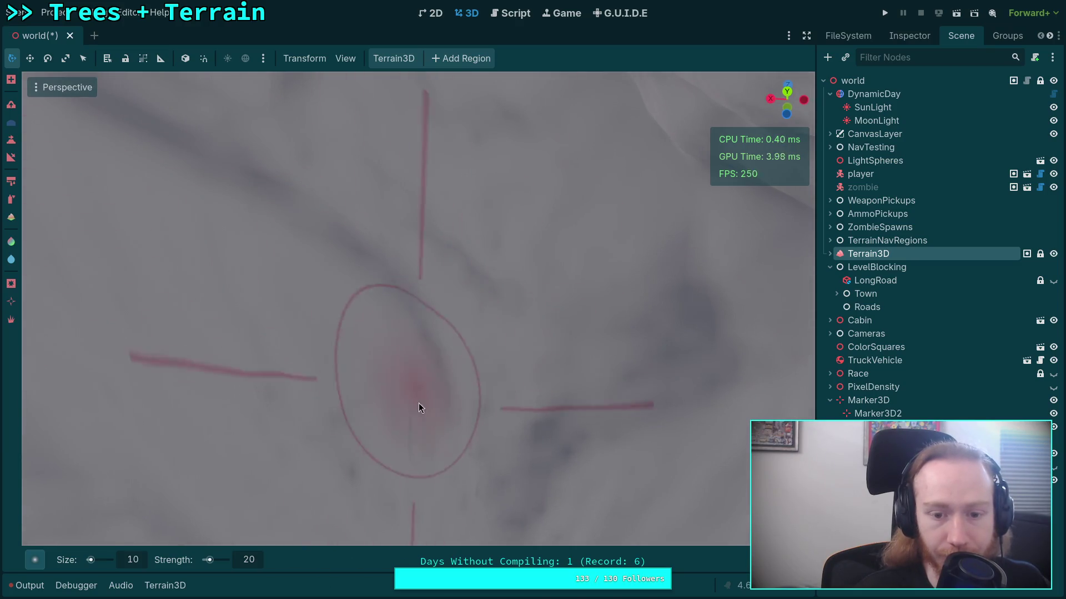
mouse_move(337, 454)
left_mouse_down()
mouse_move(419, 267)
mouse_move(363, 290)
left_mouse_up()
mouse_move(401, 236)
left_mouse_down()
mouse_move(272, 259)
mouse_move(402, 281)
mouse_move(388, 307)
mouse_move(421, 380)
mouse_move(655, 327)
mouse_move(619, 387)
left_mouse_up()
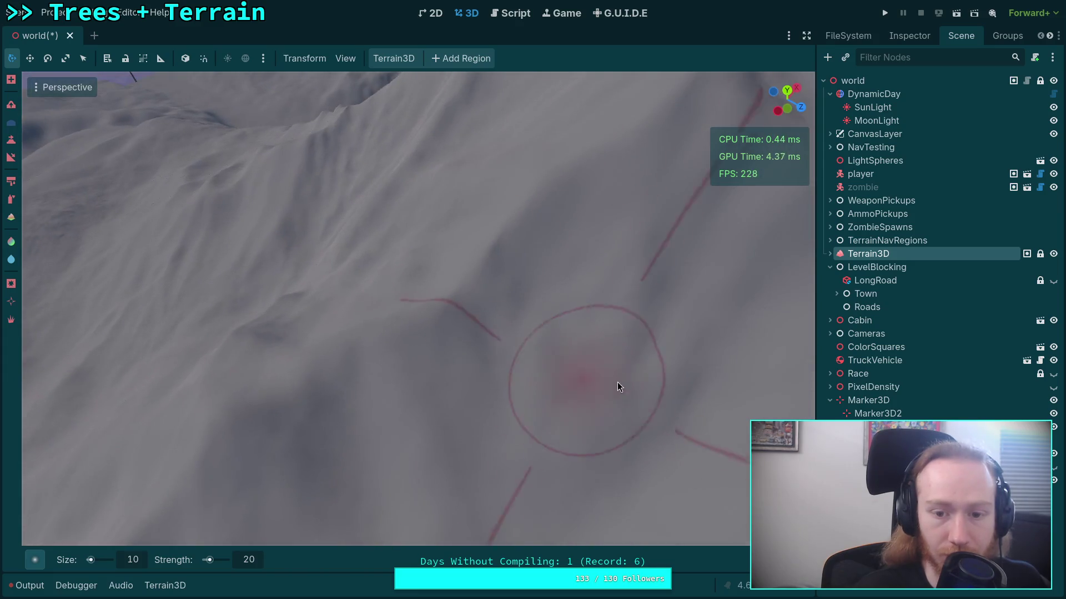
mouse_move(455, 320)
left_mouse_down()
mouse_move(551, 219)
mouse_move(501, 332)
left_mouse_up()
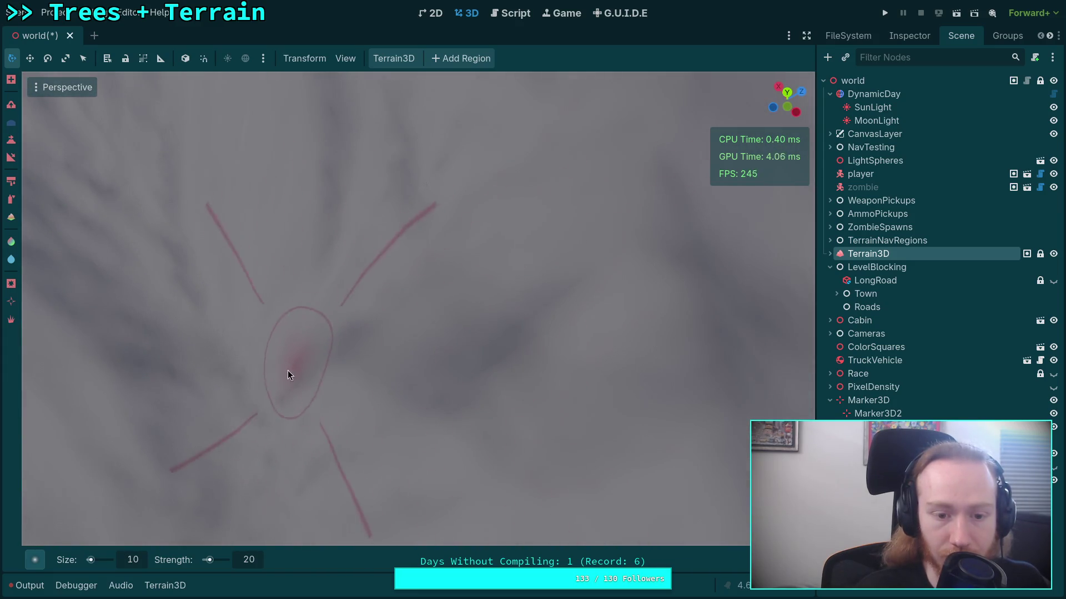
left_click_drag(309, 398, 366, 410)
Step: Swing toward the distant mountains, then look down onto the steep slope from above
left_click_drag(382, 225, 406, 328)
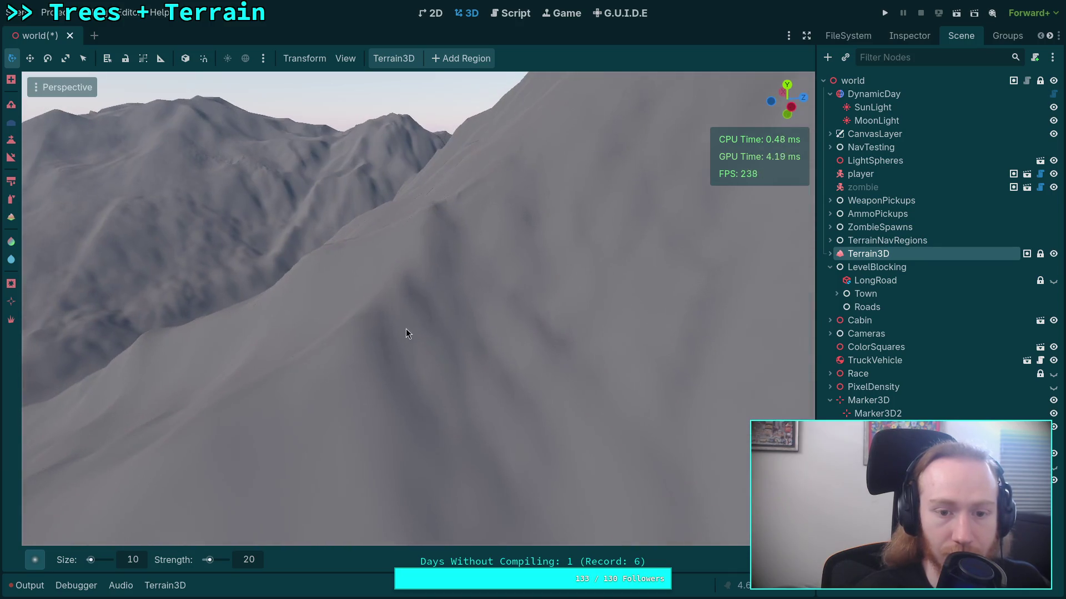
mouse_move(478, 412)
left_mouse_down()
mouse_move(583, 407)
mouse_move(528, 353)
mouse_move(489, 350)
mouse_move(426, 225)
left_mouse_up()
mouse_move(562, 456)
left_mouse_down()
mouse_move(64, 285)
mouse_move(257, 382)
left_mouse_up()
mouse_move(428, 344)
left_mouse_down()
mouse_move(475, 362)
mouse_move(360, 325)
left_mouse_up()
mouse_move(441, 183)
left_mouse_down()
mouse_move(436, 239)
mouse_move(301, 256)
left_mouse_up()
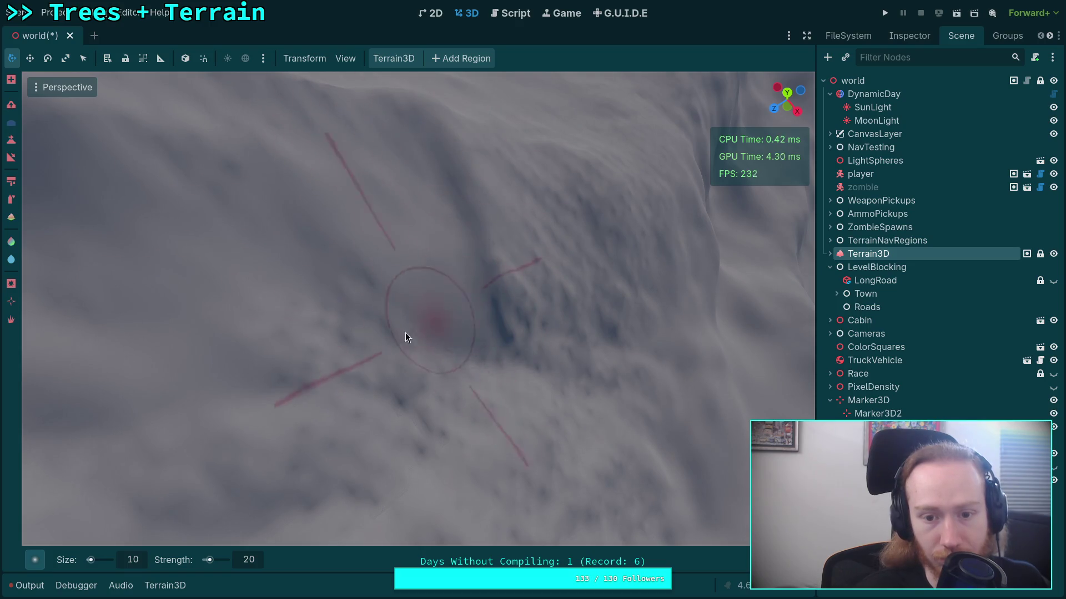
mouse_move(270, 354)
left_mouse_down()
mouse_move(435, 381)
mouse_move(437, 216)
left_mouse_up()
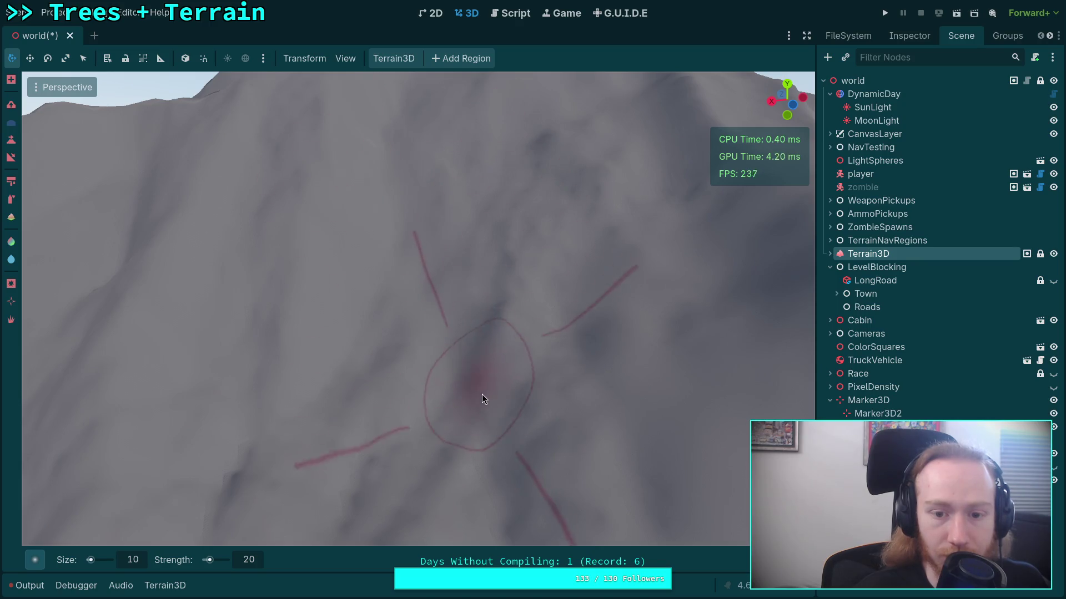
mouse_move(412, 464)
left_mouse_down()
mouse_move(690, 190)
mouse_move(620, 242)
left_mouse_up()
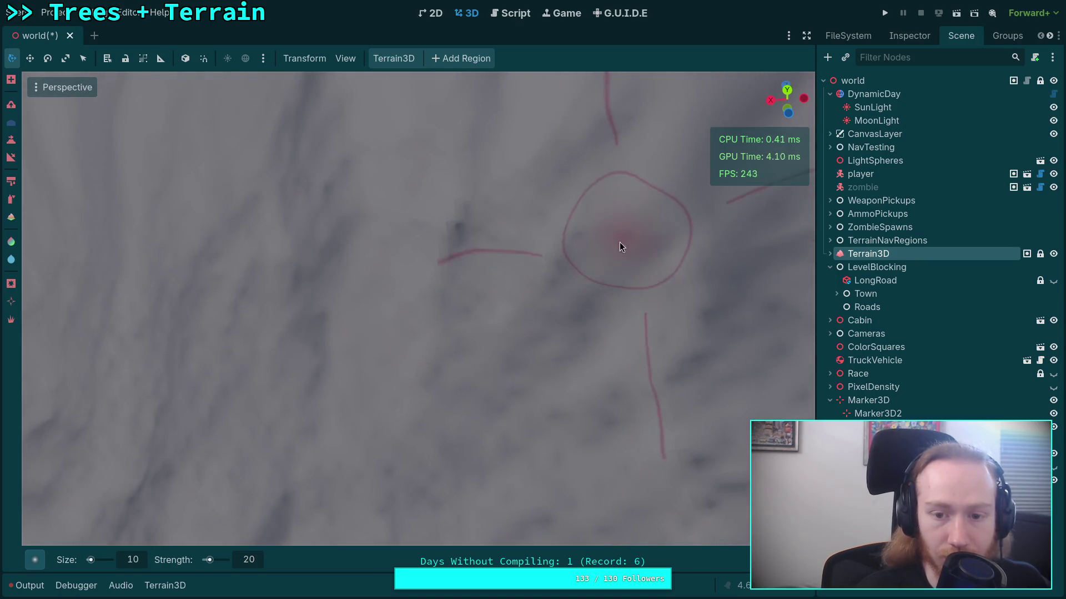
mouse_move(427, 364)
left_mouse_down()
mouse_move(583, 321)
mouse_move(462, 224)
left_mouse_up()
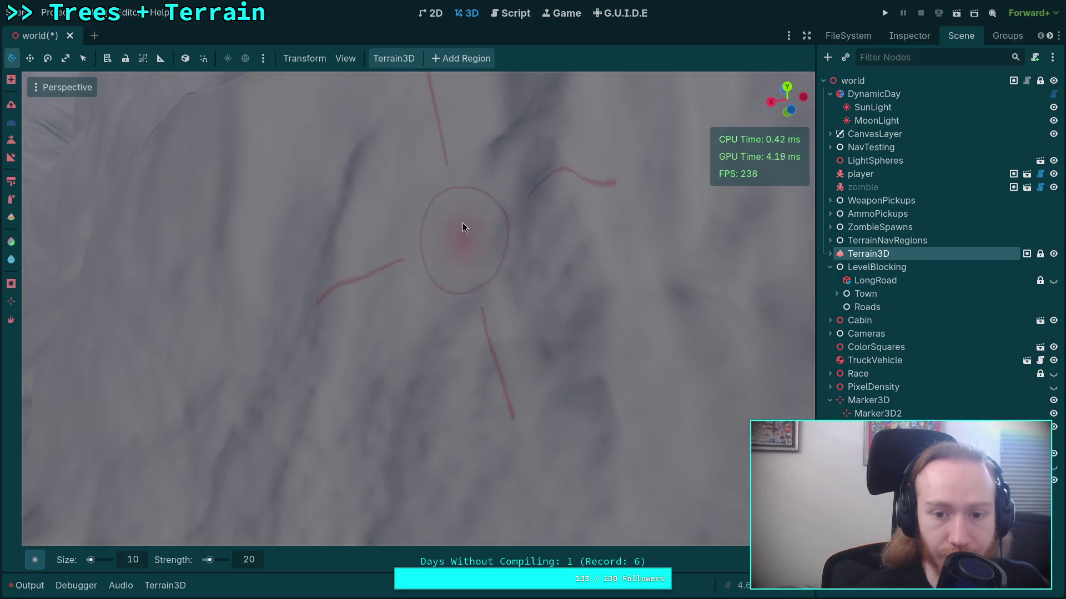
mouse_move(367, 469)
left_mouse_down()
mouse_move(589, 308)
mouse_move(471, 281)
left_mouse_up()
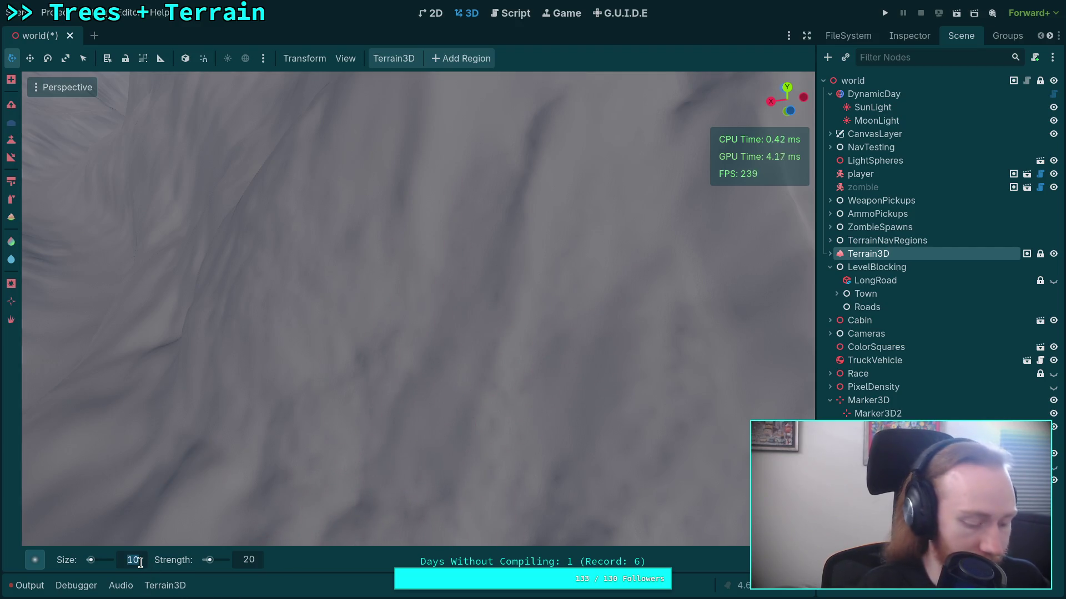
Step: Orbit low and close across the snowy slope from several angles
left_click_drag(201, 394, 251, 405)
mouse_move(498, 301)
left_mouse_down()
mouse_move(377, 350)
mouse_move(385, 426)
left_mouse_up()
left_click_drag(449, 453, 371, 511)
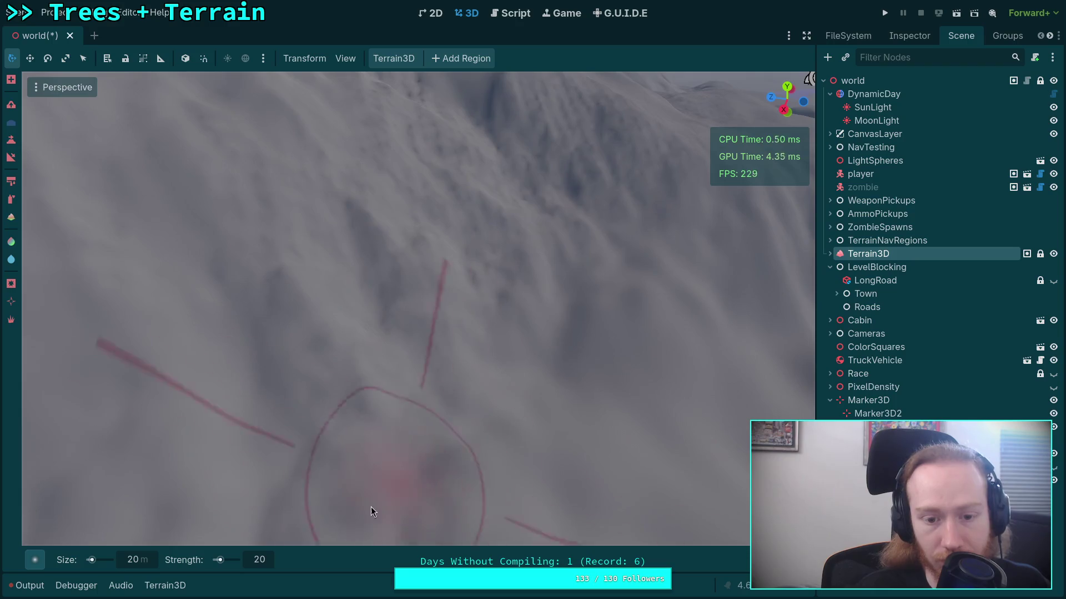
mouse_move(438, 278)
left_mouse_down()
mouse_move(464, 393)
mouse_move(647, 183)
mouse_move(557, 387)
mouse_move(603, 255)
mouse_move(524, 248)
mouse_move(369, 475)
mouse_move(278, 398)
mouse_move(194, 430)
mouse_move(409, 391)
left_mouse_up()
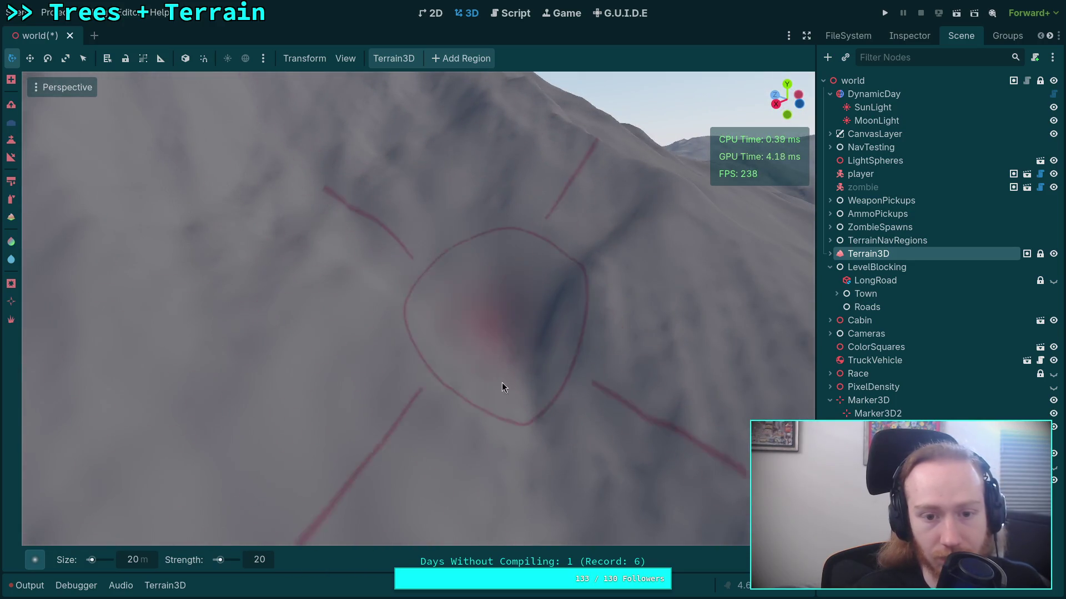
left_click_drag(502, 388, 369, 344)
mouse_move(497, 331)
left_mouse_down()
mouse_move(471, 541)
mouse_move(332, 284)
left_mouse_up()
mouse_move(531, 380)
left_mouse_down()
mouse_move(344, 449)
mouse_move(204, 371)
left_mouse_up()
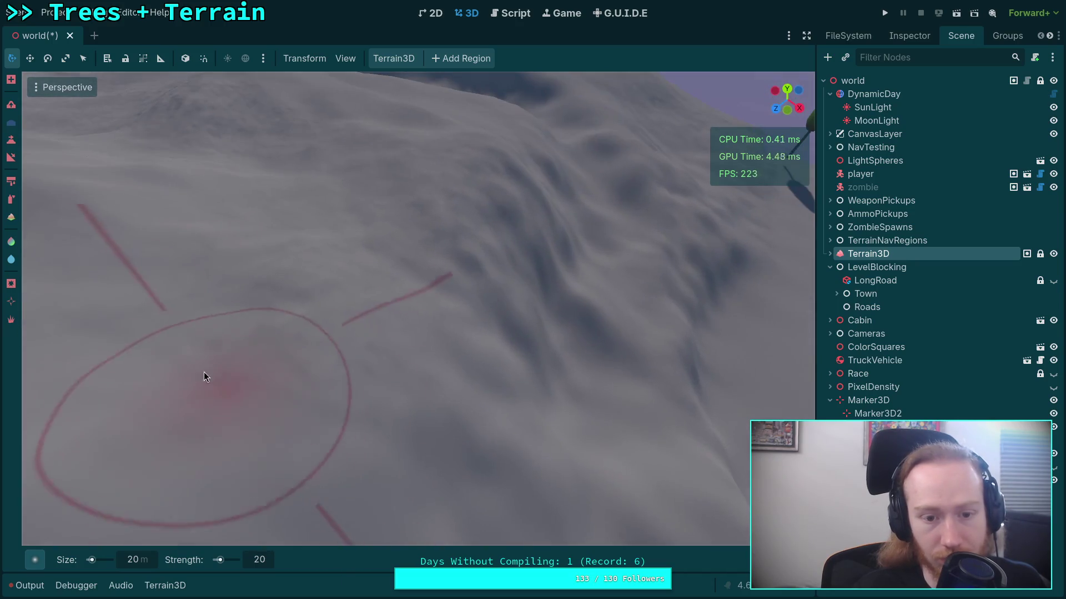
mouse_move(225, 310)
left_mouse_down()
mouse_move(333, 344)
mouse_move(377, 394)
left_mouse_up()
mouse_move(442, 261)
left_mouse_down()
mouse_move(369, 357)
mouse_move(428, 457)
left_mouse_up()
mouse_move(482, 320)
left_mouse_down()
mouse_move(694, 383)
mouse_move(340, 303)
left_mouse_up()
mouse_move(444, 311)
left_mouse_down()
mouse_move(583, 381)
mouse_move(321, 315)
left_mouse_up()
Step: Circle the terrain and pull back to see the mountains, lake and tree
mouse_move(505, 198)
left_mouse_down()
mouse_move(499, 444)
mouse_move(427, 333)
left_mouse_up()
mouse_move(422, 376)
left_mouse_down()
mouse_move(438, 499)
mouse_move(480, 231)
left_mouse_up()
mouse_move(632, 308)
left_mouse_down()
mouse_move(499, 266)
mouse_move(356, 250)
left_mouse_up()
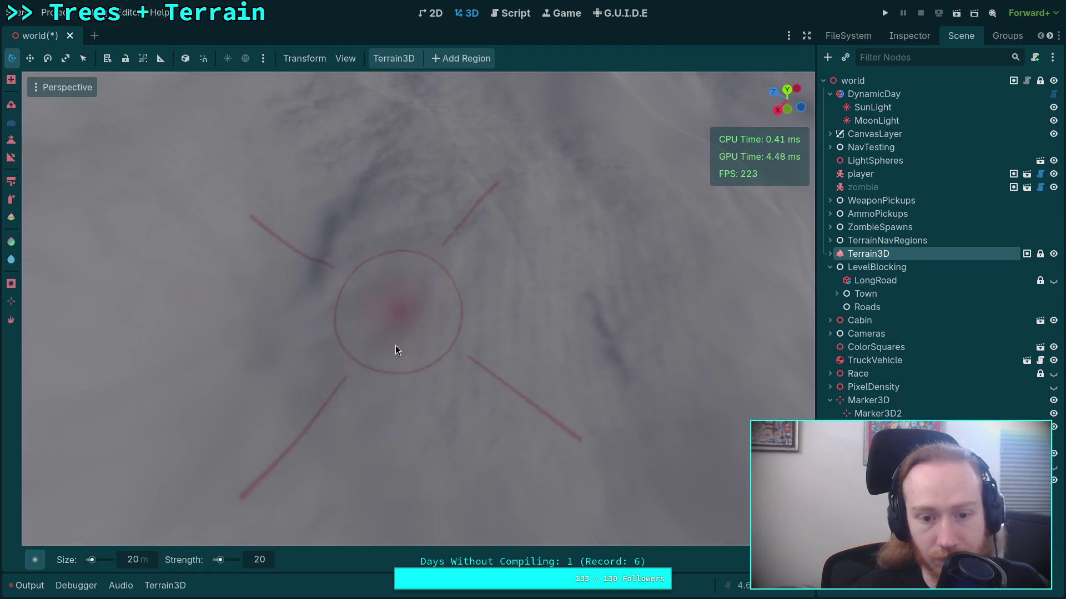
mouse_move(603, 340)
left_mouse_down()
mouse_move(506, 464)
mouse_move(480, 264)
left_mouse_up()
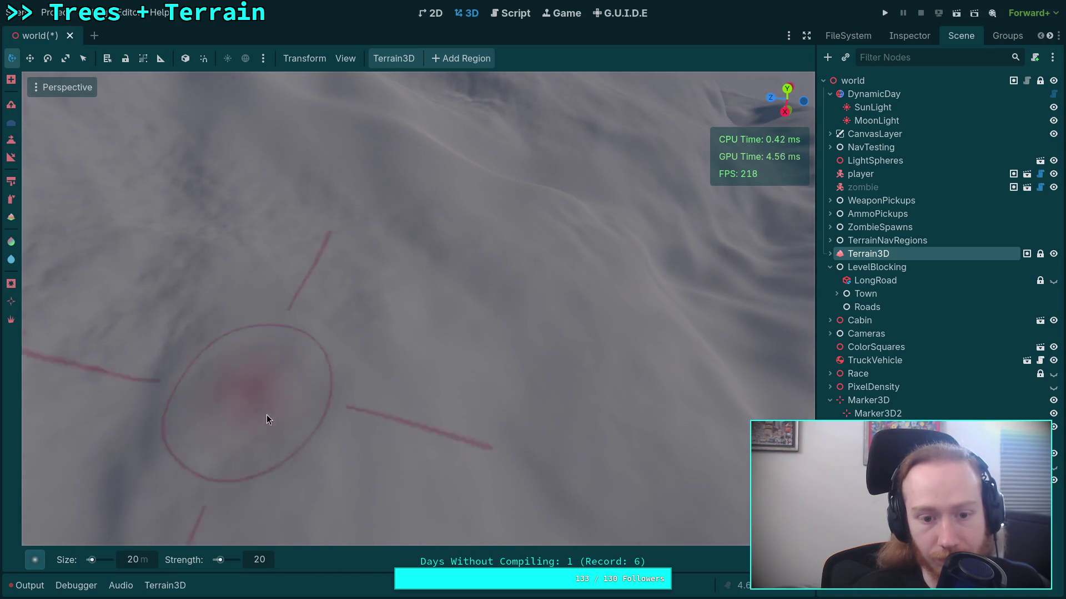
mouse_move(235, 225)
left_mouse_down()
mouse_move(405, 304)
mouse_move(322, 445)
left_mouse_up()
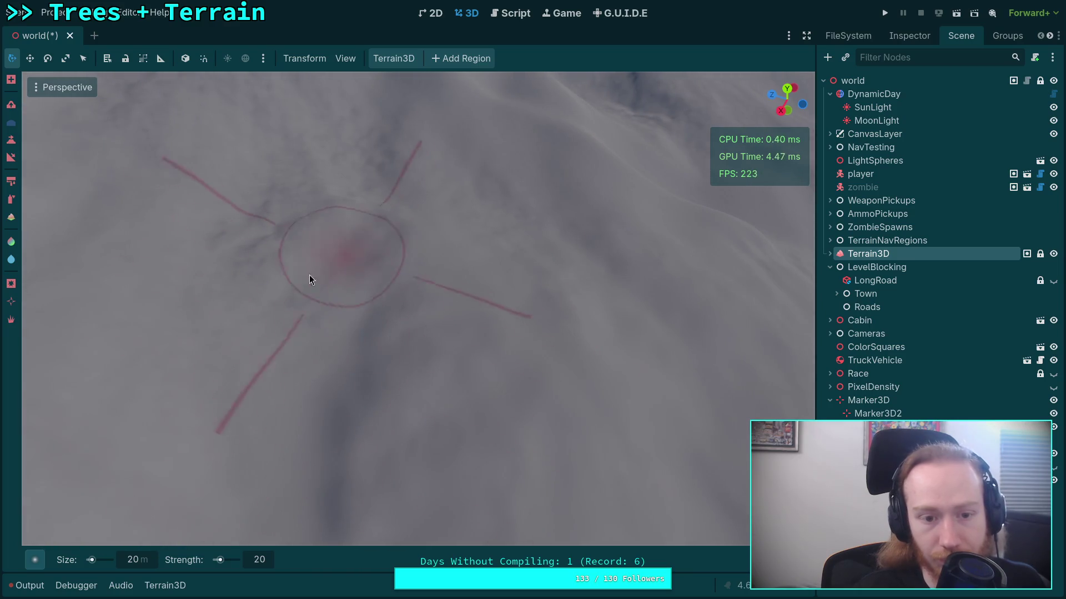
mouse_move(241, 221)
left_mouse_down()
mouse_move(391, 383)
mouse_move(166, 274)
left_mouse_up()
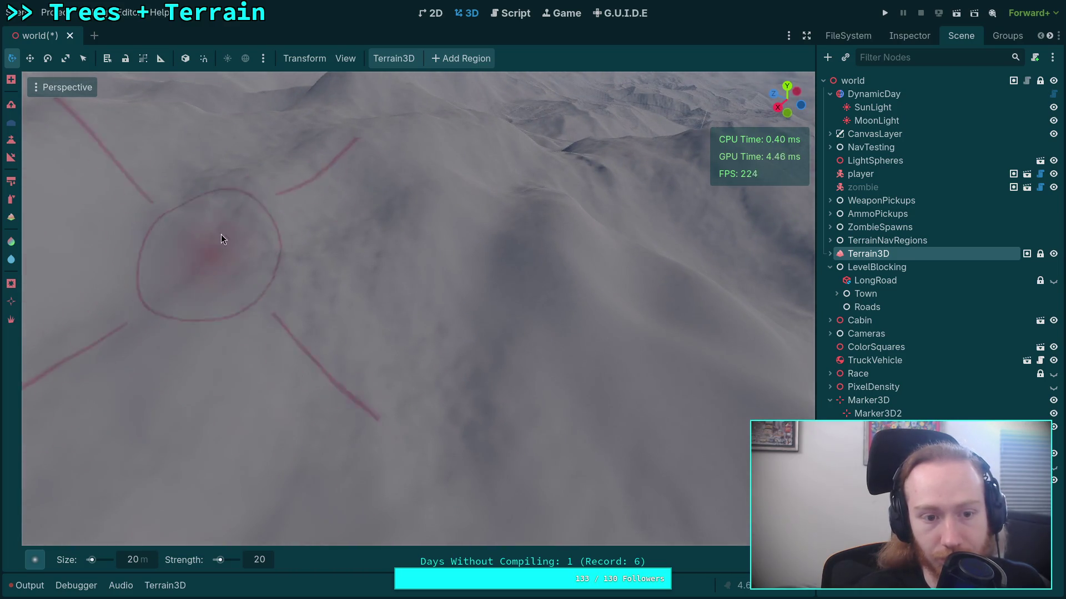
mouse_move(478, 438)
left_mouse_down()
mouse_move(355, 278)
mouse_move(381, 313)
left_mouse_up()
mouse_move(536, 301)
left_mouse_down()
mouse_move(405, 435)
mouse_move(383, 255)
mouse_move(395, 244)
mouse_move(522, 255)
mouse_move(389, 255)
mouse_move(297, 320)
left_mouse_up()
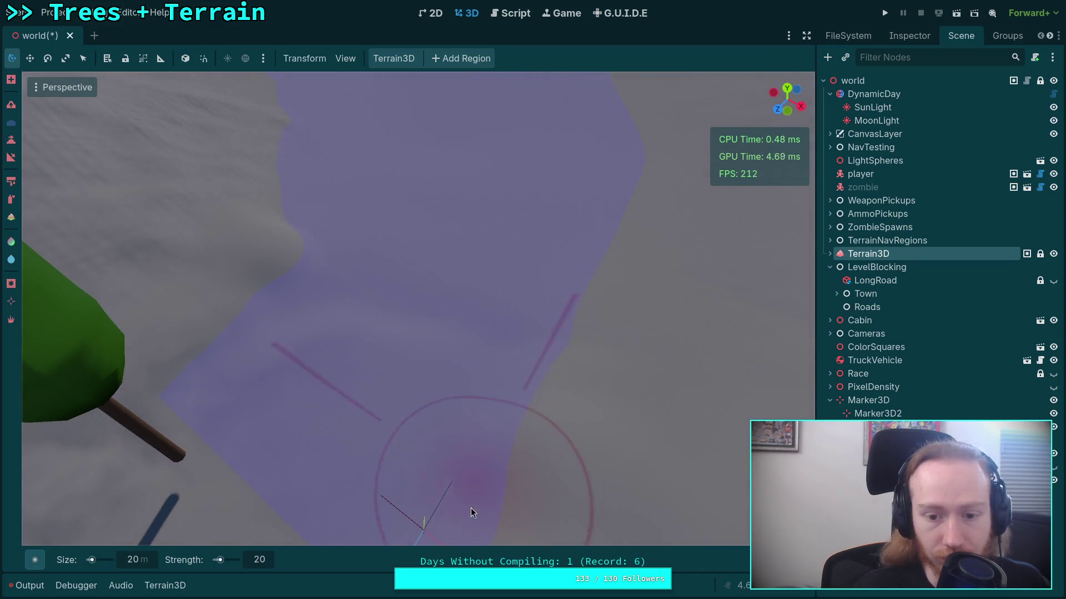
Step: Survey the wide snowy ridge and bring the distant mountains into view
left_click_drag(205, 402, 329, 401)
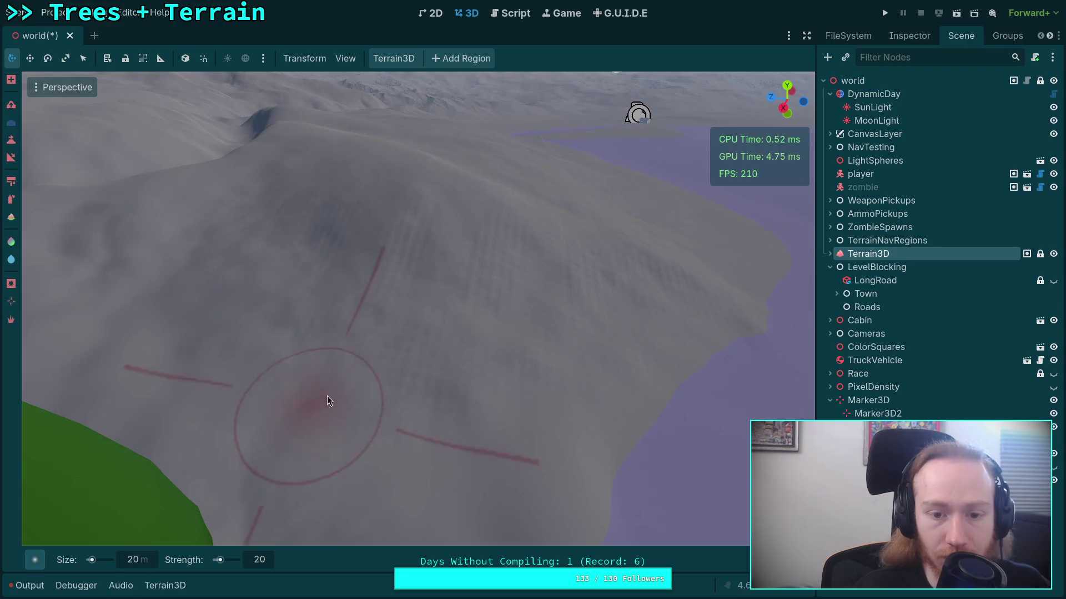
left_click_drag(505, 261, 479, 313)
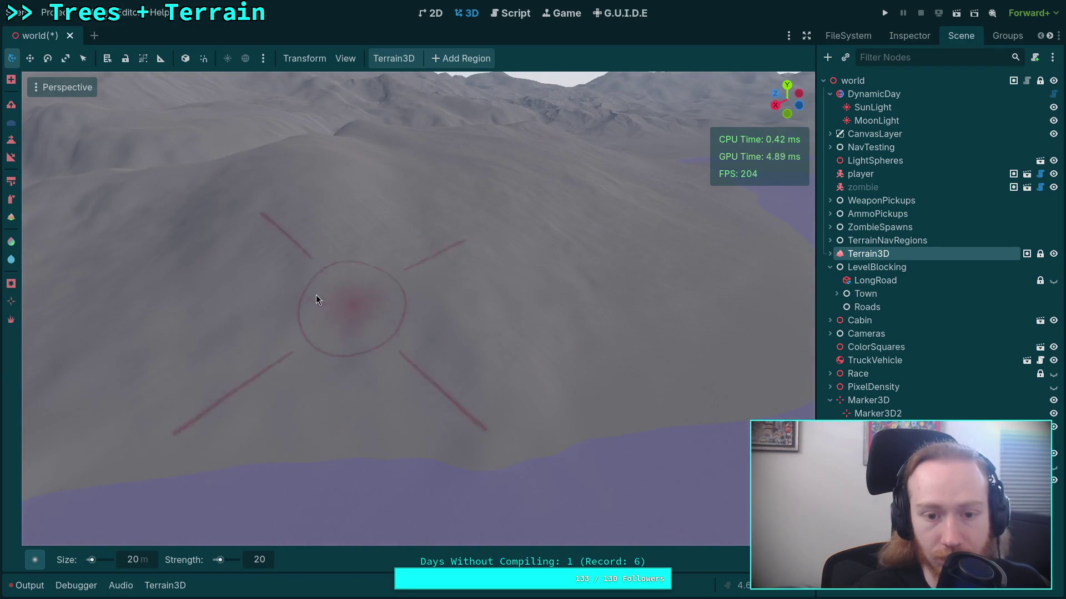
left_click_drag(394, 242, 499, 247)
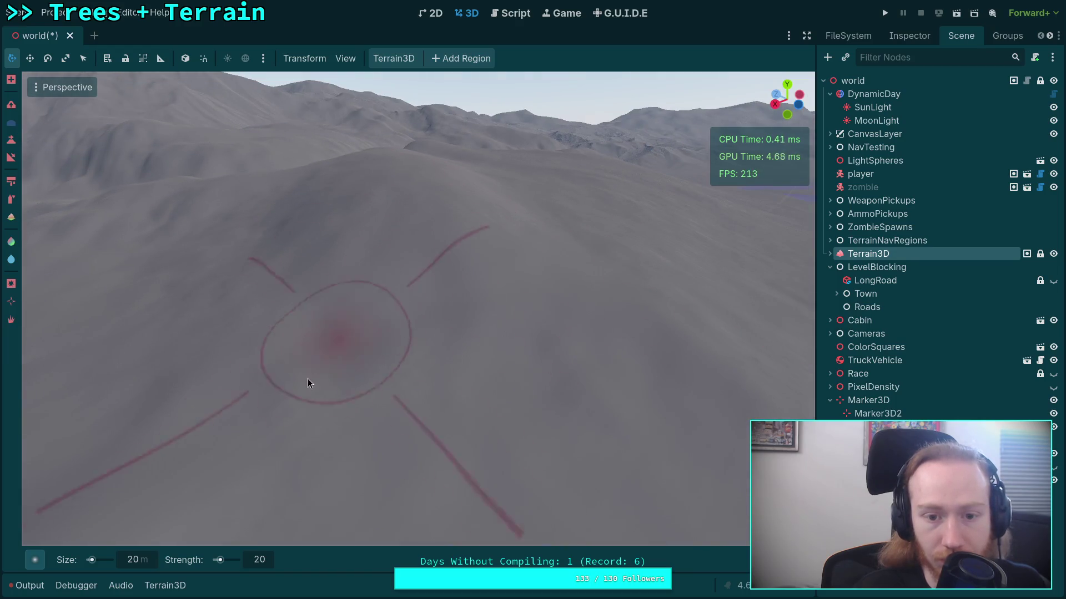
mouse_move(357, 419)
left_mouse_down()
mouse_move(283, 359)
mouse_move(517, 191)
mouse_move(588, 367)
mouse_move(480, 232)
left_mouse_up()
mouse_move(515, 375)
left_mouse_down()
mouse_move(666, 235)
mouse_move(478, 221)
mouse_move(401, 131)
mouse_move(477, 238)
mouse_move(555, 222)
mouse_move(533, 184)
mouse_move(516, 227)
mouse_move(427, 194)
left_mouse_up()
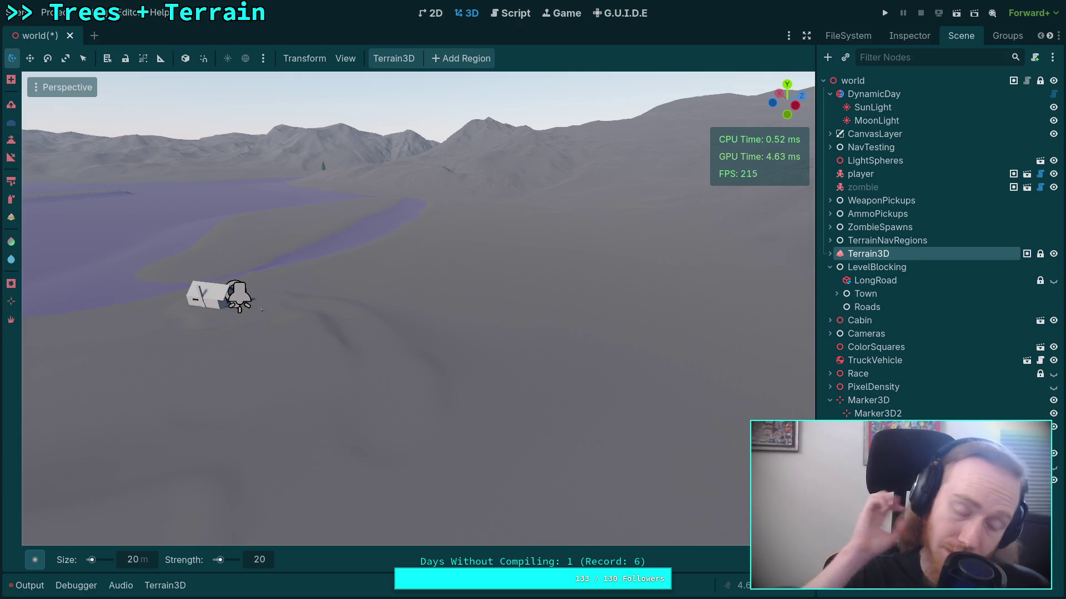
Step: Zoom toward the purple road region and look across the terrain slope
left_click_drag(428, 195, 408, 235)
scroll(419, 217, "up", 3)
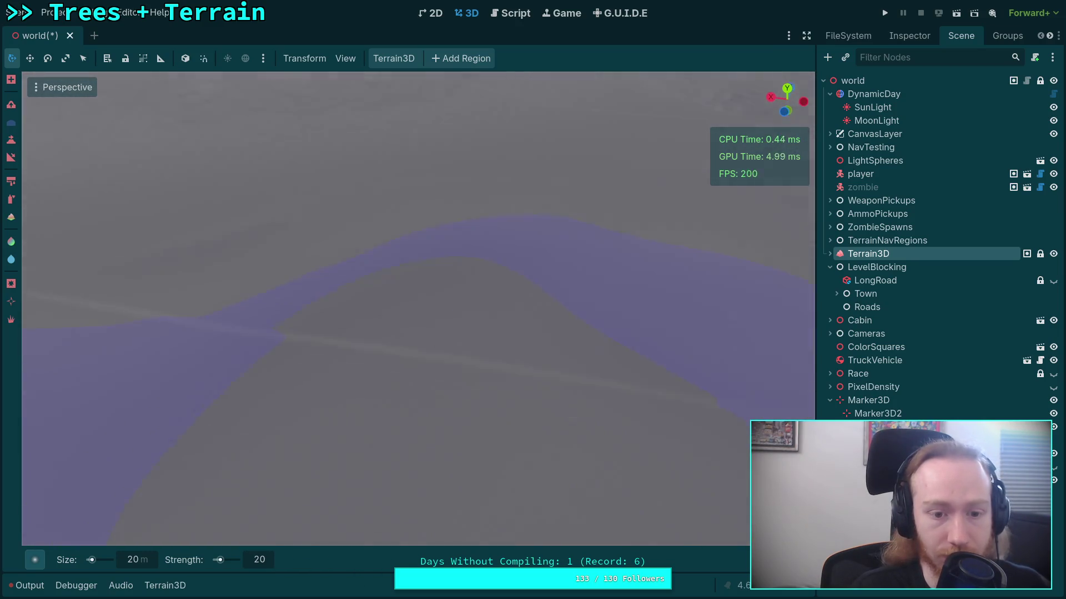
scroll(355, 333, "up", 3)
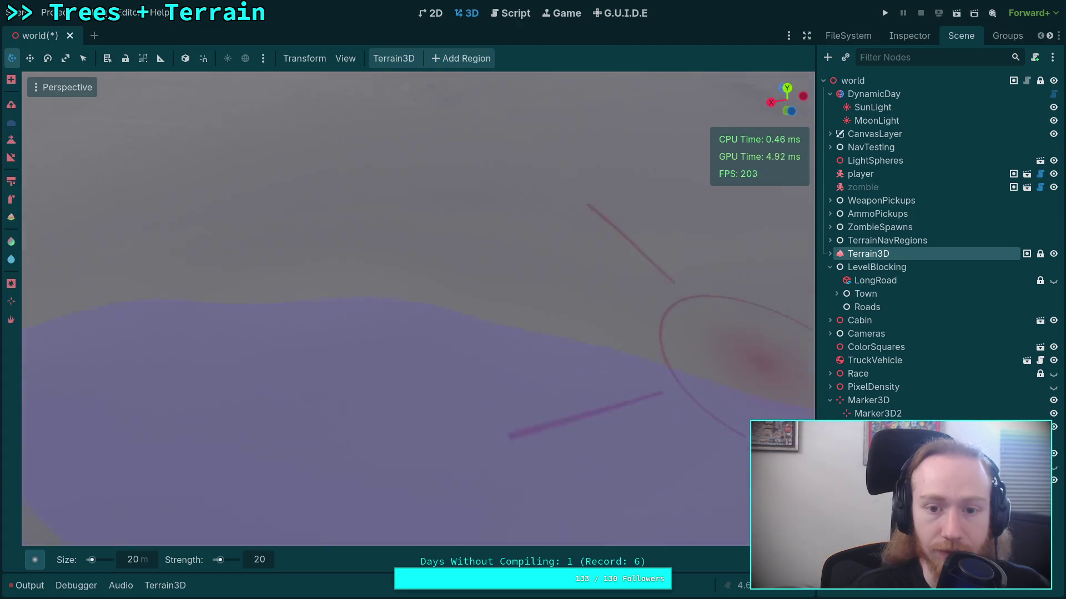
left_click_drag(428, 292, 389, 389)
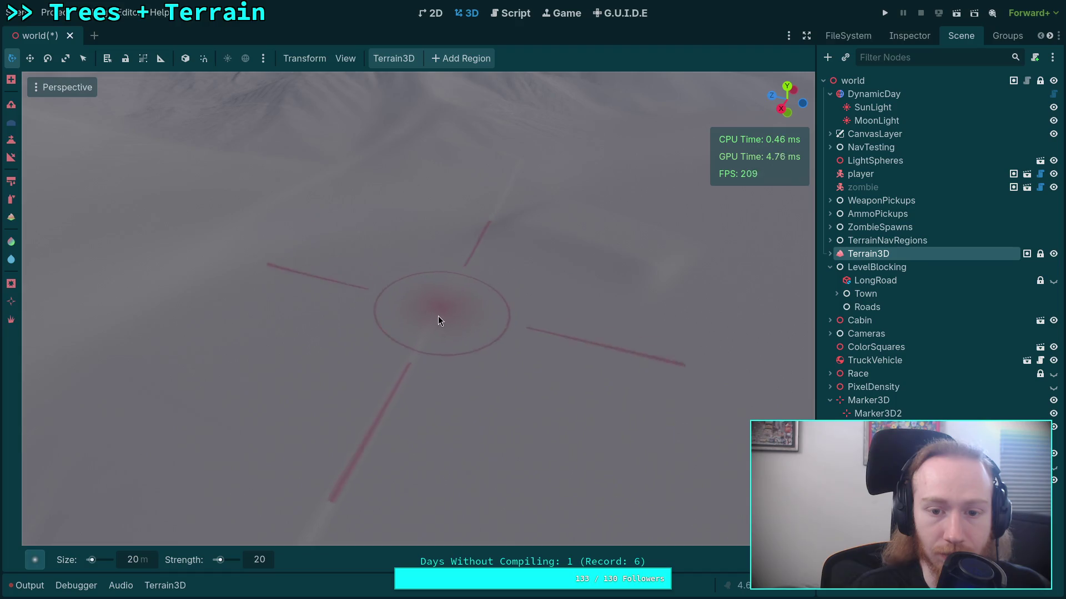
left_click_drag(398, 394, 535, 308)
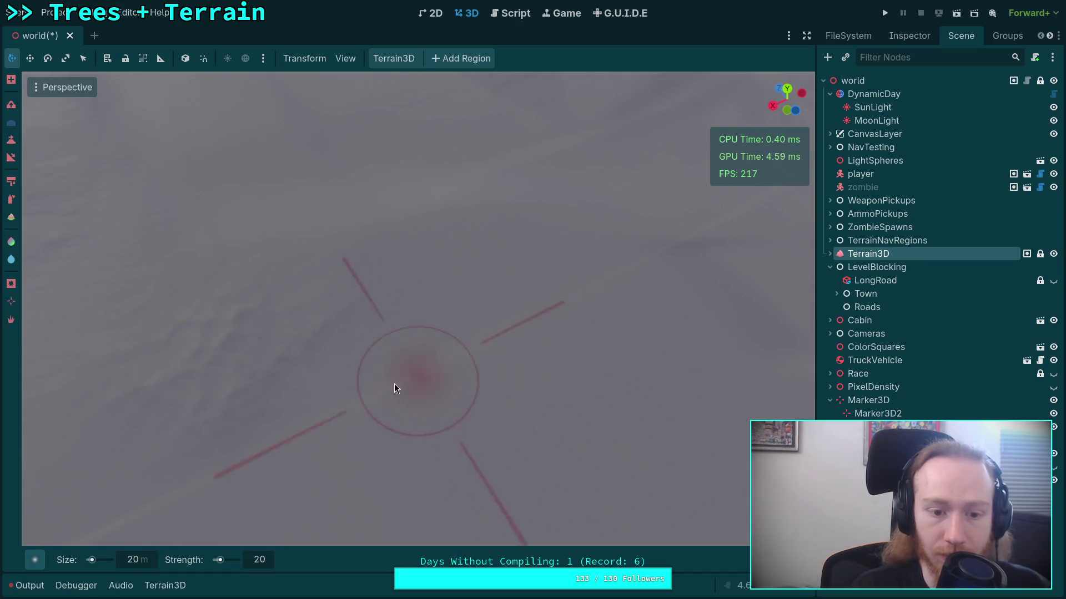
left_click_drag(428, 351, 288, 355)
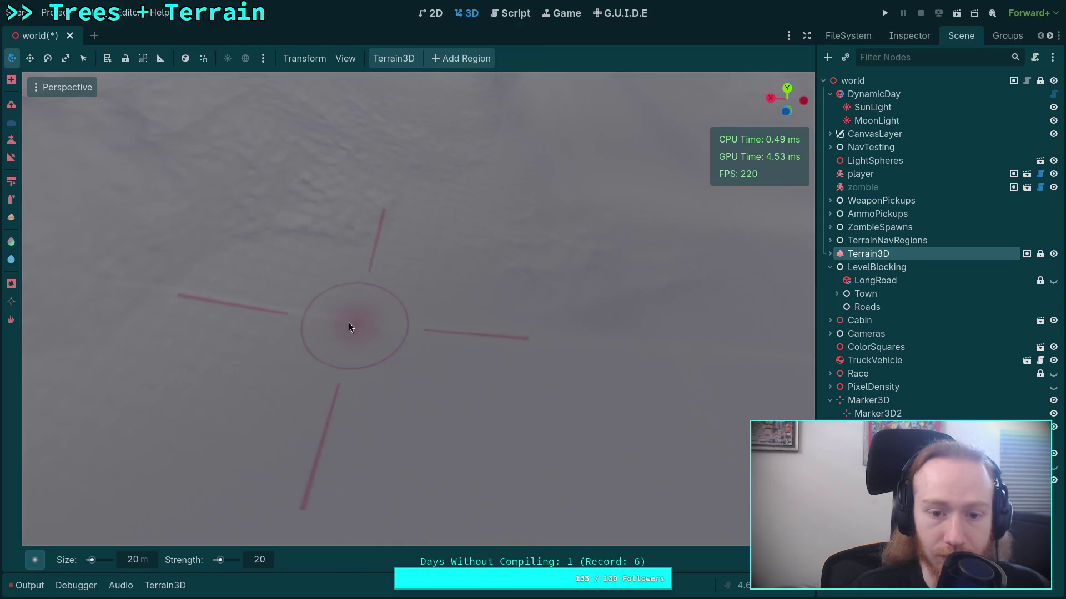
left_click_drag(420, 356, 352, 500)
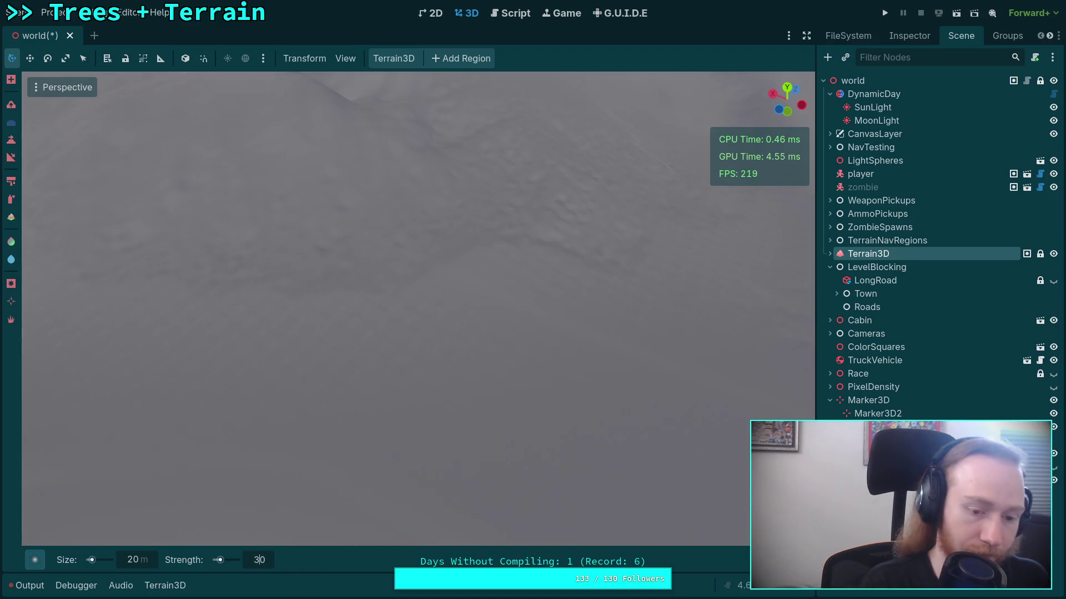
type("40")
Step: Commit the 40 m brush size, then inspect the hillside and purple water area
key("Return")
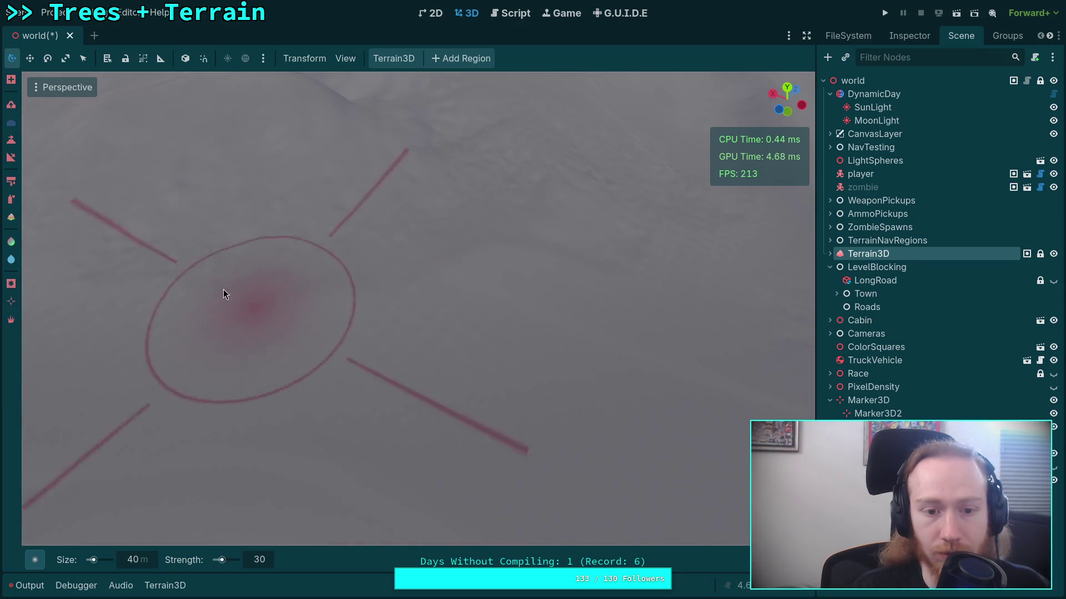
left_click_drag(422, 334, 472, 366)
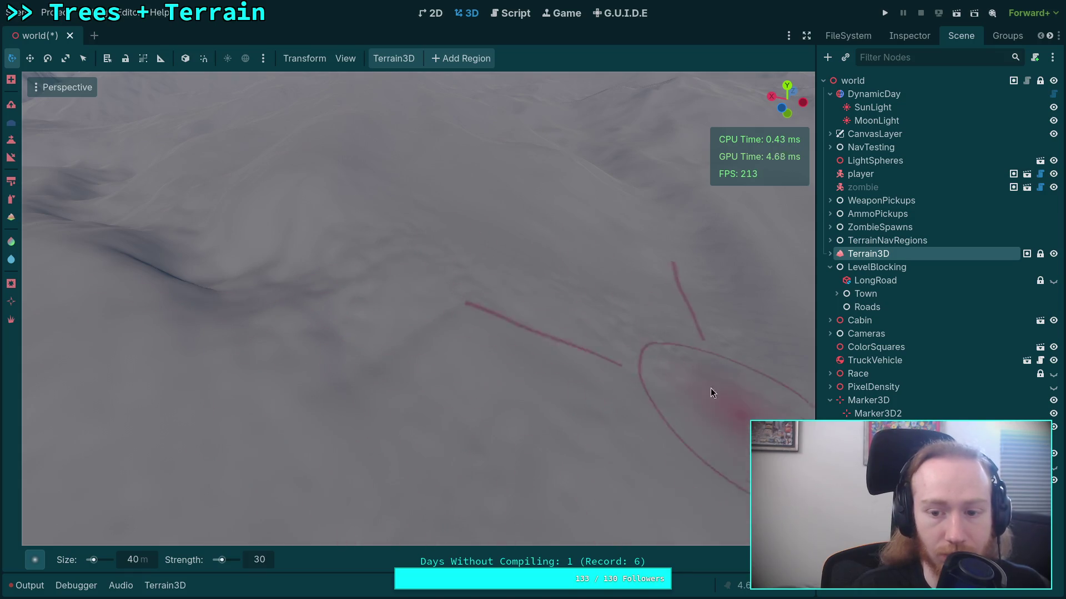
scroll(551, 295, "up", 5)
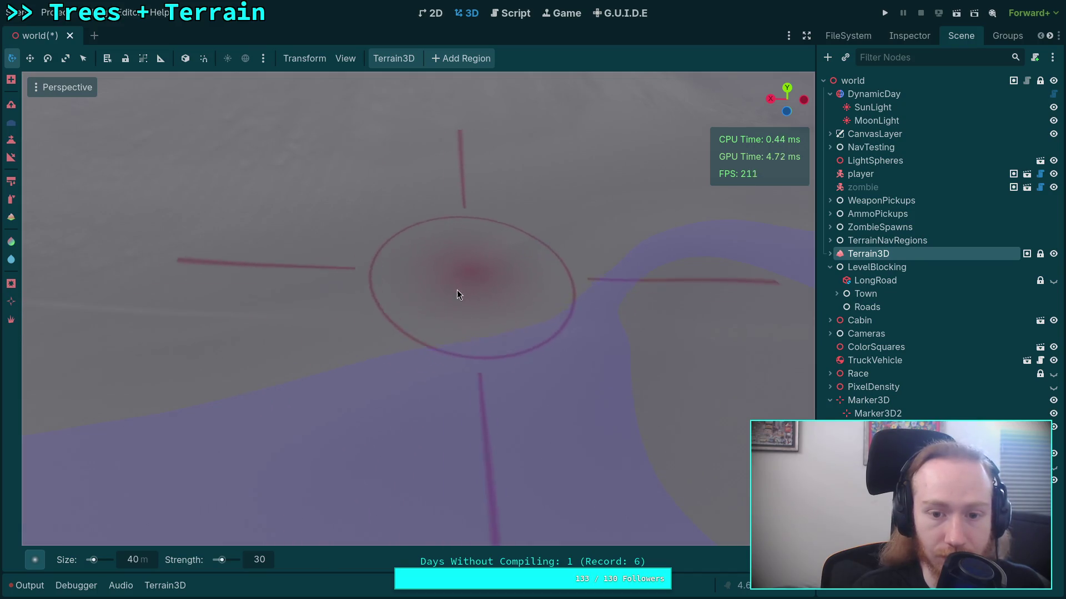
scroll(598, 353, "up", 3)
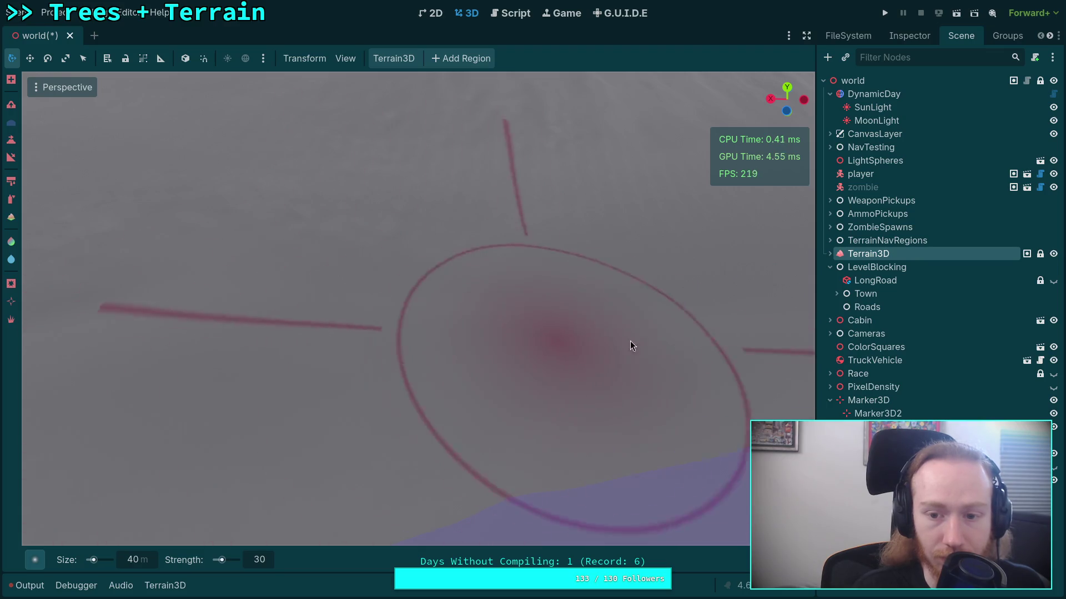
left_click_drag(631, 341, 811, 500)
scroll(416, 308, "down", 5)
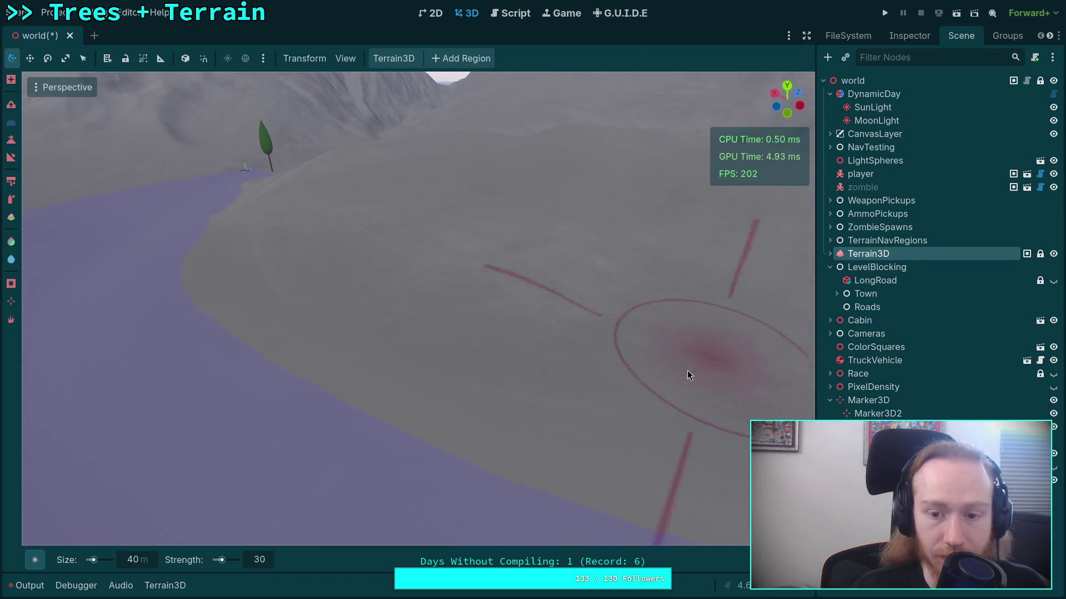
mouse_move(702, 357)
left_mouse_down()
mouse_move(637, 315)
mouse_move(683, 355)
mouse_move(352, 337)
mouse_move(374, 385)
mouse_move(689, 361)
mouse_move(590, 365)
left_mouse_up()
mouse_move(416, 250)
left_mouse_down()
mouse_move(511, 214)
mouse_move(245, 319)
mouse_move(376, 178)
mouse_move(456, 188)
mouse_move(383, 444)
mouse_move(384, 289)
mouse_move(520, 395)
mouse_move(400, 397)
mouse_move(499, 381)
mouse_move(515, 303)
mouse_move(488, 328)
mouse_move(599, 275)
mouse_move(512, 392)
mouse_move(435, 434)
mouse_move(558, 417)
mouse_move(511, 325)
mouse_move(261, 327)
mouse_move(561, 400)
mouse_move(575, 293)
mouse_move(411, 461)
mouse_move(535, 289)
mouse_move(521, 338)
mouse_move(535, 305)
mouse_move(435, 262)
left_mouse_up()
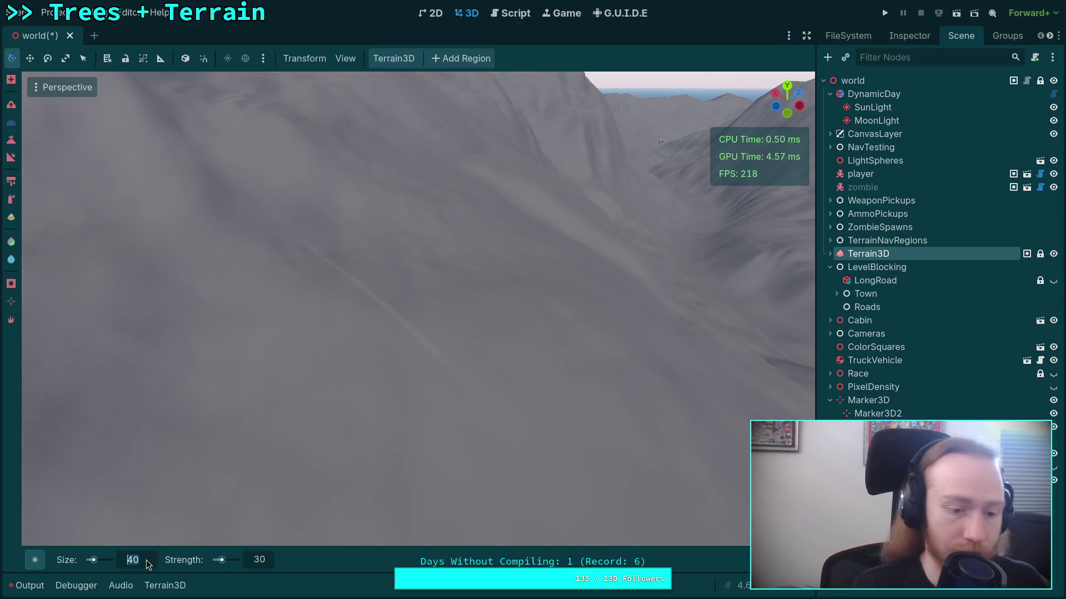
Step: Smooth away the faint streak on the snowy slope with the brush
mouse_move(320, 276)
left_mouse_down()
mouse_move(384, 304)
mouse_move(415, 335)
mouse_move(418, 384)
left_mouse_up()
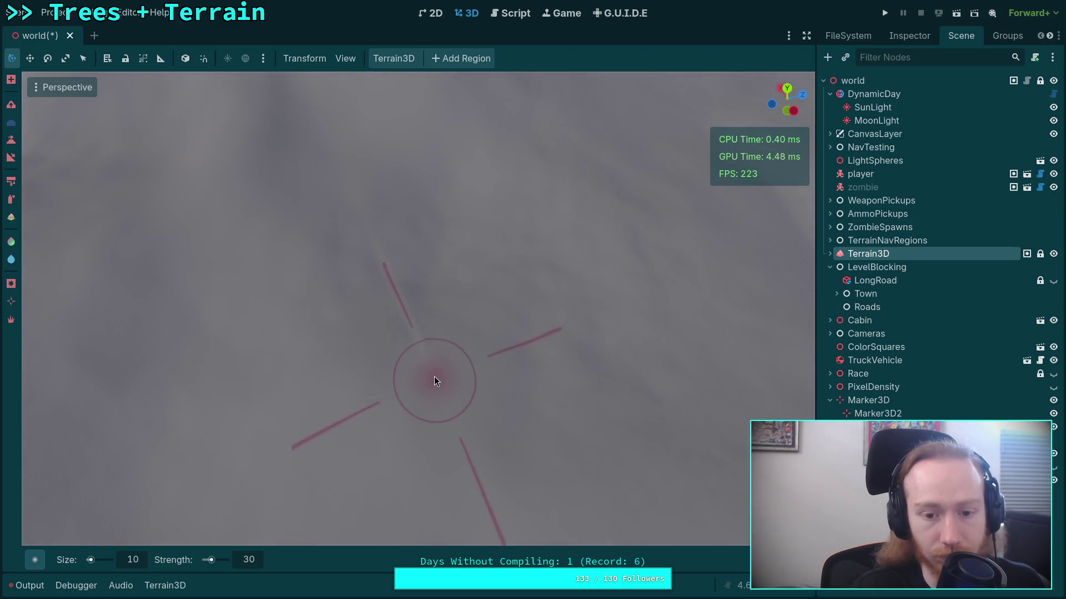
left_click_drag(371, 221, 372, 133)
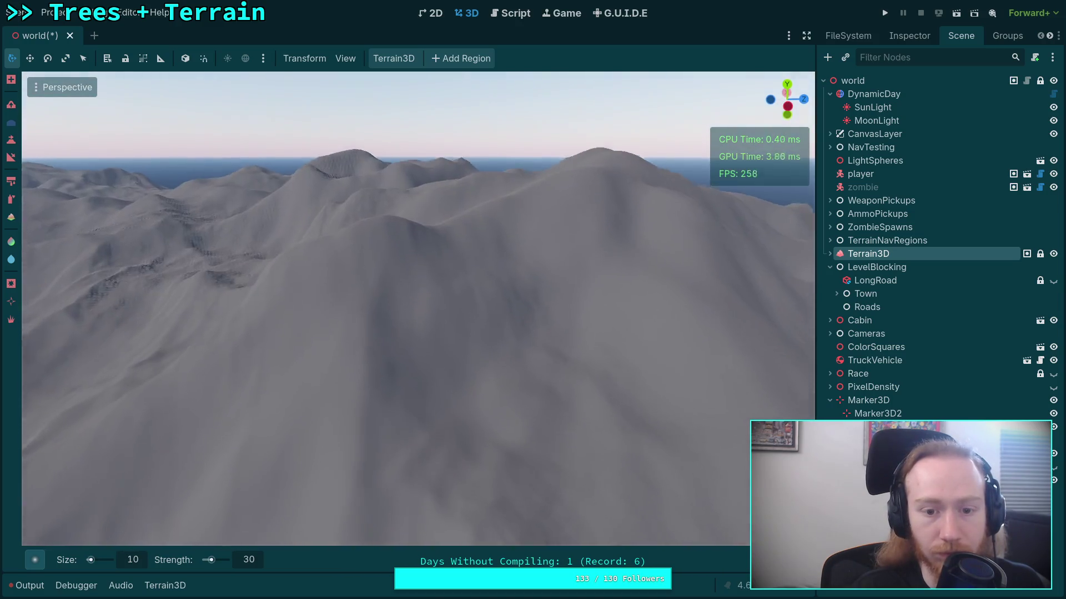
key("w")
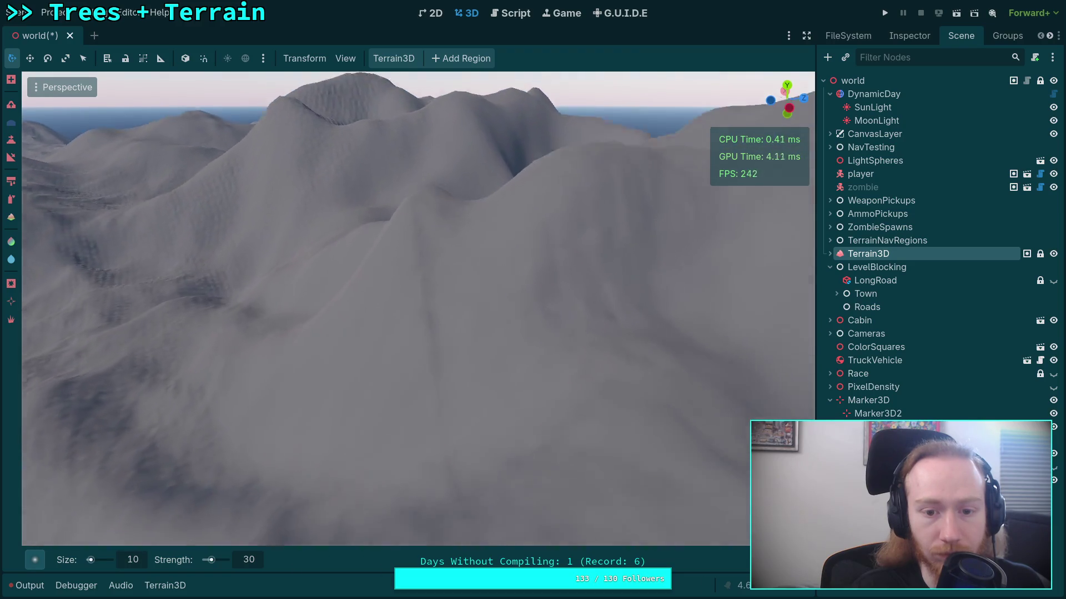
key("w")
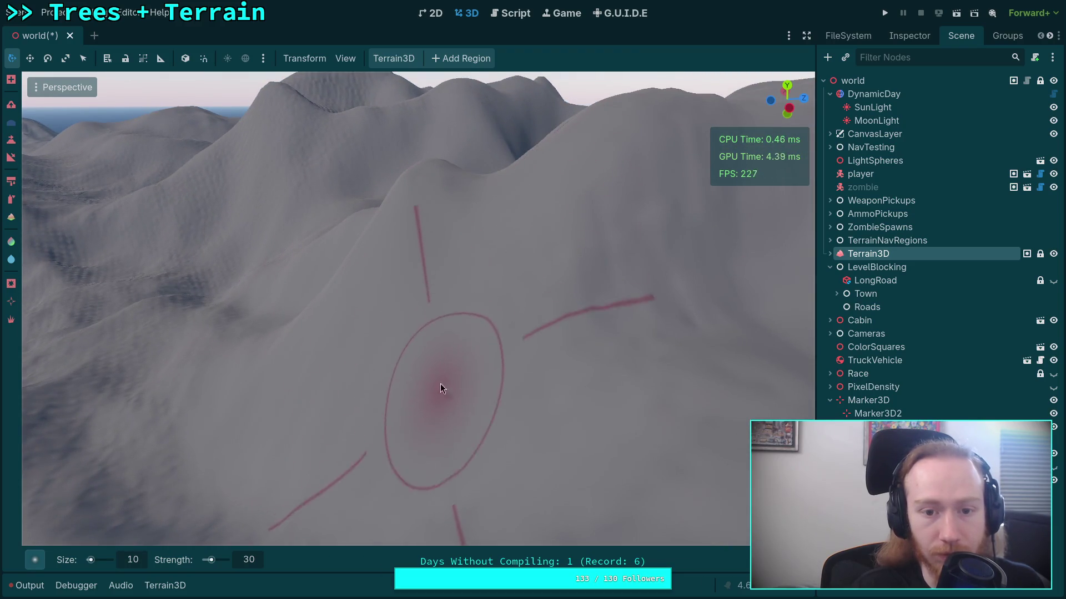
Step: Fly across the hillsides with WASD to the tree by the water
mouse_move(441, 246)
left_mouse_down()
mouse_move(381, 281)
mouse_move(333, 277)
left_mouse_up()
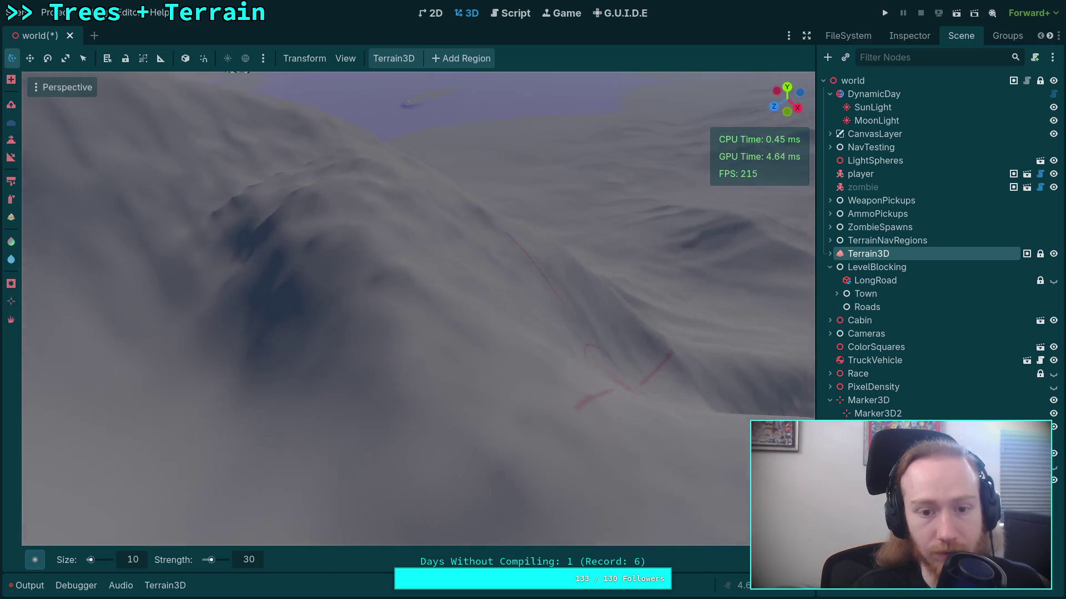
key("w")
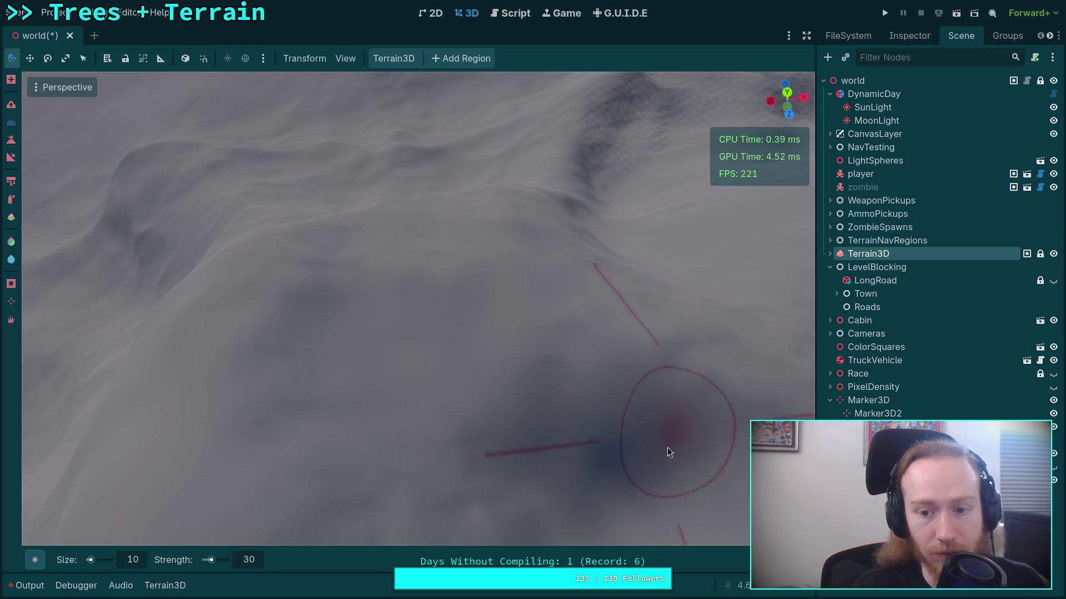
key("w")
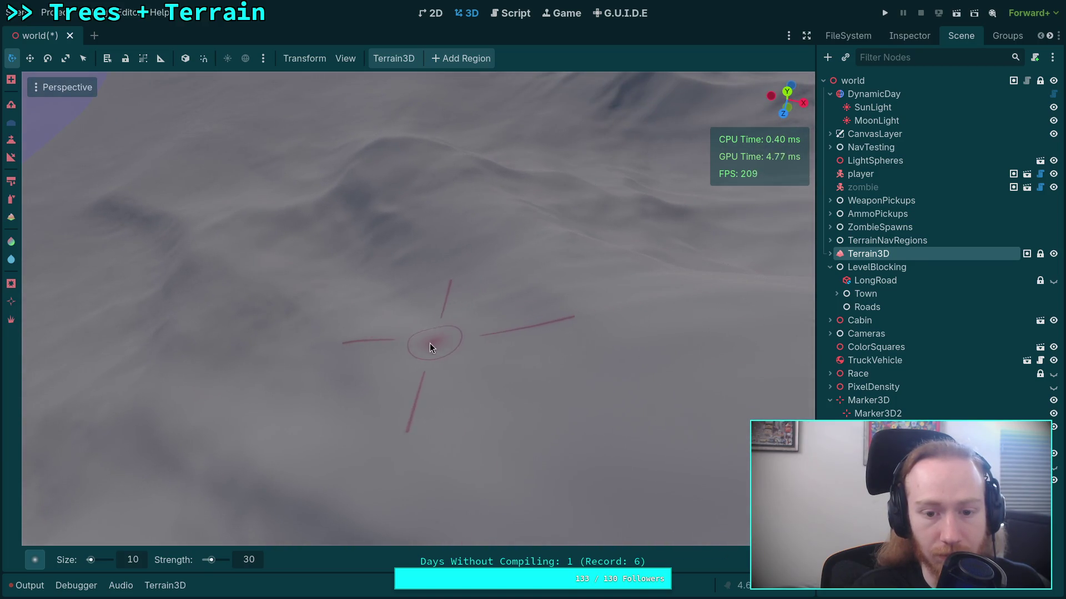
key("s")
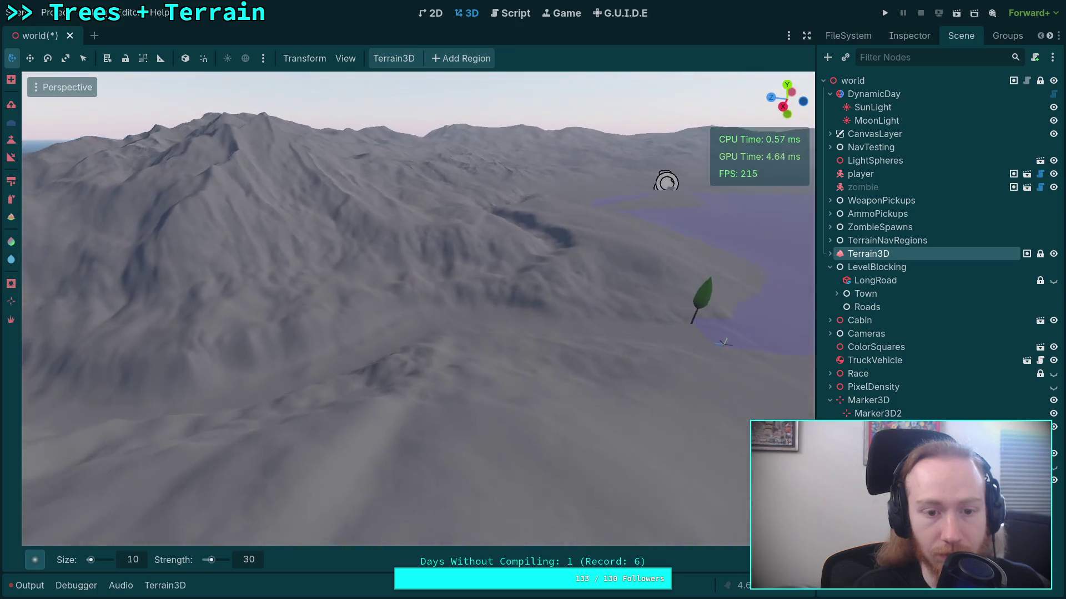
key("w")
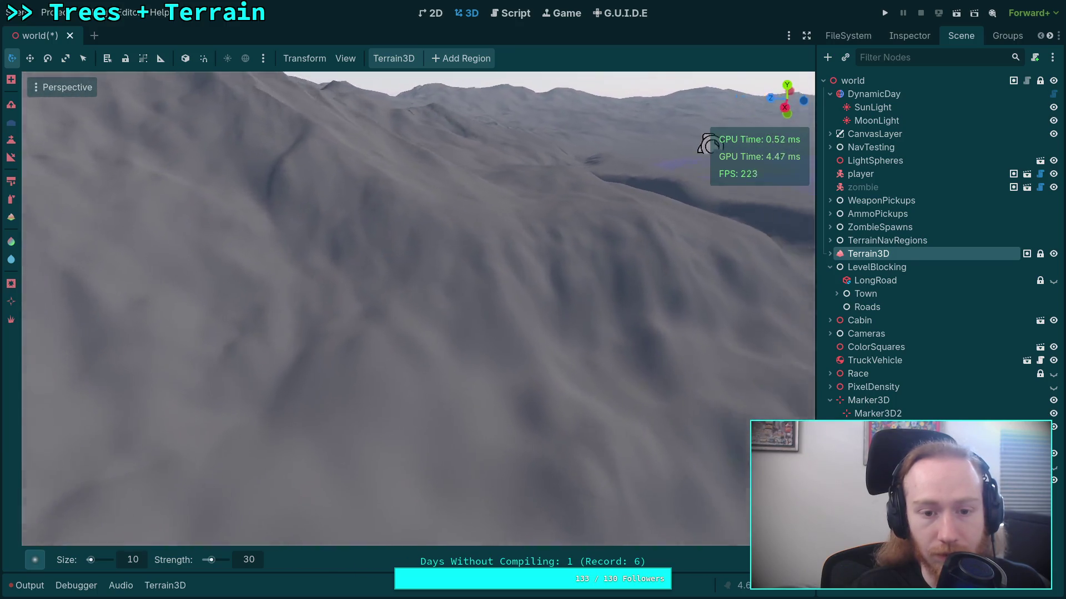
key("w")
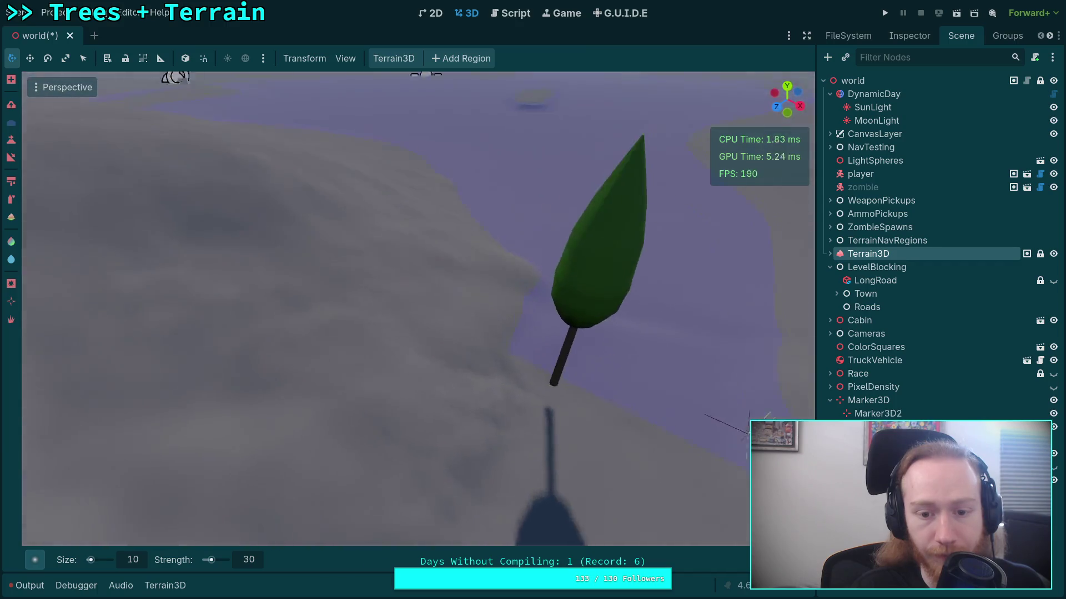
key("w")
key("w")
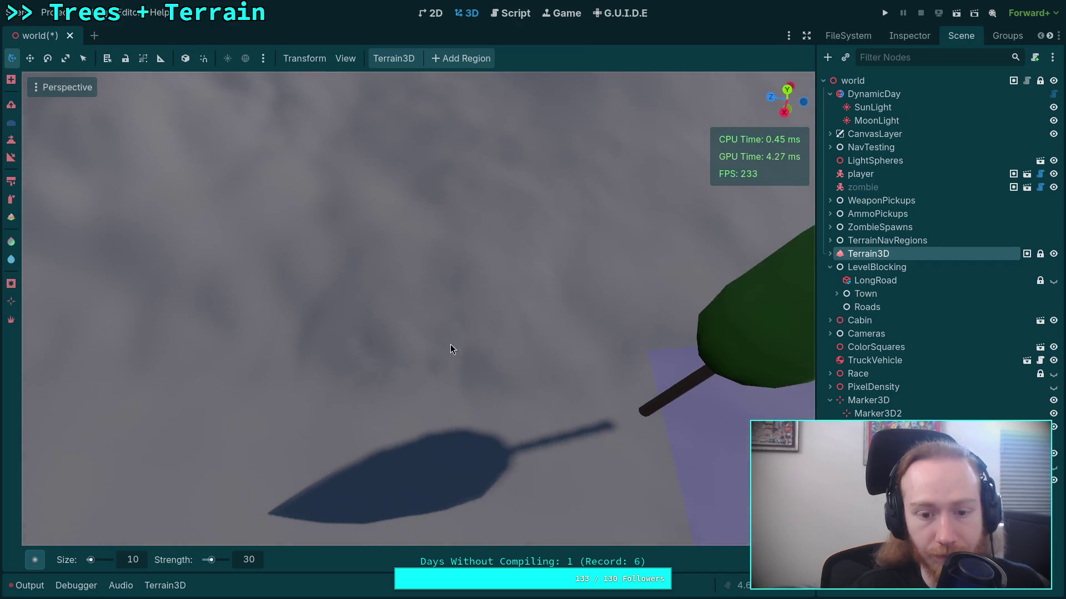
Step: Pull back to a wide mountain view and select the brush Size field
mouse_move(488, 183)
left_mouse_down()
mouse_move(552, 136)
mouse_move(791, 183)
mouse_move(602, 150)
mouse_move(756, 134)
mouse_move(404, 282)
left_mouse_up()
left_click_drag(405, 334, 437, 331)
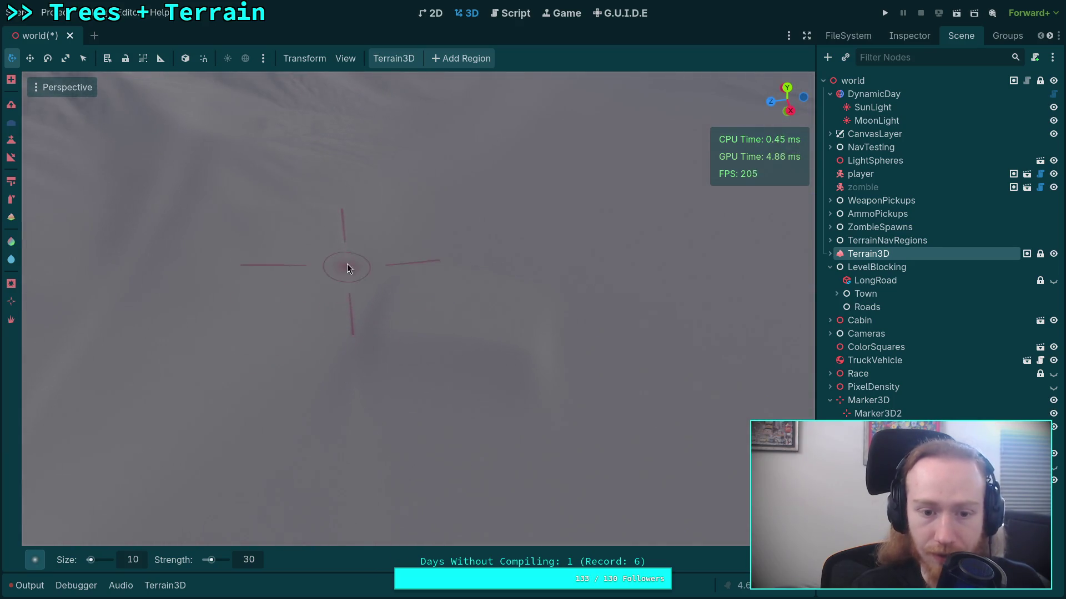
left_click_drag(362, 438, 407, 403)
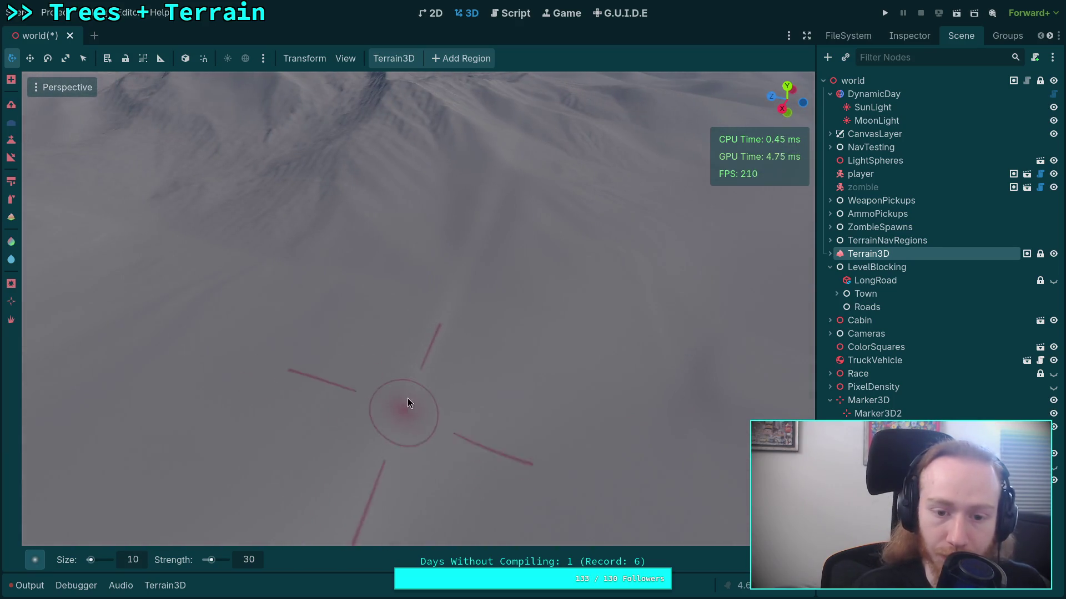
scroll(466, 290, "up", 5)
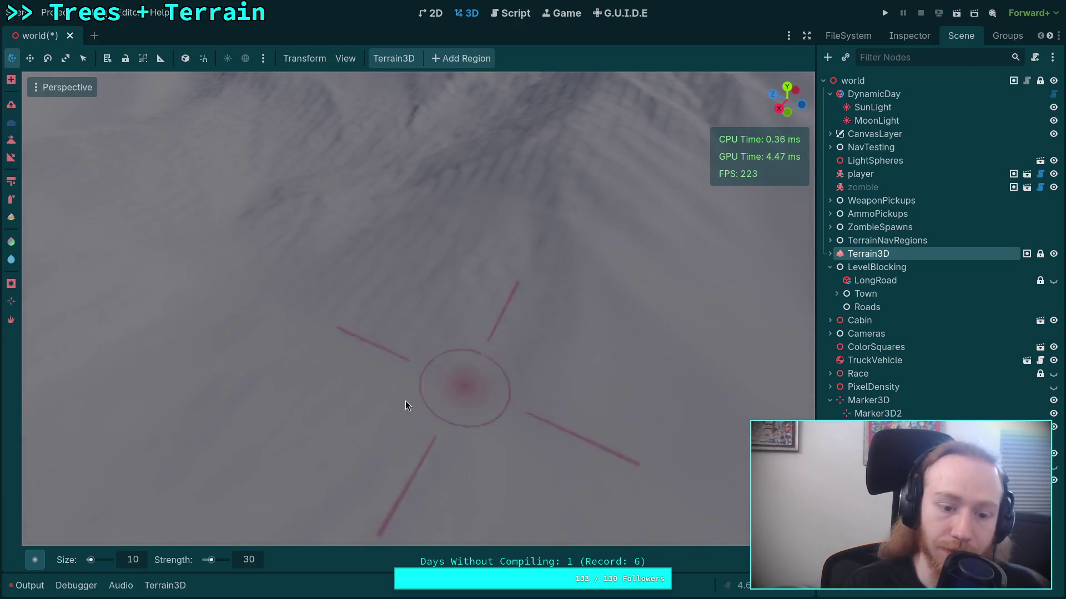
left_click(141, 565)
type("30")
key("Return")
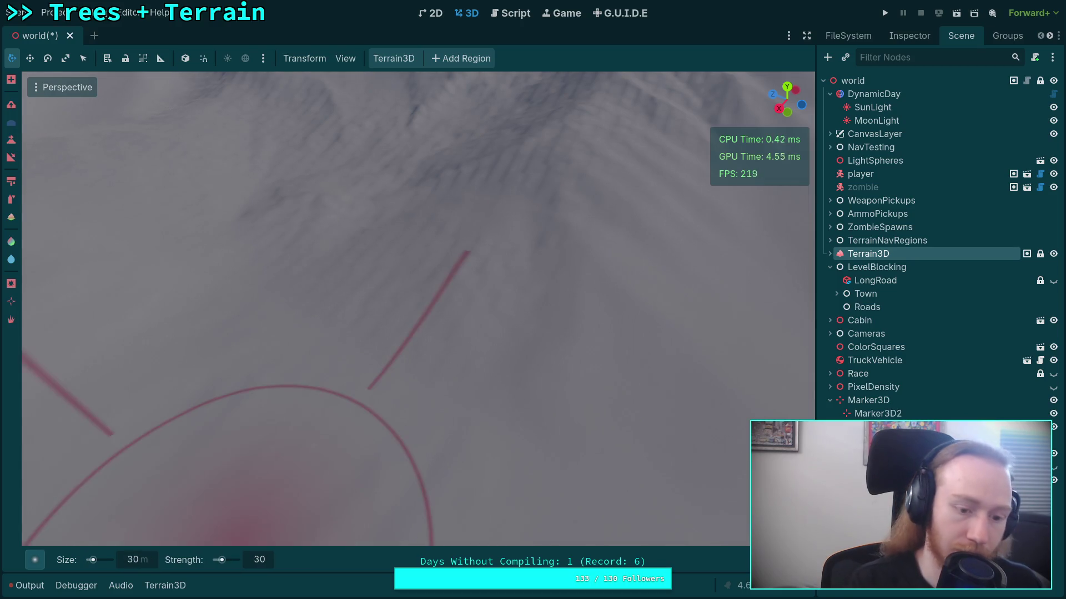
scroll(504, 274, "down", 8)
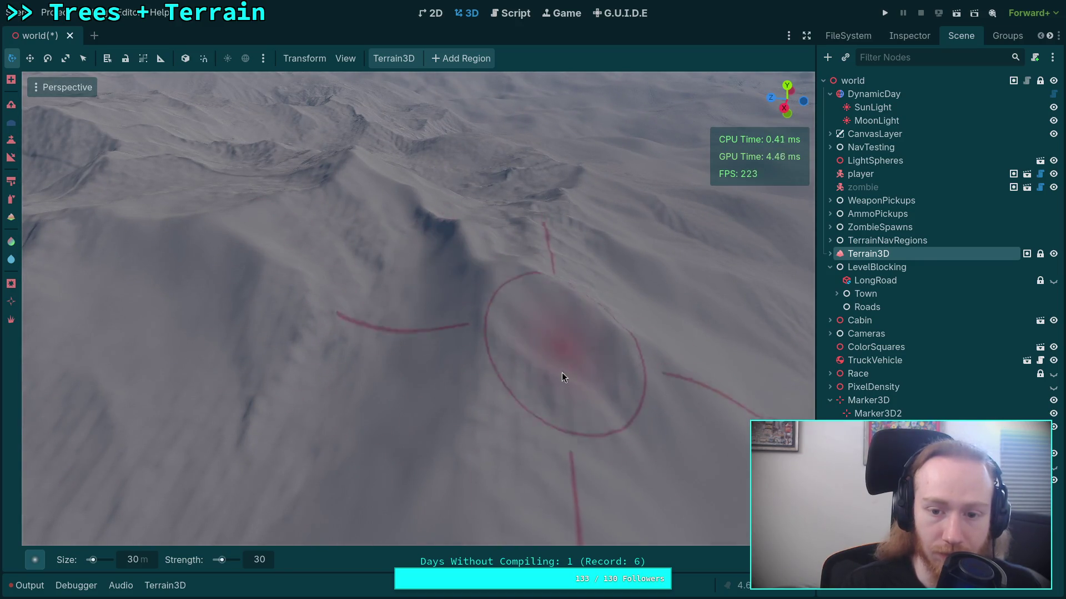
left_click_drag(604, 398, 527, 430)
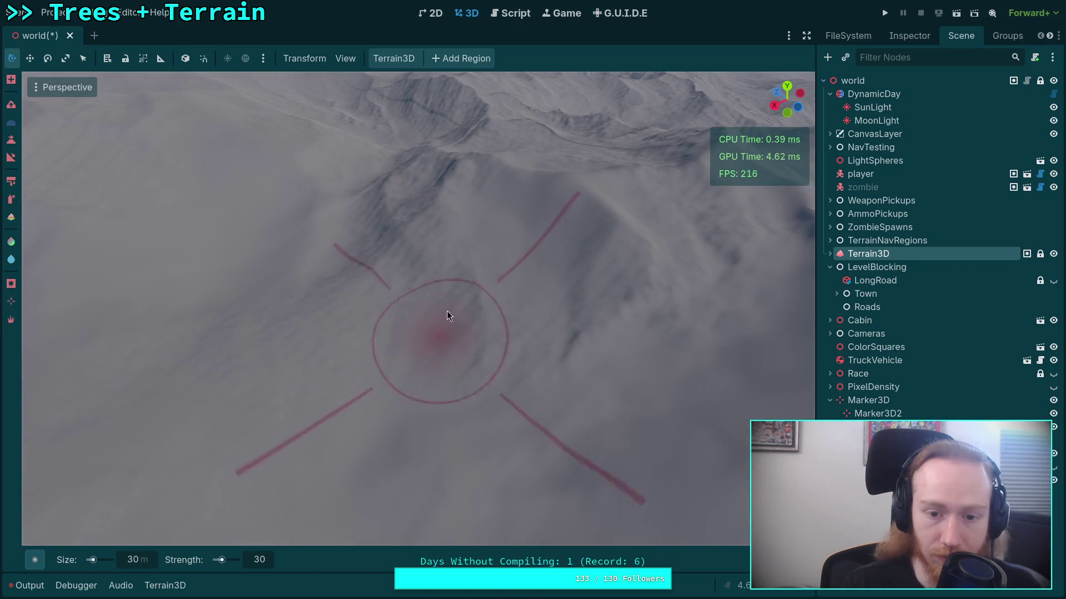
left_click_drag(711, 273, 444, 372)
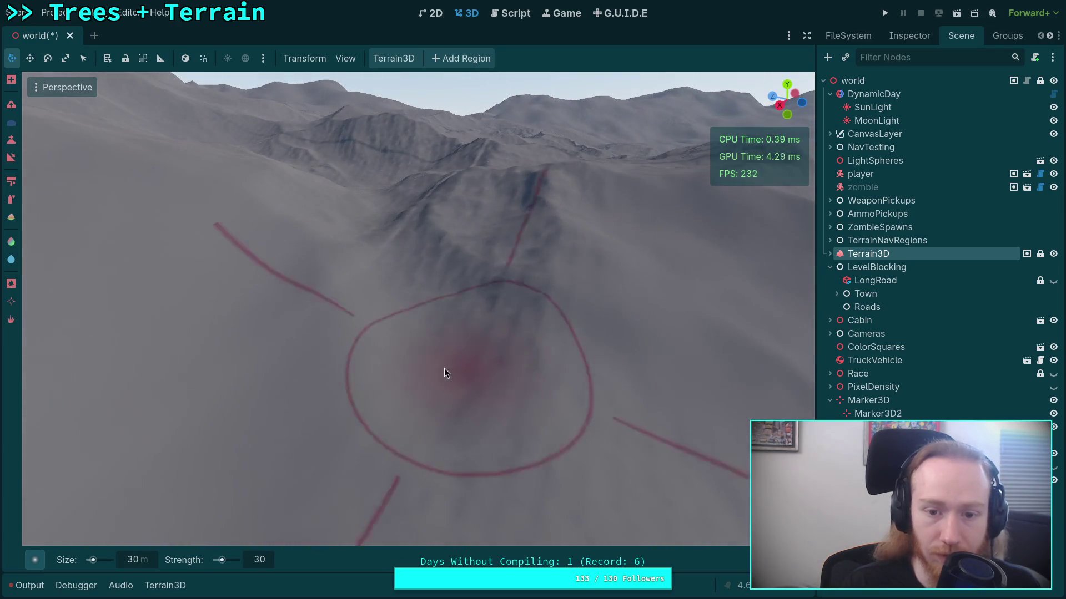
mouse_move(508, 377)
left_mouse_down()
mouse_move(422, 381)
mouse_move(481, 324)
left_mouse_up()
mouse_move(314, 308)
left_mouse_down()
mouse_move(331, 424)
mouse_move(443, 335)
mouse_move(643, 322)
mouse_move(434, 308)
left_mouse_up()
mouse_move(424, 392)
left_mouse_down()
mouse_move(370, 275)
mouse_move(391, 260)
left_mouse_up()
scroll(392, 244, "up", 5)
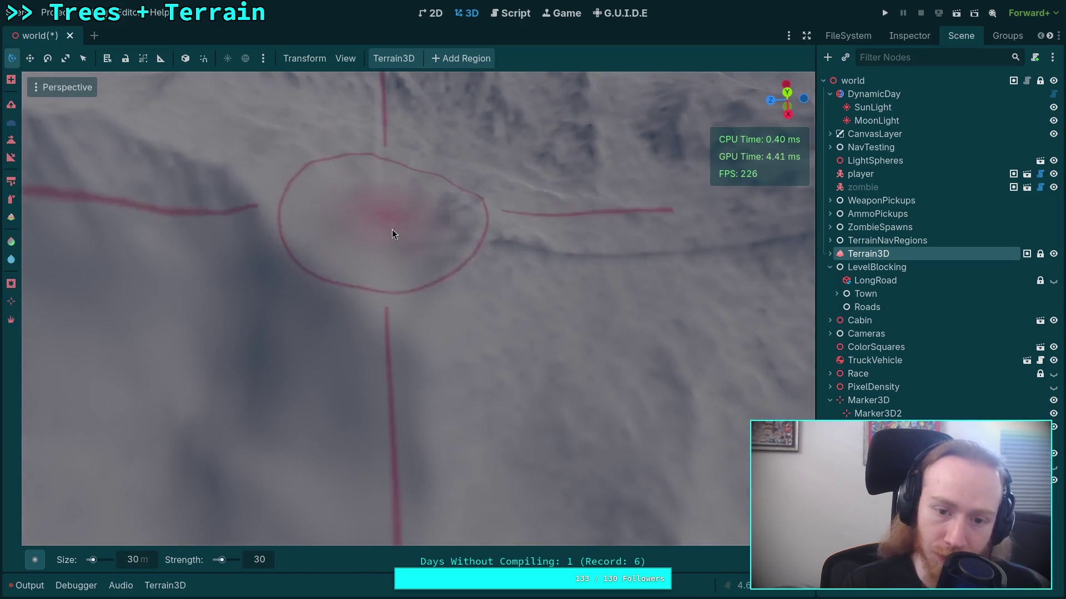
mouse_move(751, 242)
left_mouse_down()
mouse_move(344, 356)
mouse_move(416, 305)
mouse_move(452, 357)
mouse_move(346, 408)
mouse_move(668, 533)
mouse_move(555, 472)
mouse_move(444, 444)
mouse_move(372, 353)
left_mouse_up()
mouse_move(615, 395)
left_mouse_down()
mouse_move(425, 379)
mouse_move(508, 299)
left_mouse_up()
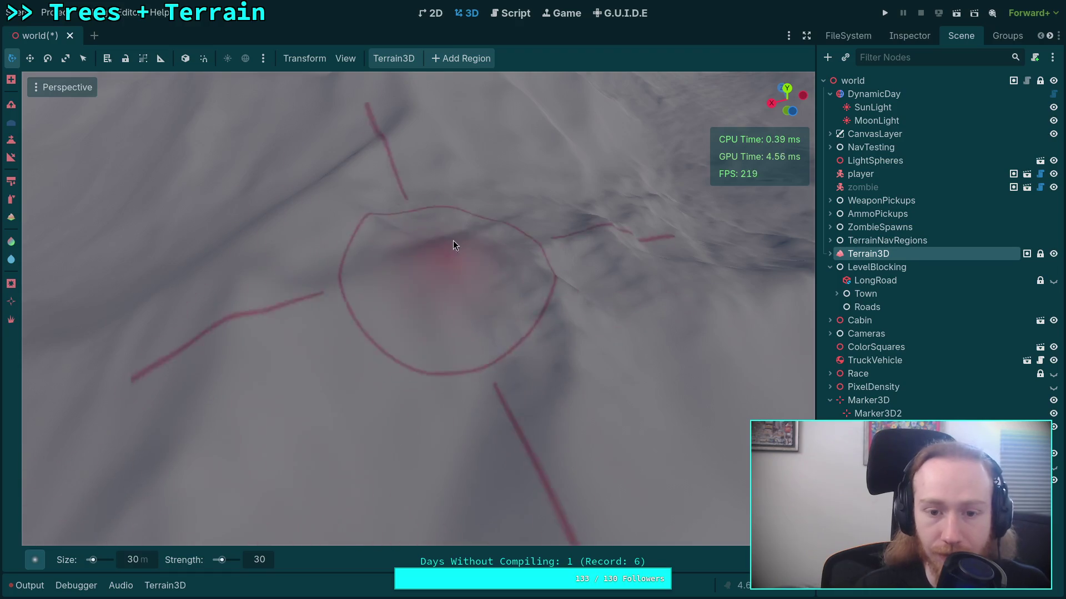
mouse_move(377, 231)
left_mouse_down()
mouse_move(321, 293)
mouse_move(335, 459)
mouse_move(502, 247)
mouse_move(352, 240)
mouse_move(377, 349)
mouse_move(280, 134)
mouse_move(65, 236)
mouse_move(542, 305)
mouse_move(595, 141)
mouse_move(416, 389)
mouse_move(492, 208)
mouse_move(485, 354)
mouse_move(519, 288)
mouse_move(409, 221)
mouse_move(431, 250)
mouse_move(424, 220)
mouse_move(350, 237)
mouse_move(623, 326)
mouse_move(391, 182)
left_mouse_up()
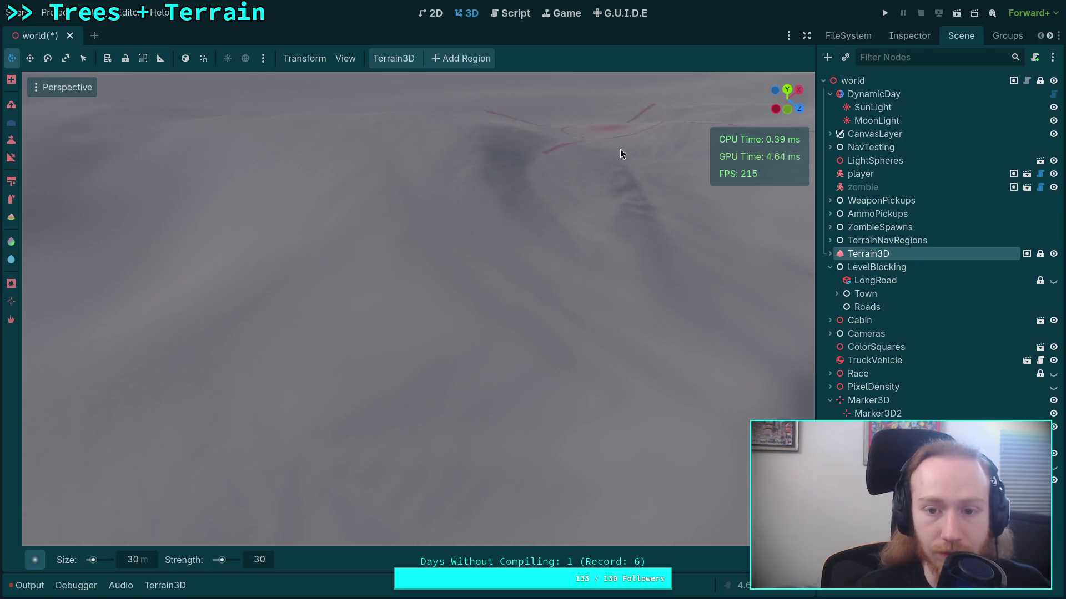
mouse_move(561, 183)
left_mouse_down()
mouse_move(408, 294)
mouse_move(504, 221)
left_mouse_up()
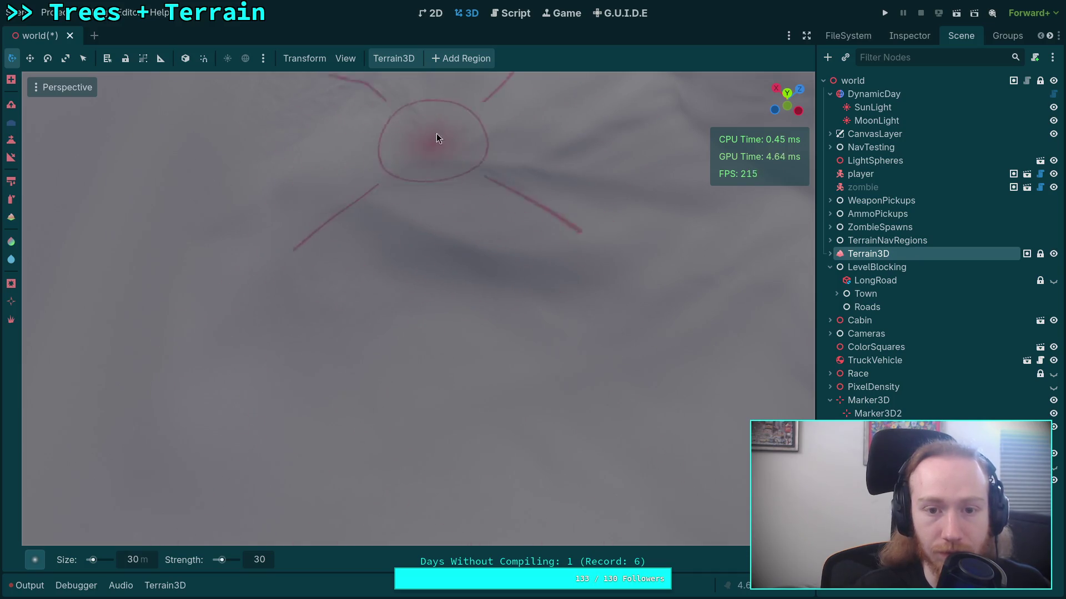
mouse_move(427, 153)
left_mouse_down()
mouse_move(506, 333)
mouse_move(458, 190)
left_mouse_up()
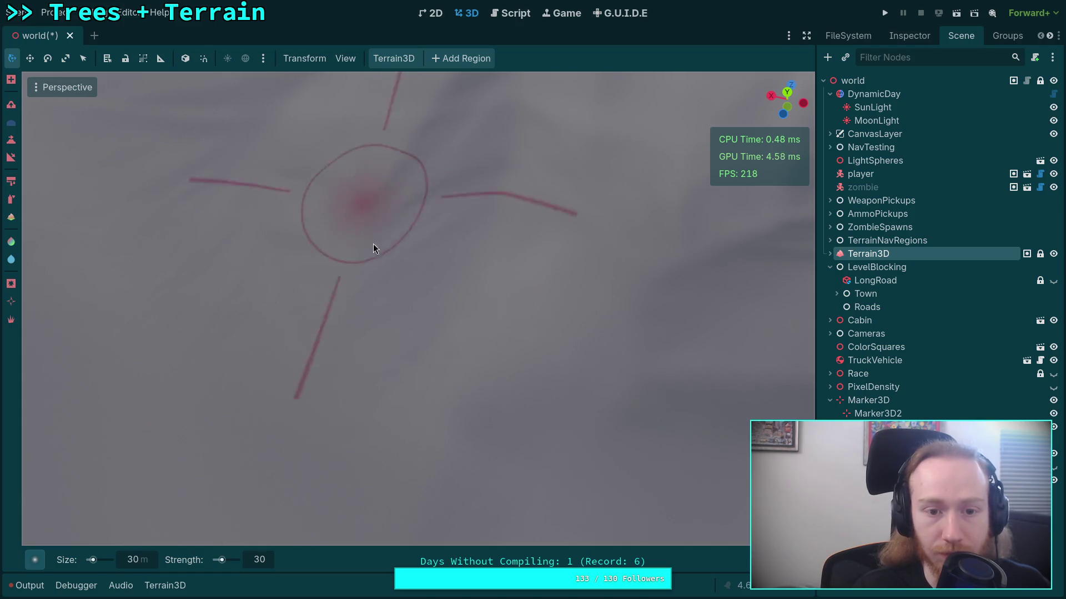
mouse_move(407, 256)
left_mouse_down()
mouse_move(583, 309)
mouse_move(457, 260)
left_mouse_up()
mouse_move(332, 264)
left_mouse_down()
mouse_move(443, 345)
mouse_move(400, 388)
mouse_move(379, 448)
left_mouse_up()
left_click_drag(521, 186, 478, 245)
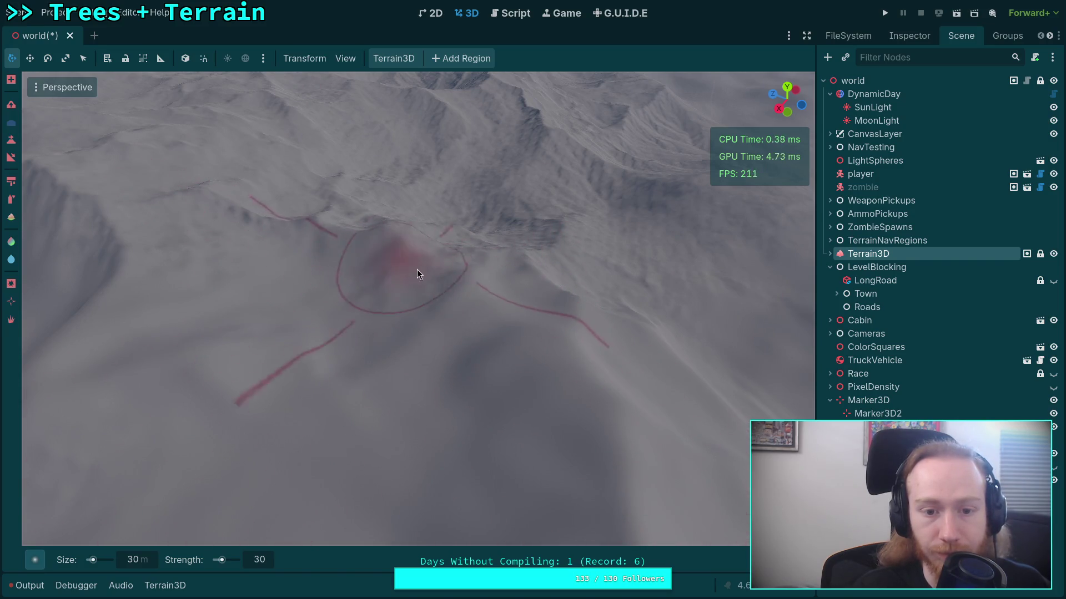
scroll(417, 268, "up", 5)
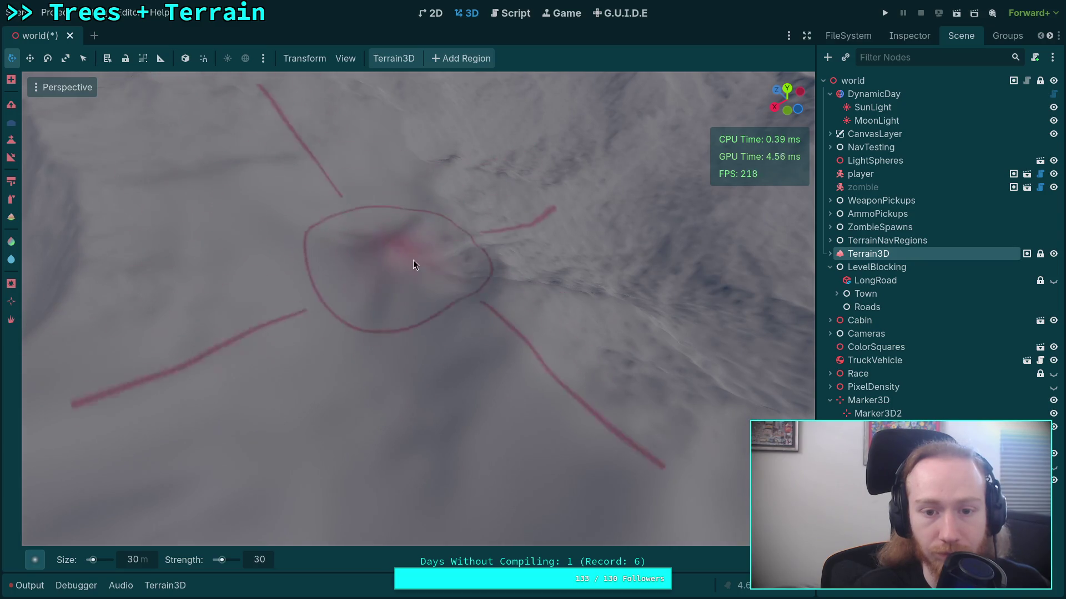
mouse_move(413, 260)
left_mouse_down()
mouse_move(476, 255)
mouse_move(635, 307)
mouse_move(764, 367)
left_mouse_up()
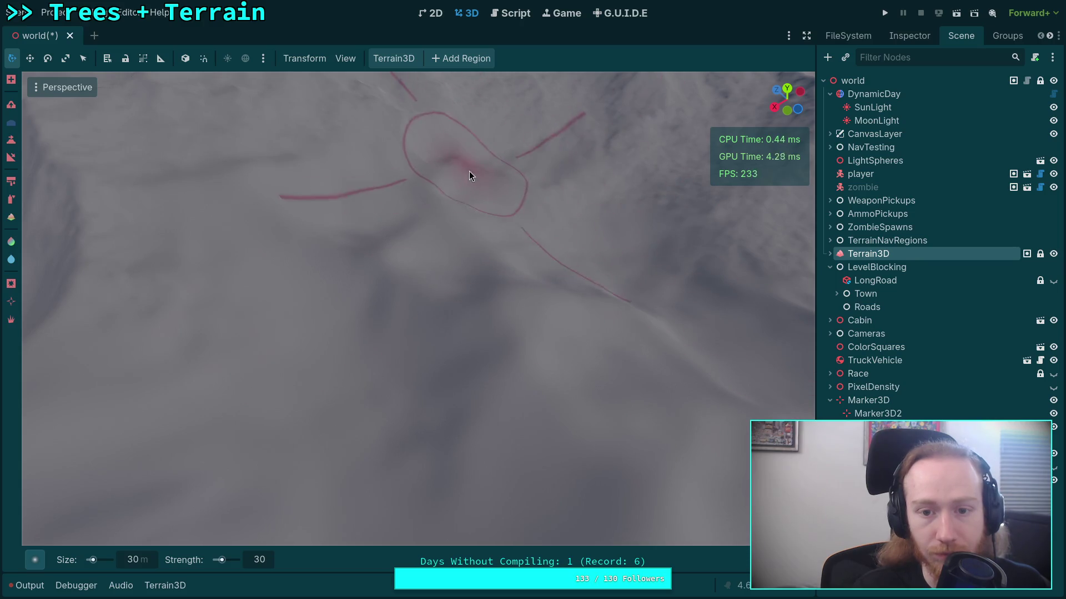
scroll(469, 171, "down", 5)
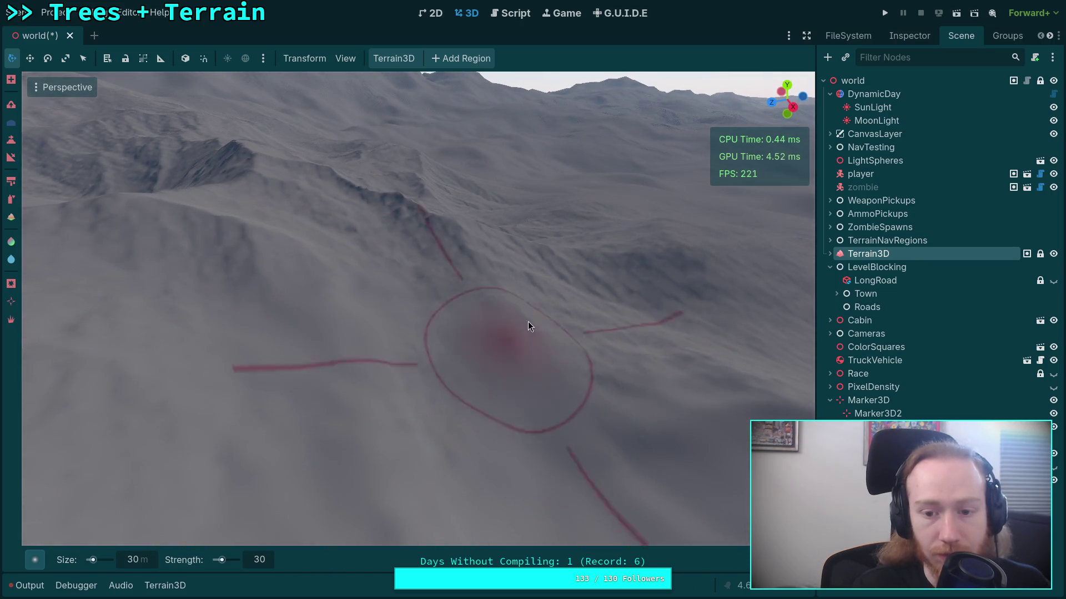
mouse_move(596, 324)
left_mouse_down()
mouse_move(532, 233)
mouse_move(428, 350)
mouse_move(322, 317)
mouse_move(368, 311)
left_mouse_up()
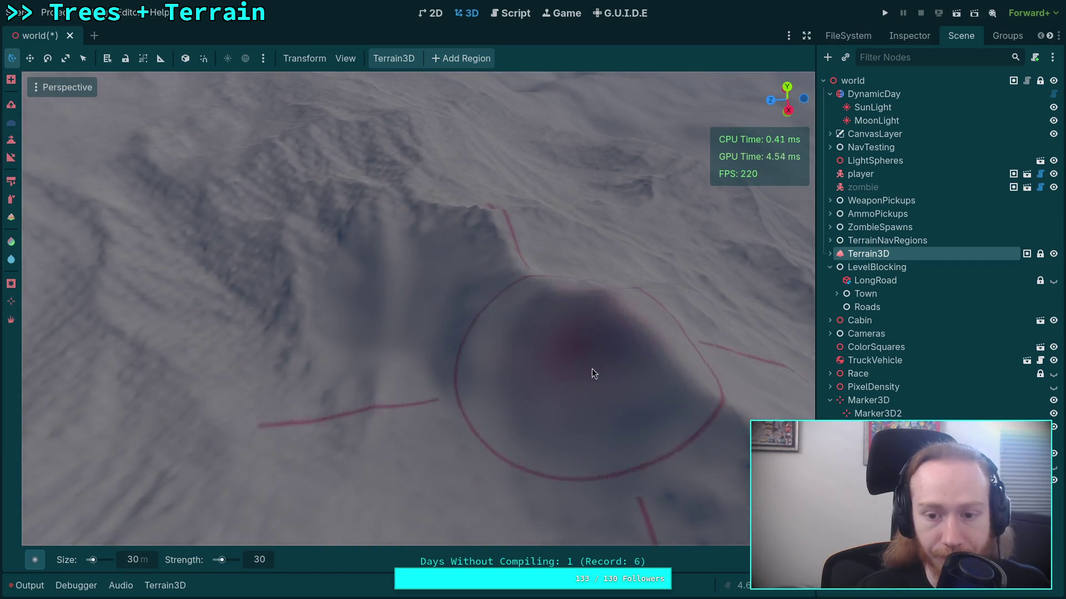
left_click_drag(530, 424, 438, 433)
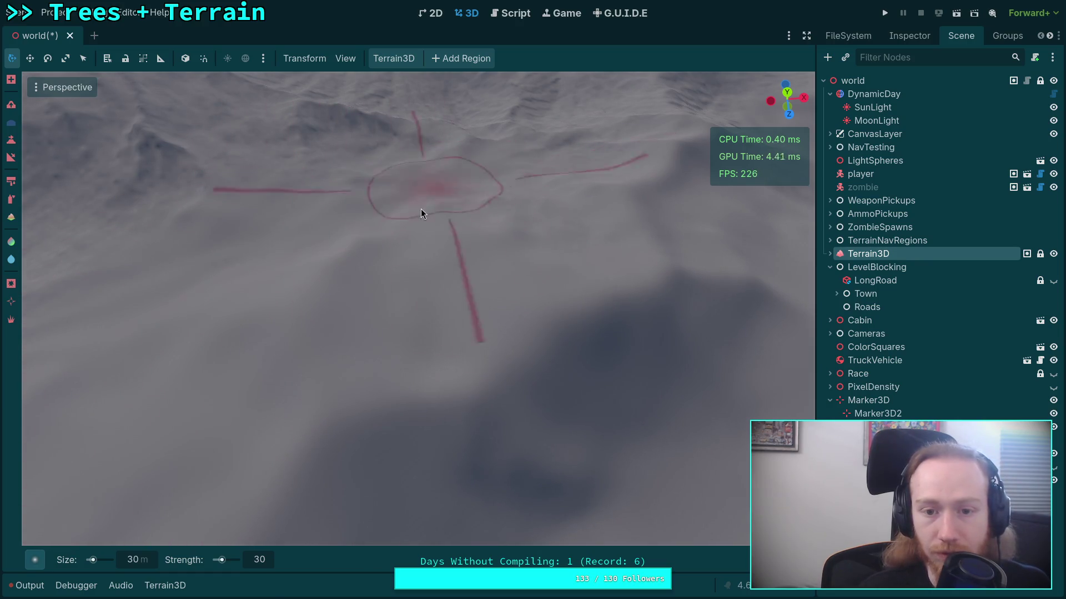
scroll(524, 267, "up", 5)
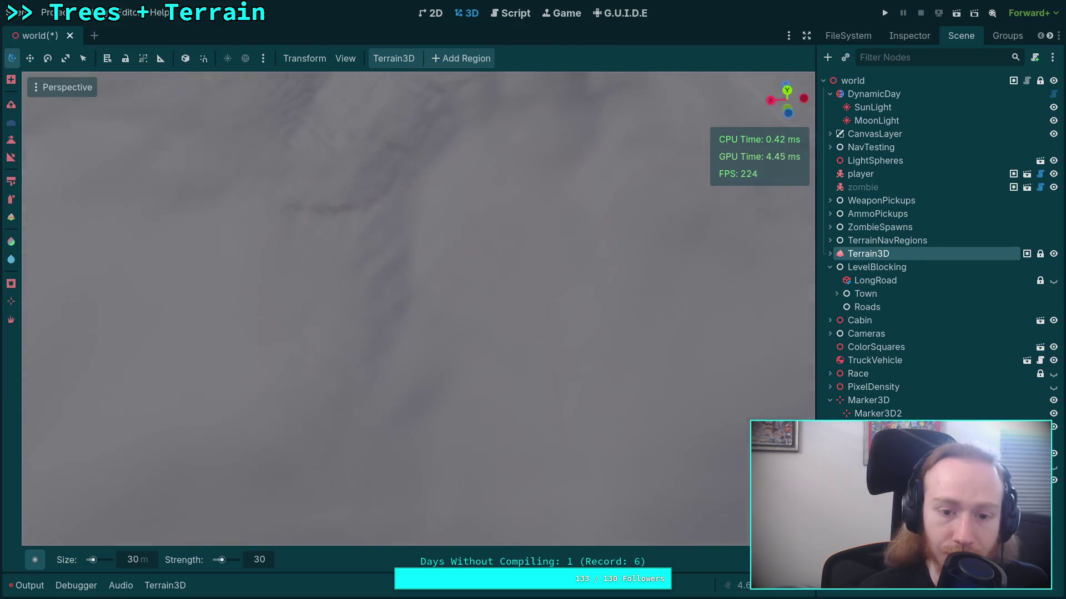
scroll(112, 213, "down", 3)
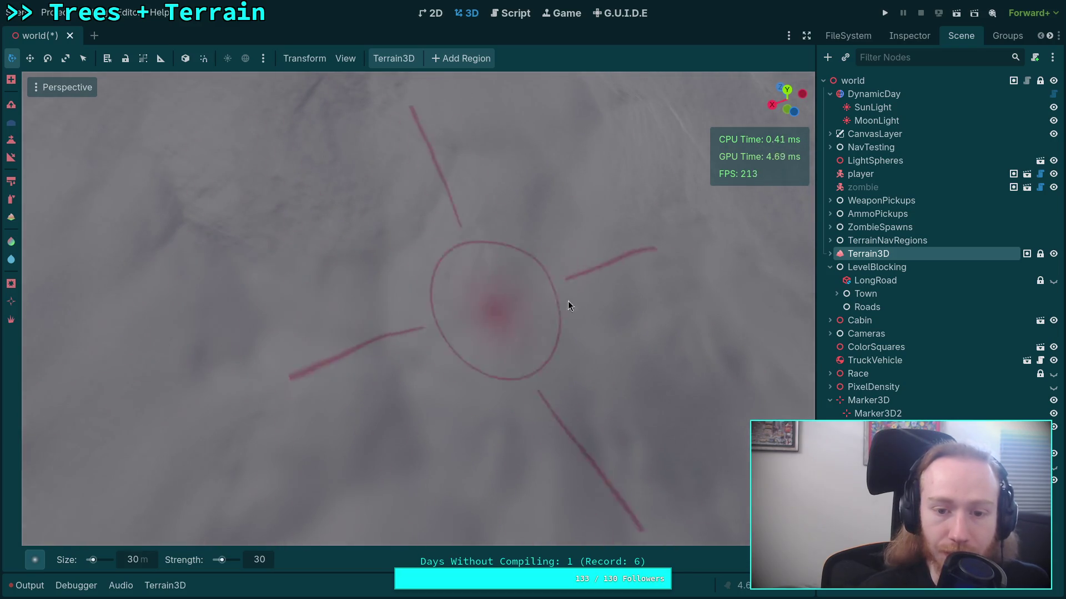
Step: Zoom and orbit around the terrain to inspect the ridge
scroll(198, 243, "up", 2)
scroll(366, 353, "up", 2)
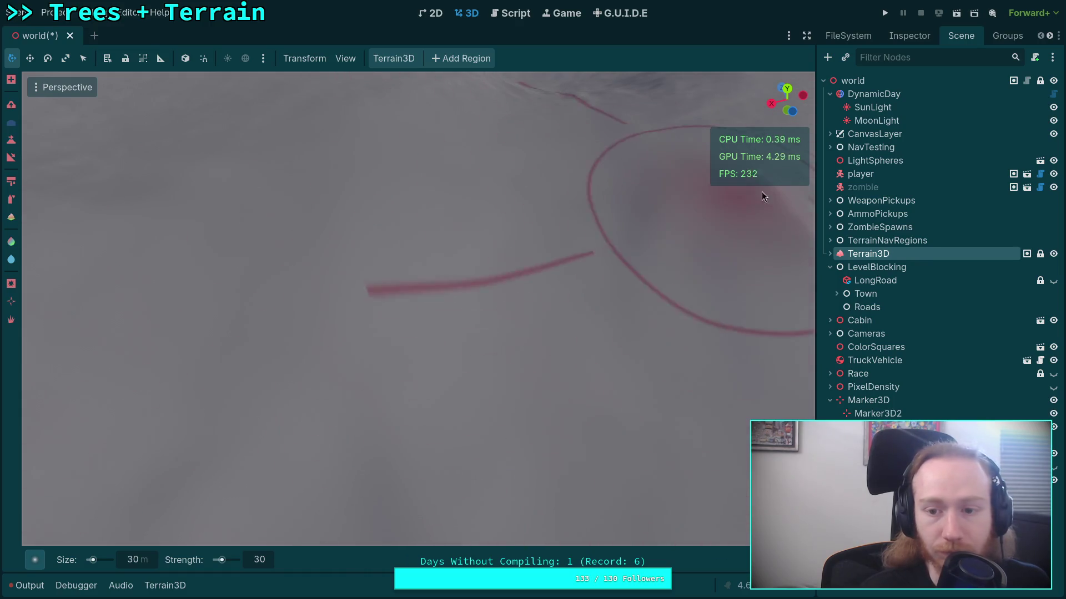
scroll(463, 309, "down", 2)
mouse_move(478, 269)
left_mouse_down()
mouse_move(288, 221)
mouse_move(371, 208)
mouse_move(245, 111)
mouse_move(487, 191)
mouse_move(505, 208)
mouse_move(397, 420)
mouse_move(356, 153)
mouse_move(487, 219)
mouse_move(502, 210)
mouse_move(491, 263)
mouse_move(545, 327)
left_mouse_up()
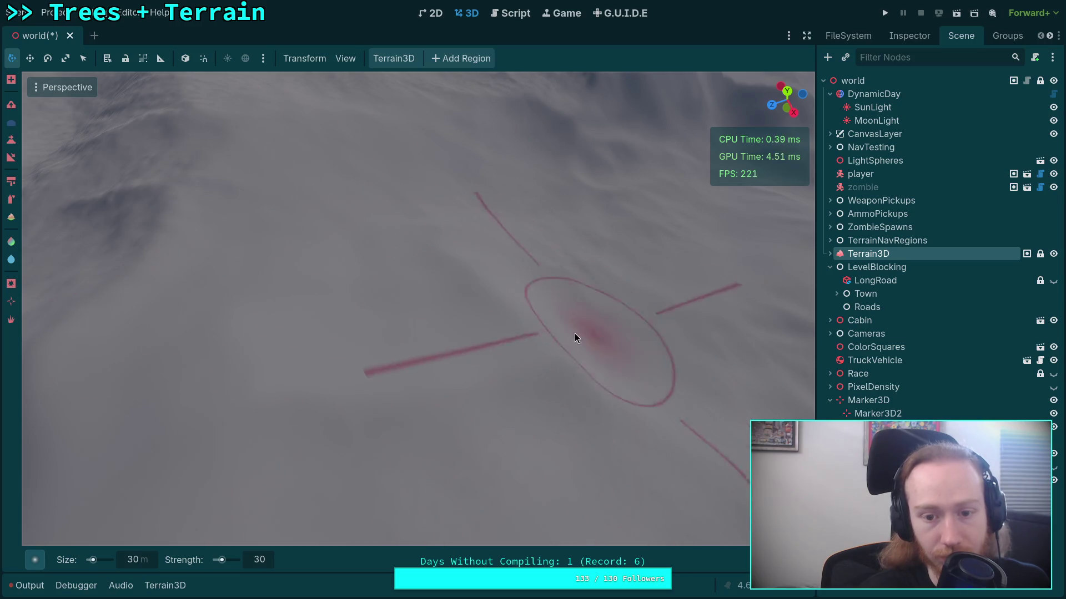
left_click_drag(575, 333, 500, 185)
left_click_drag(379, 175, 370, 279)
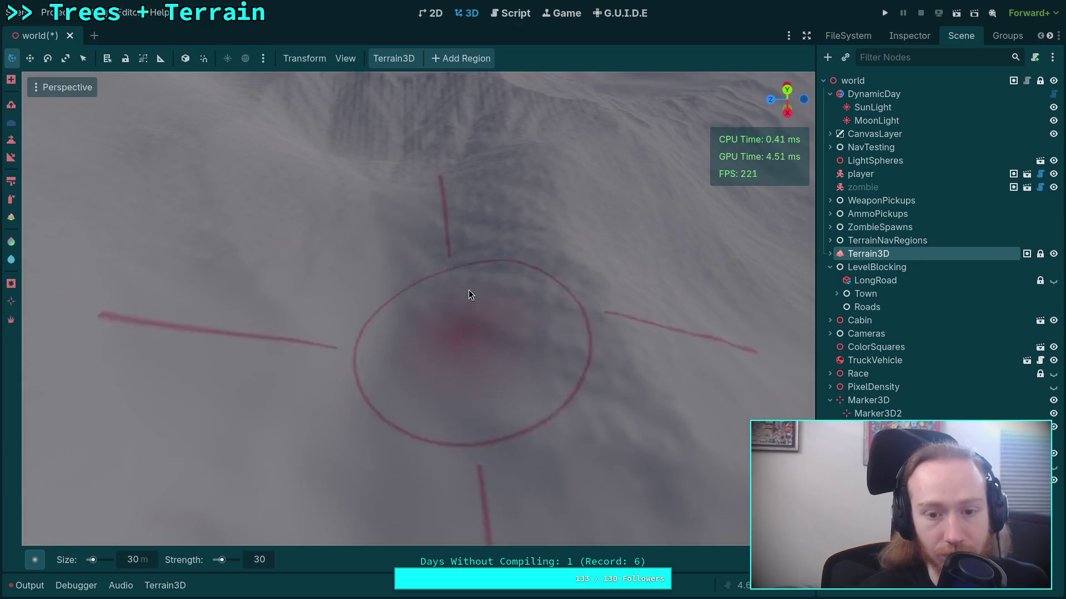
left_click_drag(377, 211, 387, 190)
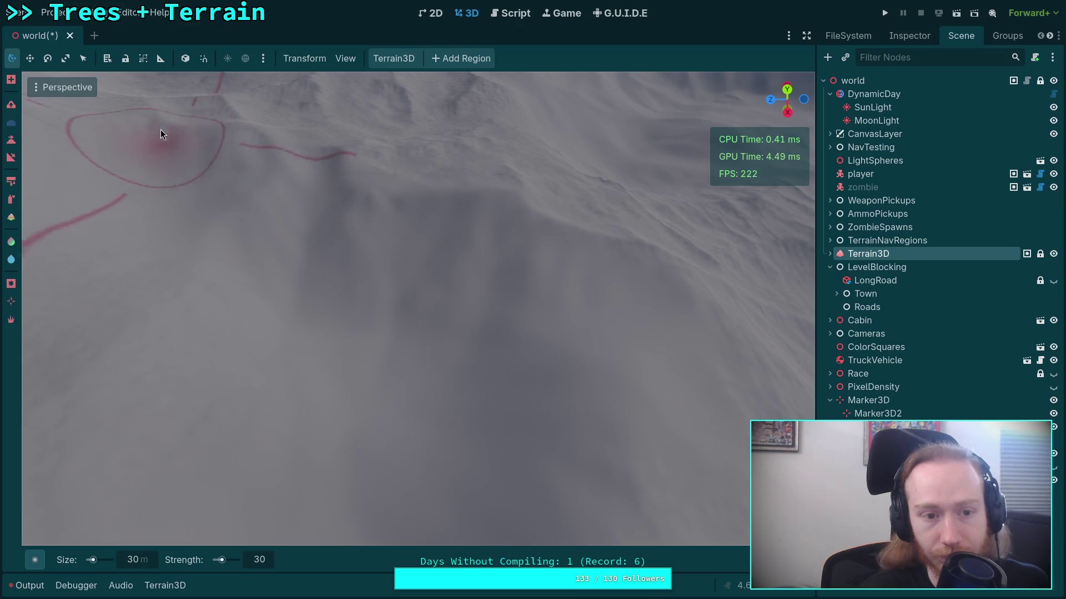
mouse_move(168, 468)
left_mouse_down()
mouse_move(505, 344)
mouse_move(261, 362)
left_mouse_up()
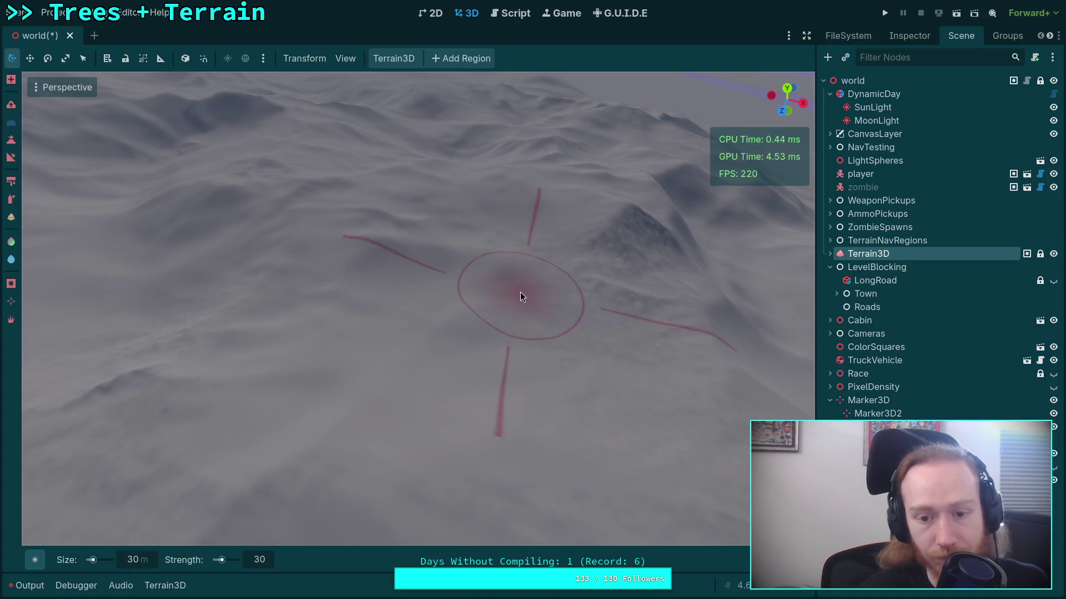
Step: Look over the ridged hills from new angles and save the world scene with Ctrl+S
left_click_drag(578, 276, 294, 87)
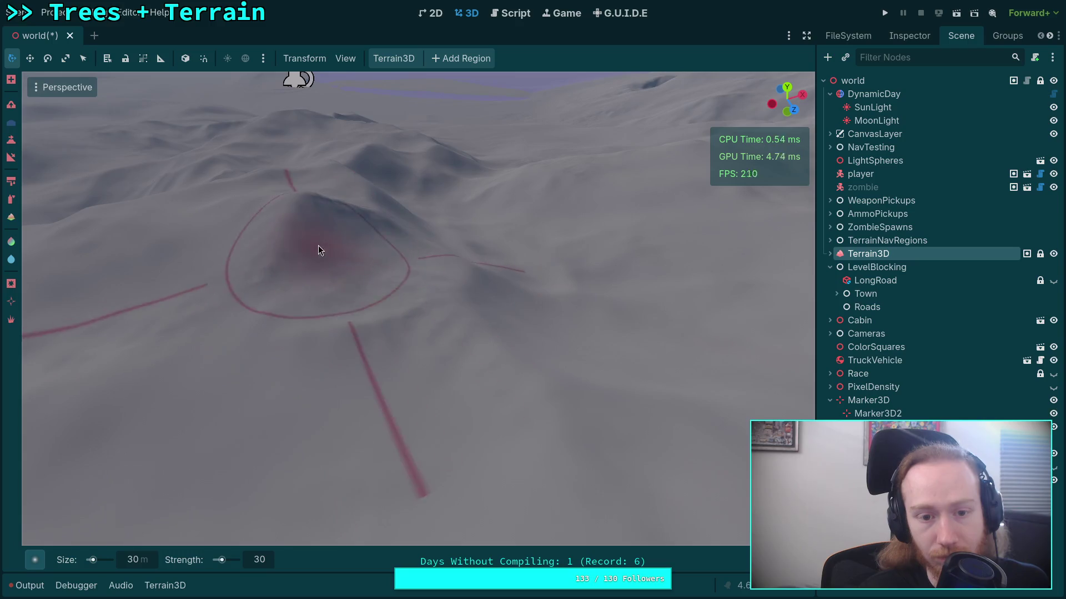
left_click_drag(516, 436, 387, 461)
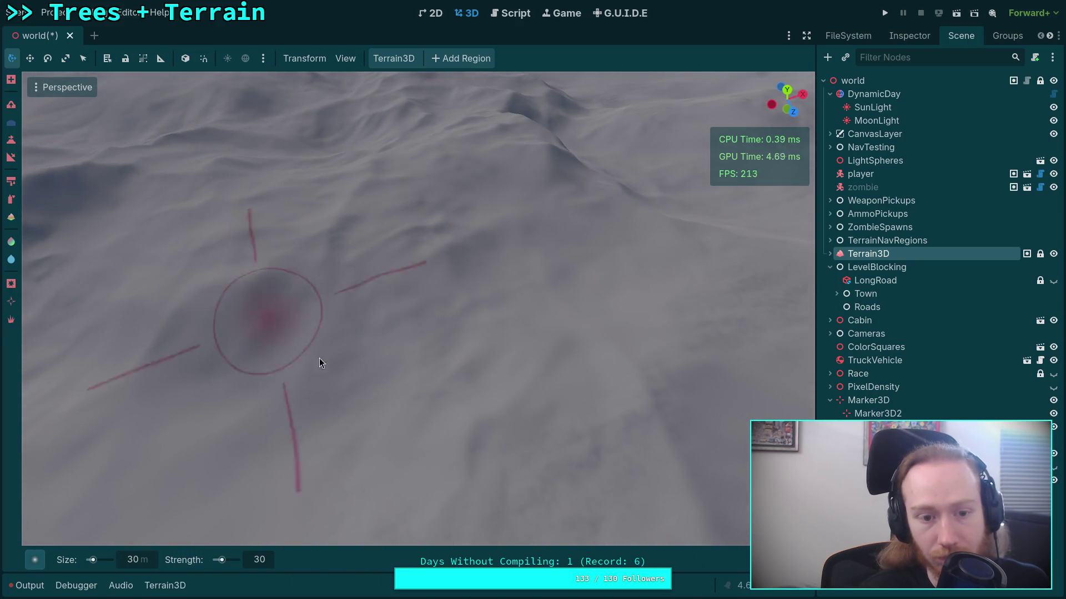
mouse_move(770, 284)
left_mouse_down()
mouse_move(784, 191)
mouse_move(673, 204)
mouse_move(446, 374)
left_mouse_up()
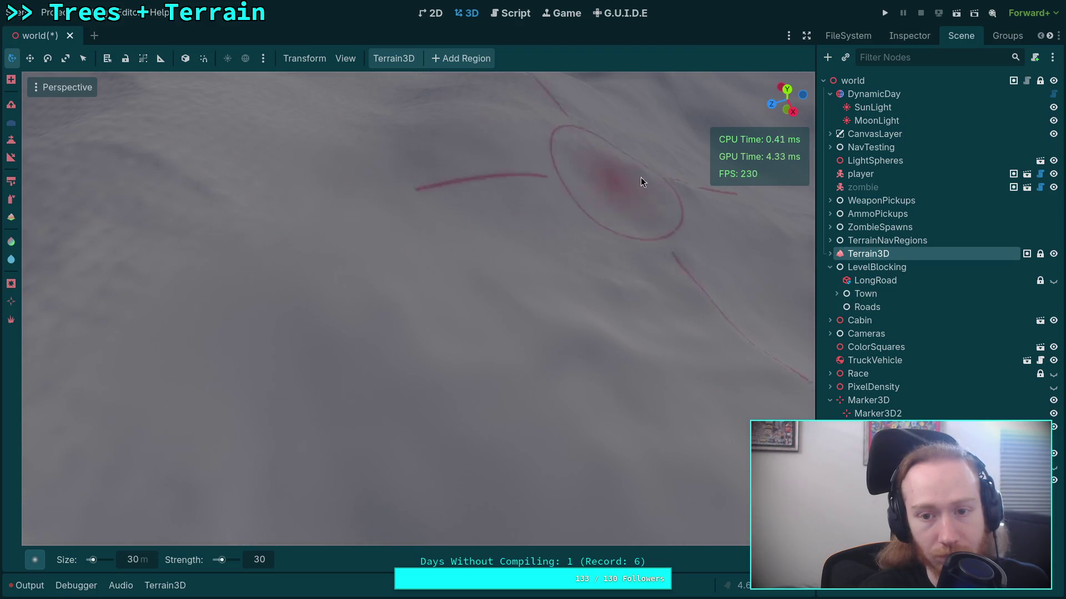
left_click_drag(562, 251, 547, 516)
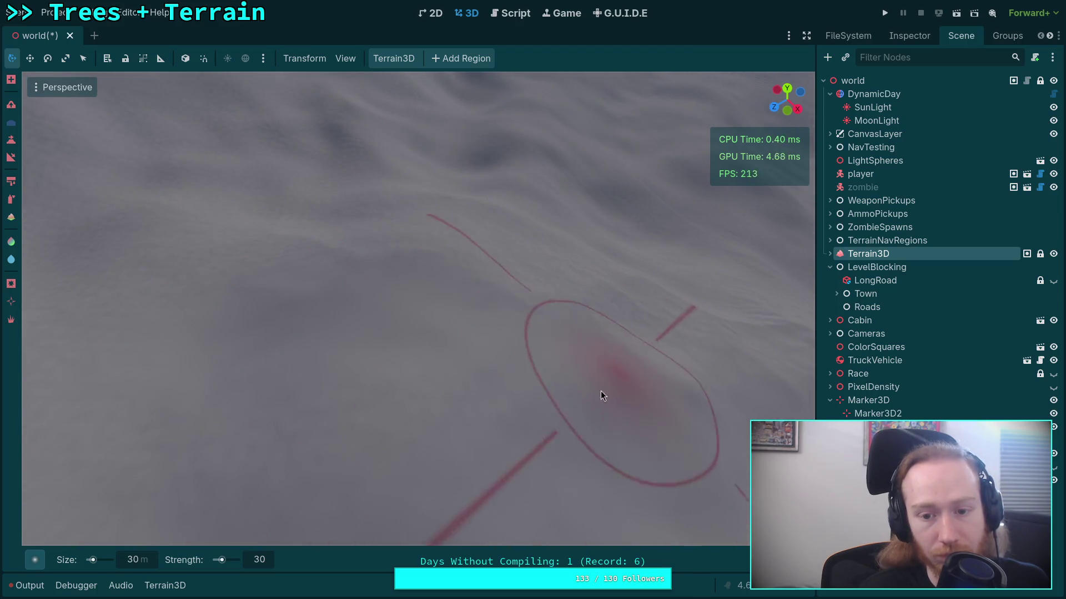
mouse_move(633, 302)
left_mouse_down()
mouse_move(577, 360)
mouse_move(594, 344)
left_mouse_up()
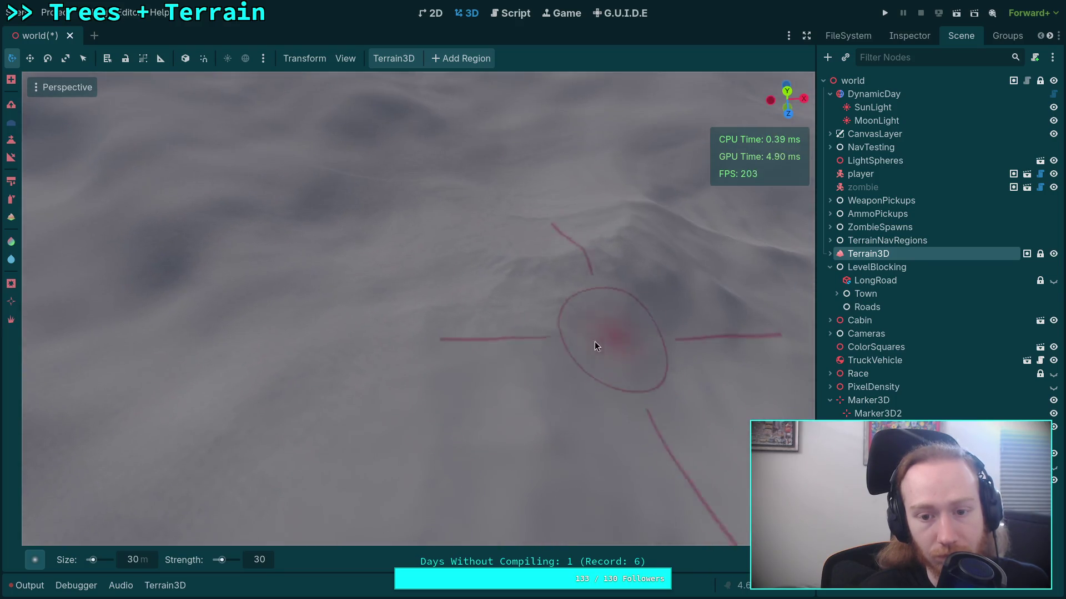
left_click_drag(522, 274, 465, 213)
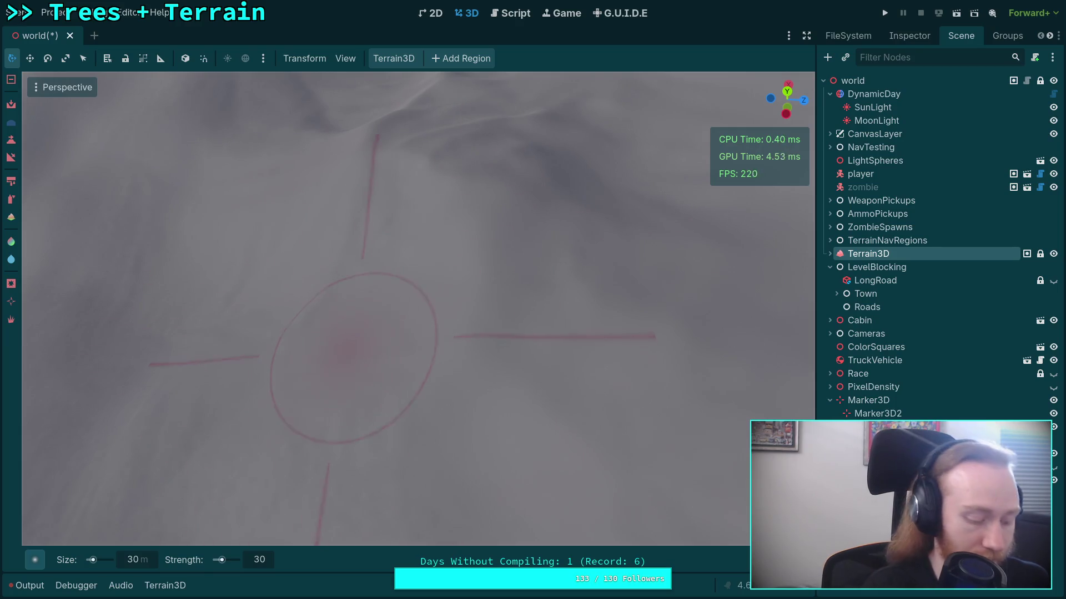
key("ctrl+s")
left_click_drag(365, 325, 412, 364)
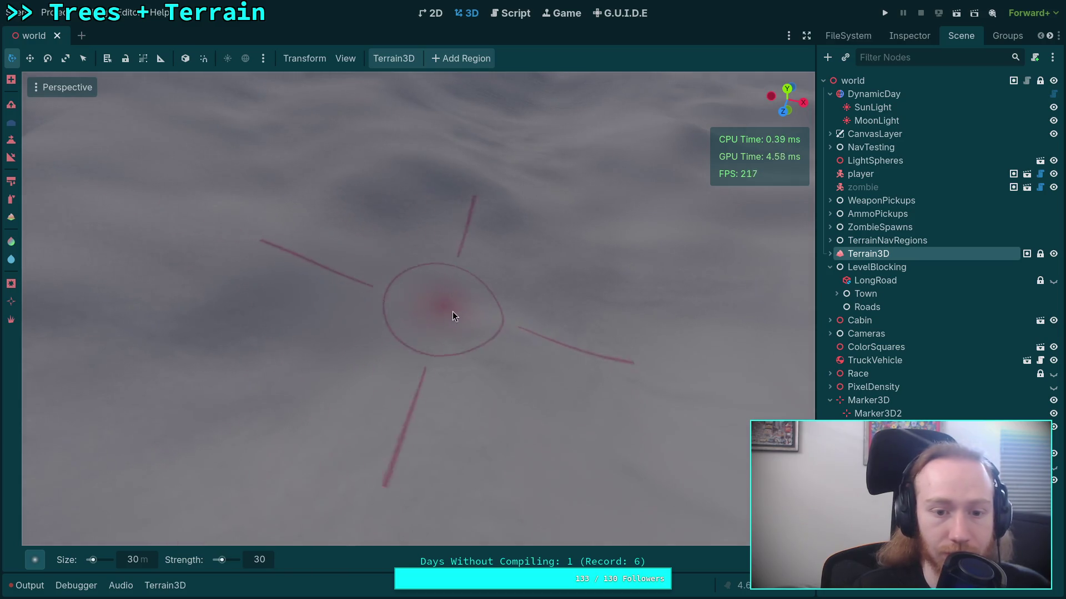
left_click_drag(531, 417, 578, 377)
mouse_move(511, 262)
left_mouse_down()
mouse_move(124, 233)
mouse_move(473, 418)
mouse_move(302, 293)
mouse_move(269, 292)
mouse_move(159, 344)
left_mouse_up()
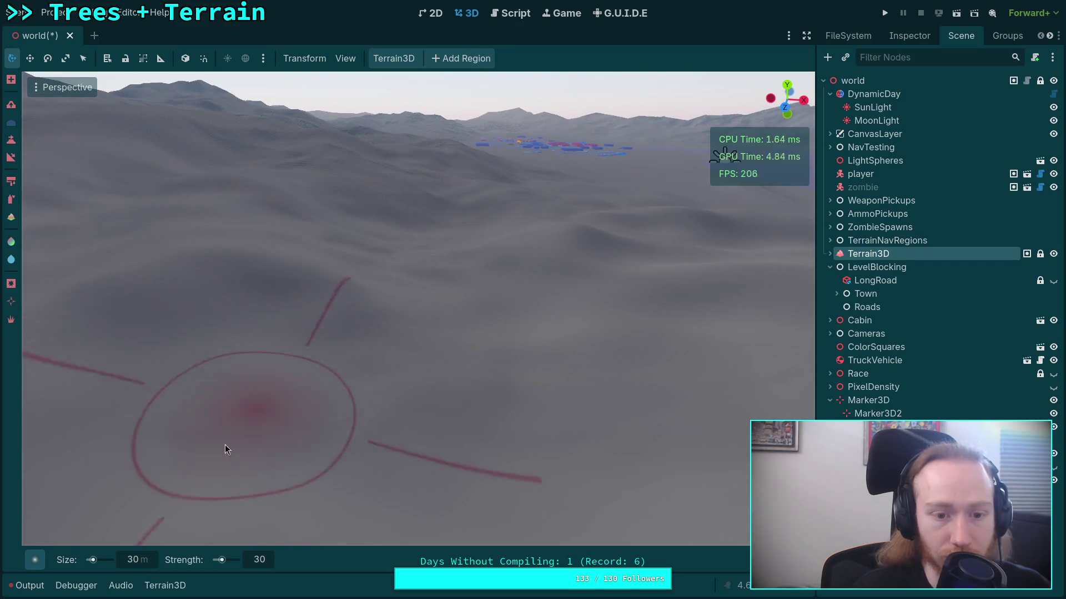
mouse_move(364, 302)
left_mouse_down()
mouse_move(594, 274)
mouse_move(611, 311)
mouse_move(422, 222)
left_mouse_up()
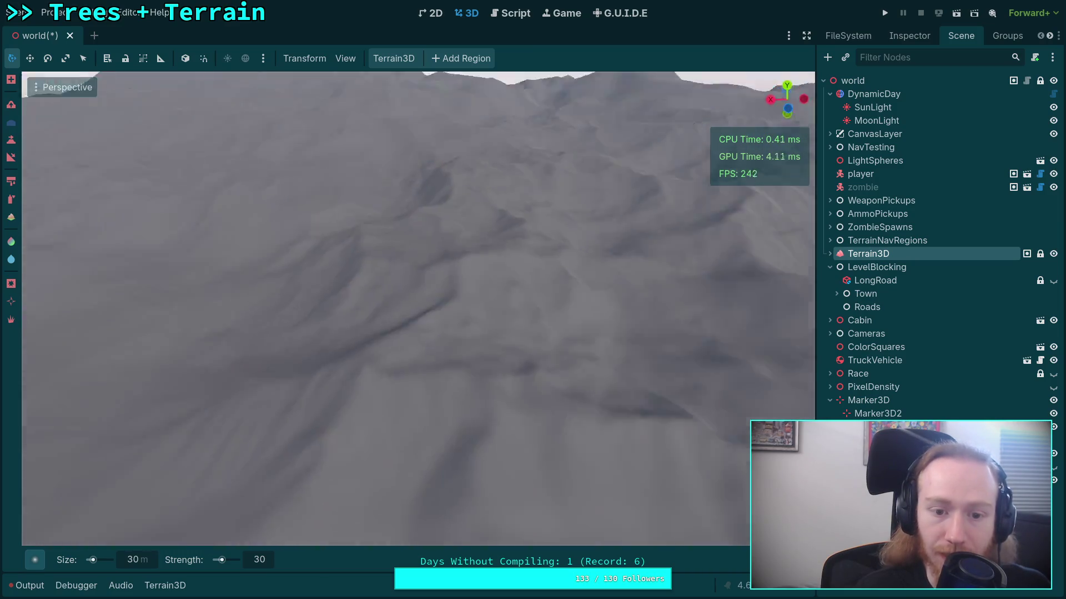
mouse_move(377, 436)
left_mouse_down()
mouse_move(383, 383)
mouse_move(378, 433)
left_mouse_up()
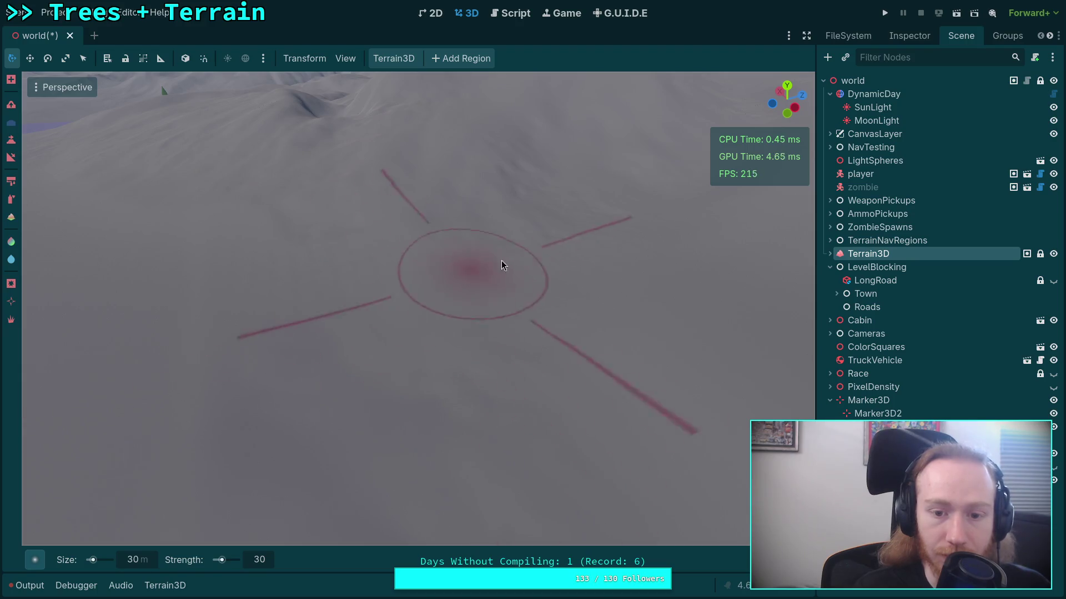
mouse_move(587, 202)
left_mouse_down()
mouse_move(582, 122)
mouse_move(569, 219)
left_mouse_up()
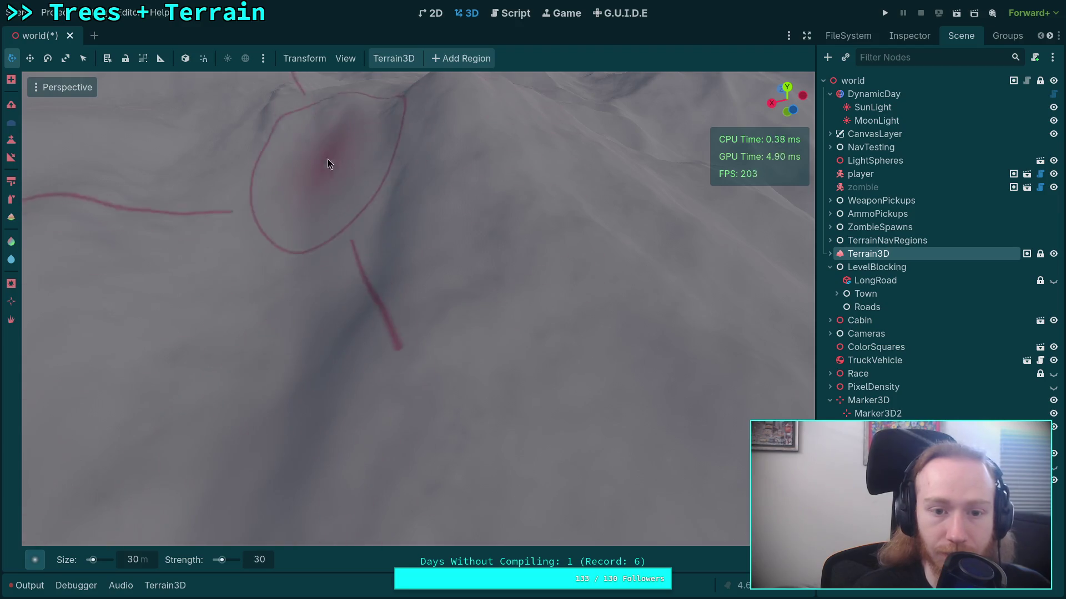
left_click_drag(327, 159, 238, 200)
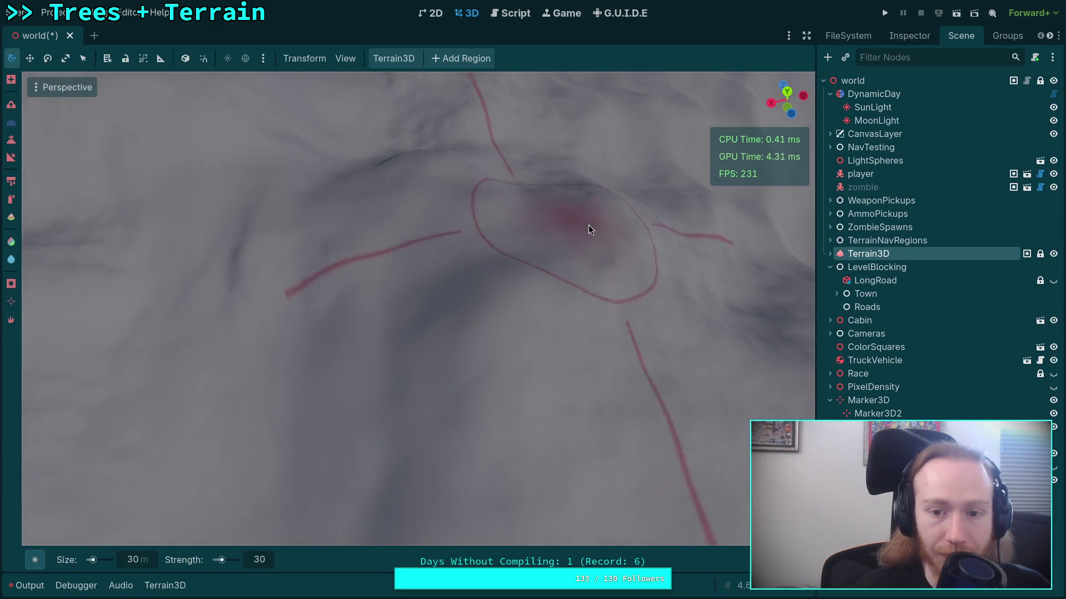
mouse_move(678, 310)
left_mouse_down()
mouse_move(417, 340)
mouse_move(442, 413)
left_mouse_up()
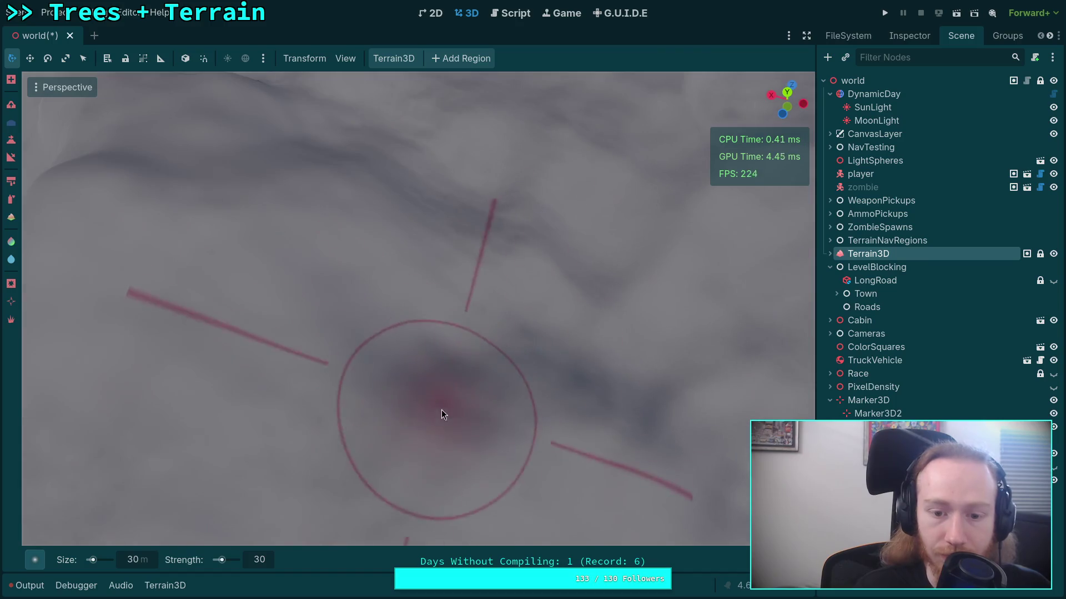
left_click_drag(505, 332, 469, 263)
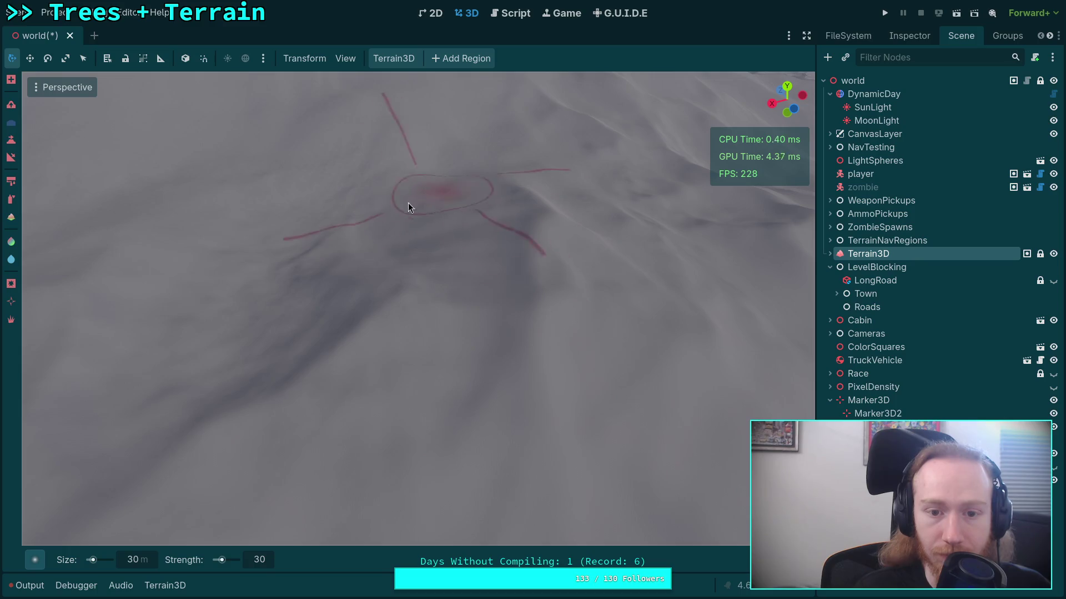
mouse_move(339, 354)
left_mouse_down()
mouse_move(688, 358)
mouse_move(405, 363)
left_mouse_up()
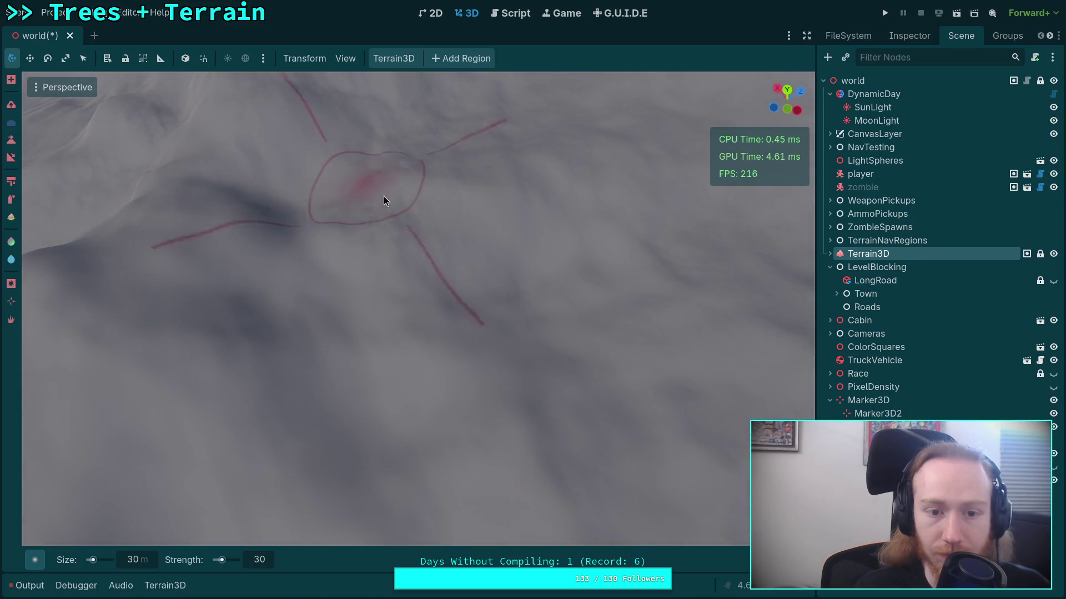
left_click_drag(324, 425, 308, 271)
left_click_drag(371, 212, 379, 225)
mouse_move(323, 250)
left_mouse_down()
mouse_move(388, 322)
mouse_move(493, 350)
mouse_move(571, 281)
mouse_move(638, 261)
left_mouse_up()
left_click_drag(491, 287, 416, 346)
left_click_drag(236, 261, 222, 308)
mouse_move(349, 206)
left_mouse_down()
mouse_move(535, 286)
mouse_move(583, 269)
mouse_move(585, 415)
mouse_move(549, 377)
mouse_move(205, 306)
left_mouse_up()
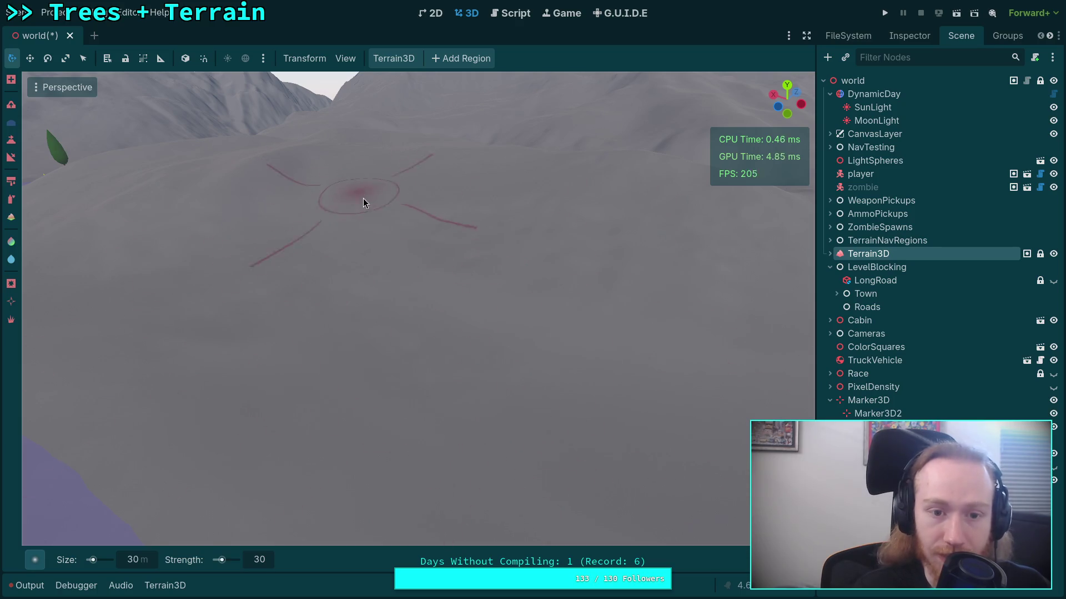
mouse_move(330, 219)
left_mouse_down()
mouse_move(338, 167)
mouse_move(361, 158)
left_mouse_up()
key("w")
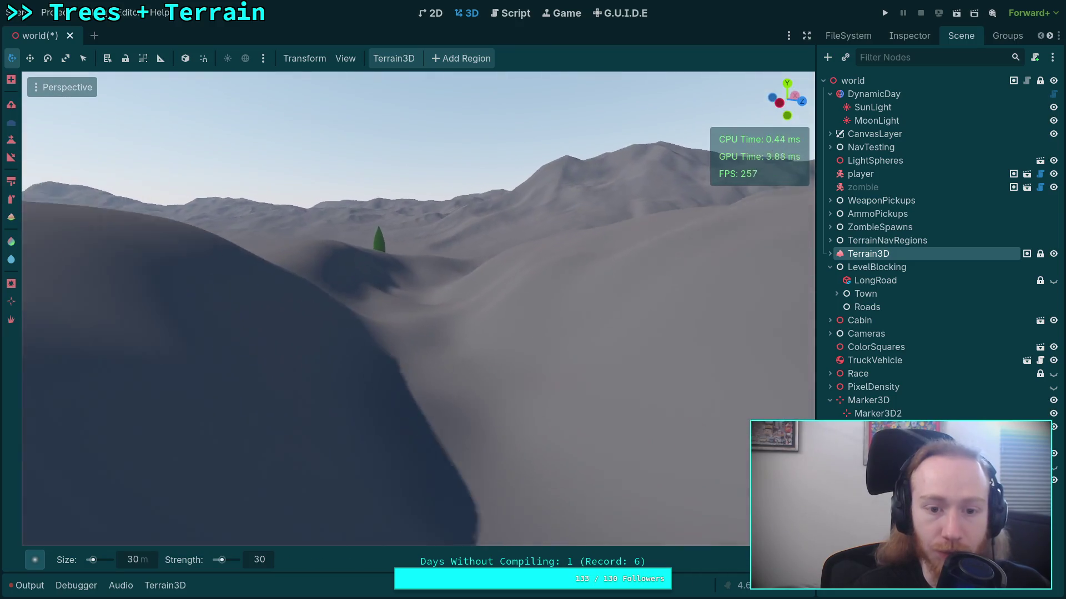
key("w")
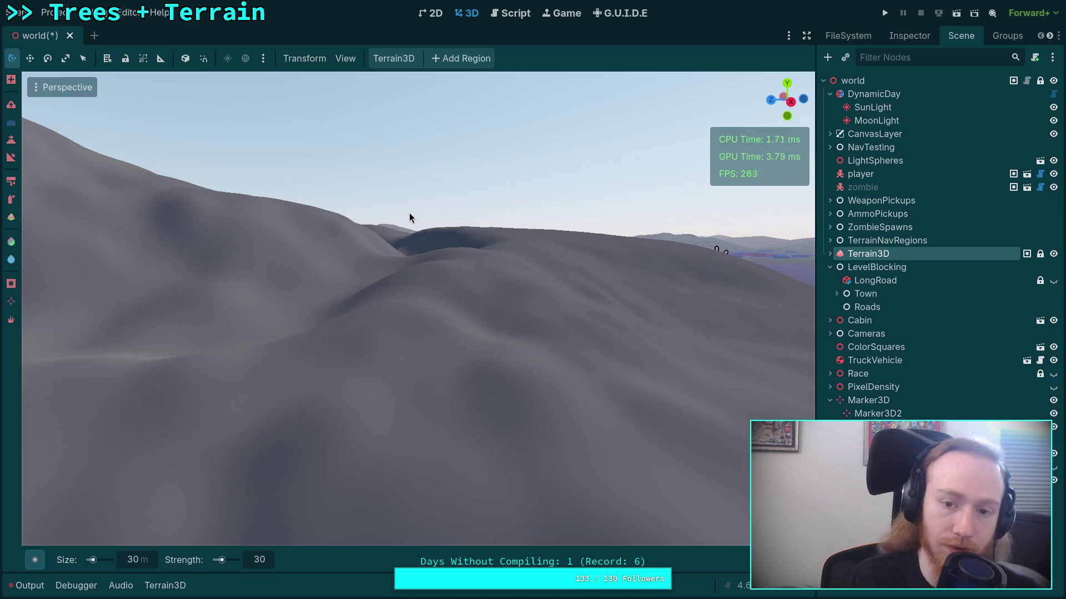
key("w")
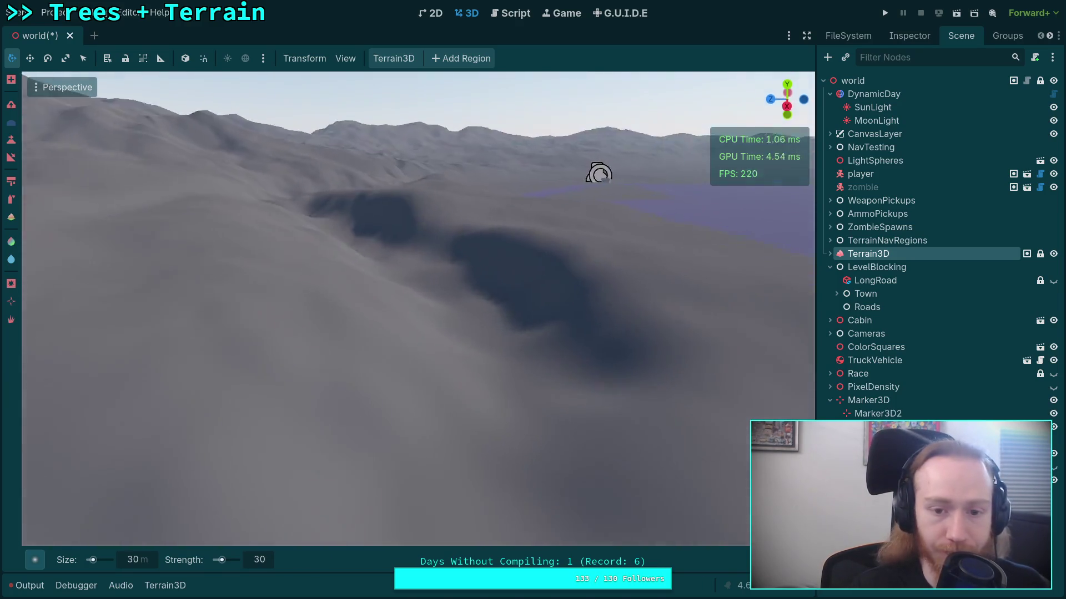
key("w")
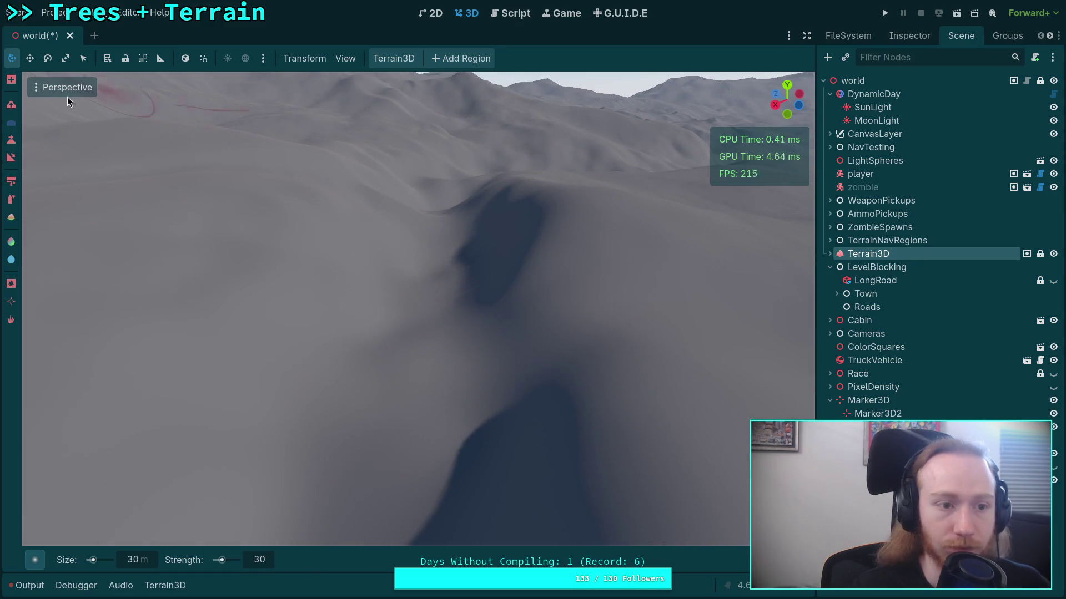
scroll(422, 248, "up", 3)
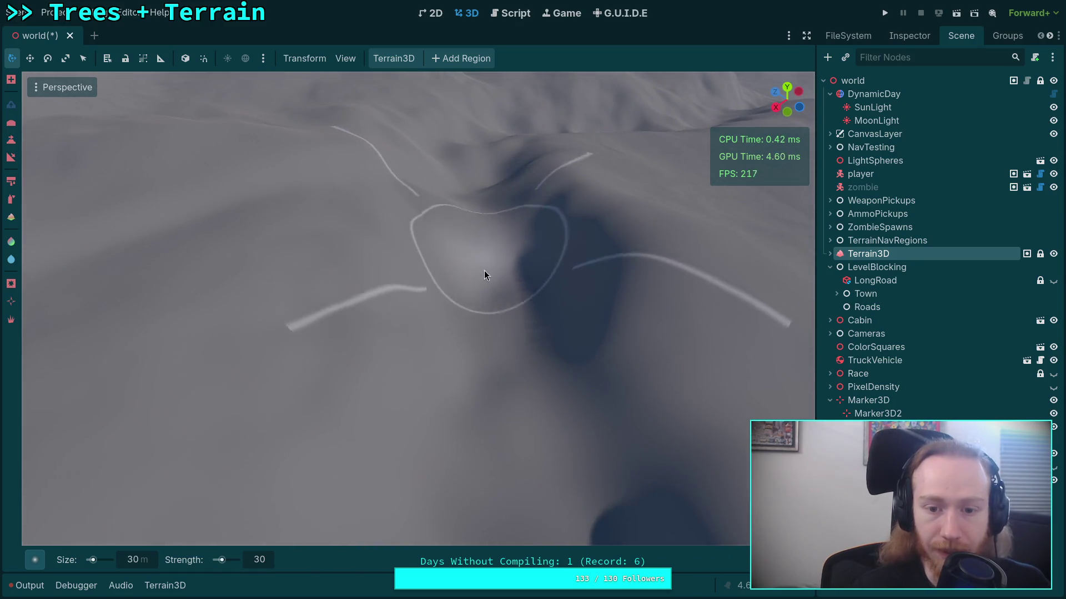
scroll(441, 238, "down", 2)
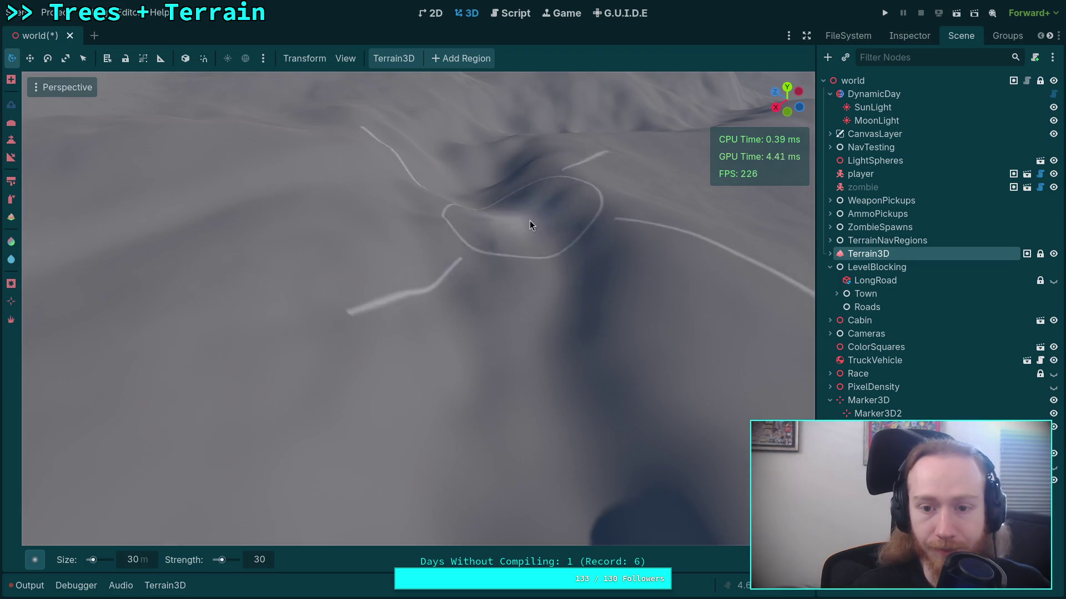
scroll(529, 221, "up", 5)
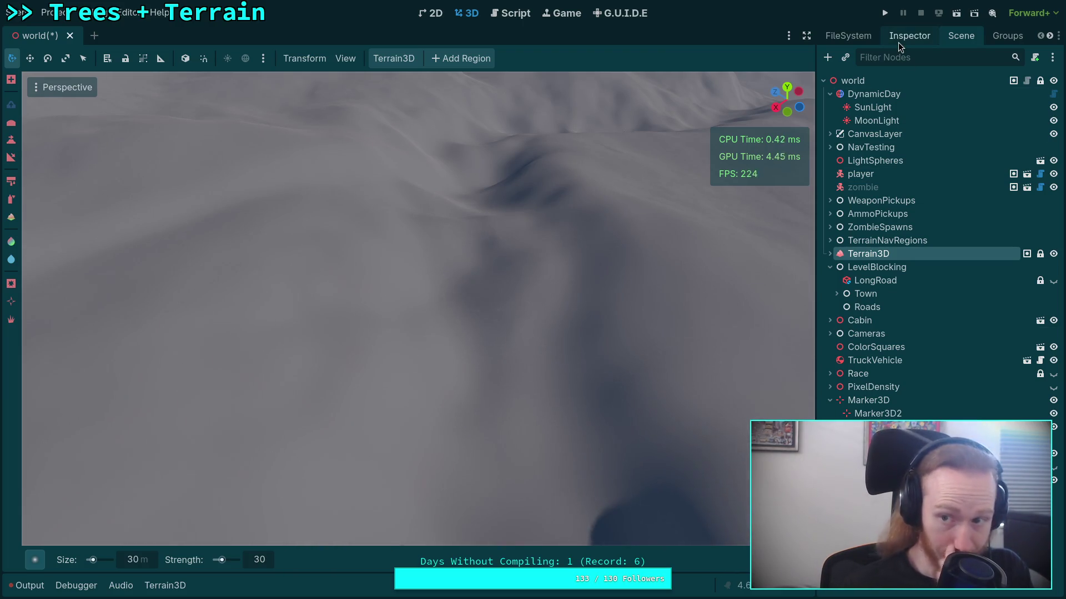
Step: In the Terrain3D Inspector, enable the Contours overlay and keep Grey debug shading on
left_click(898, 42)
scroll(938, 250, "down", 10)
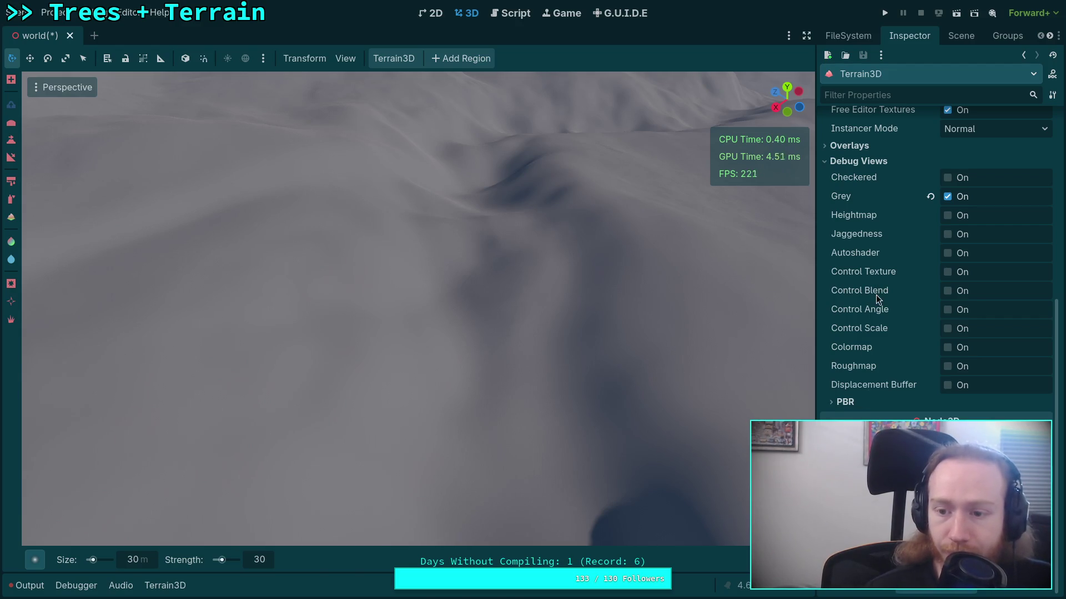
left_click(948, 198)
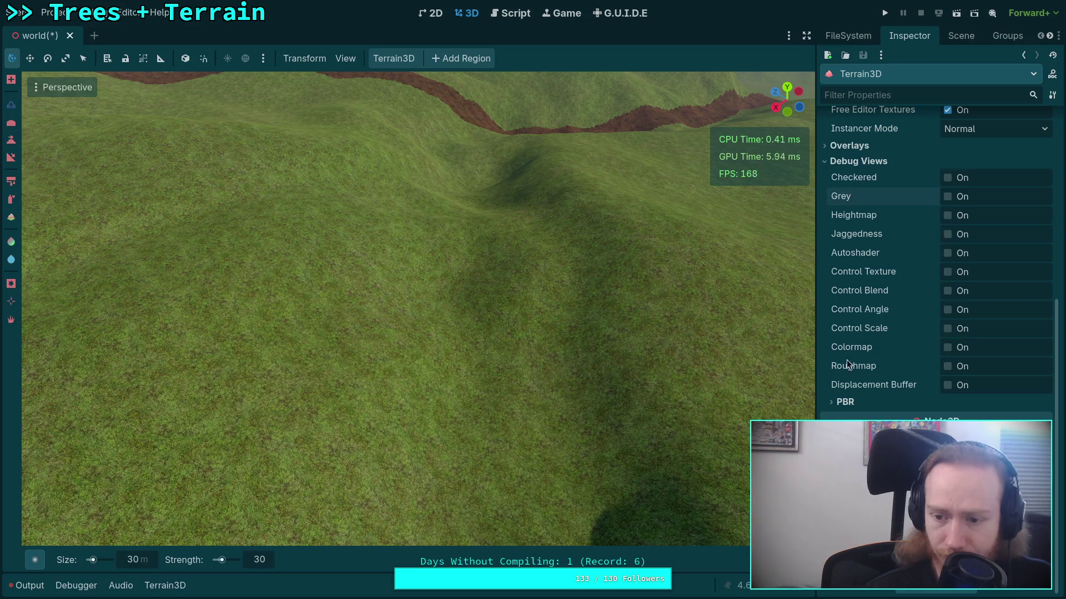
mouse_move(877, 328)
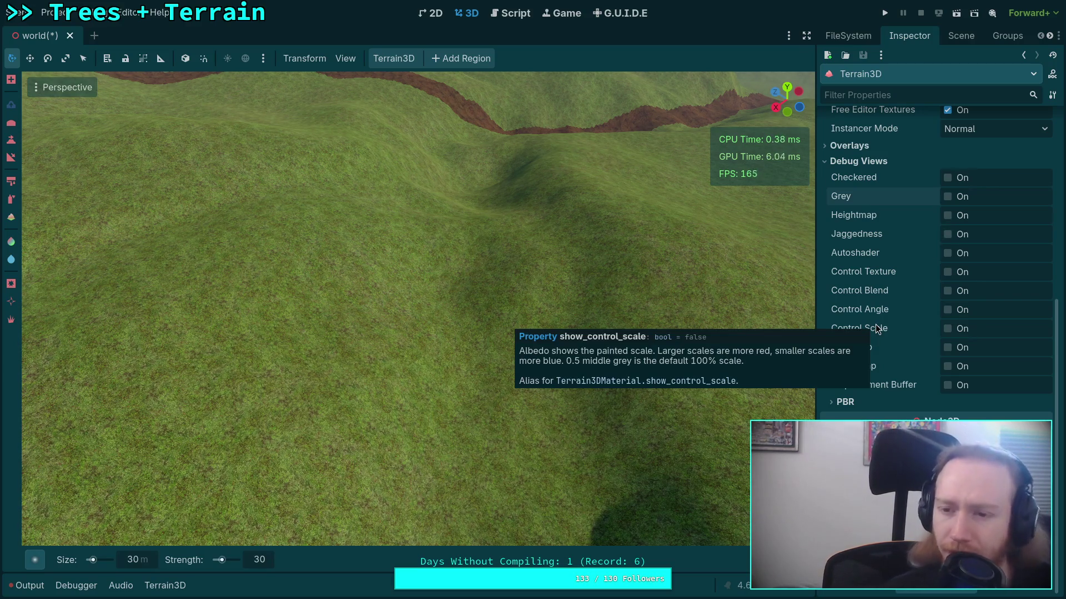
left_click(838, 148)
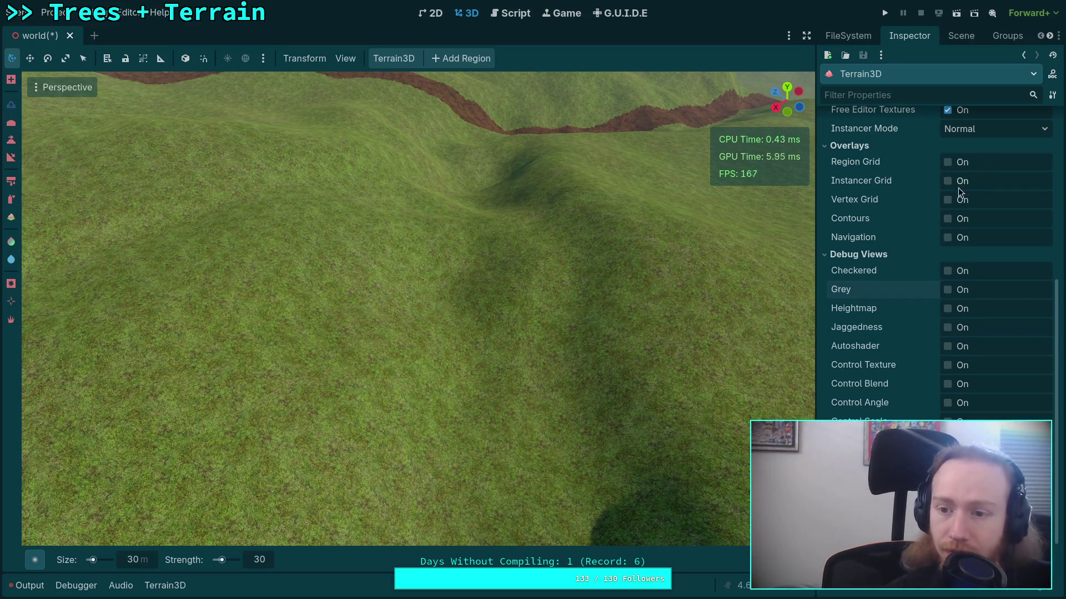
left_click(948, 219)
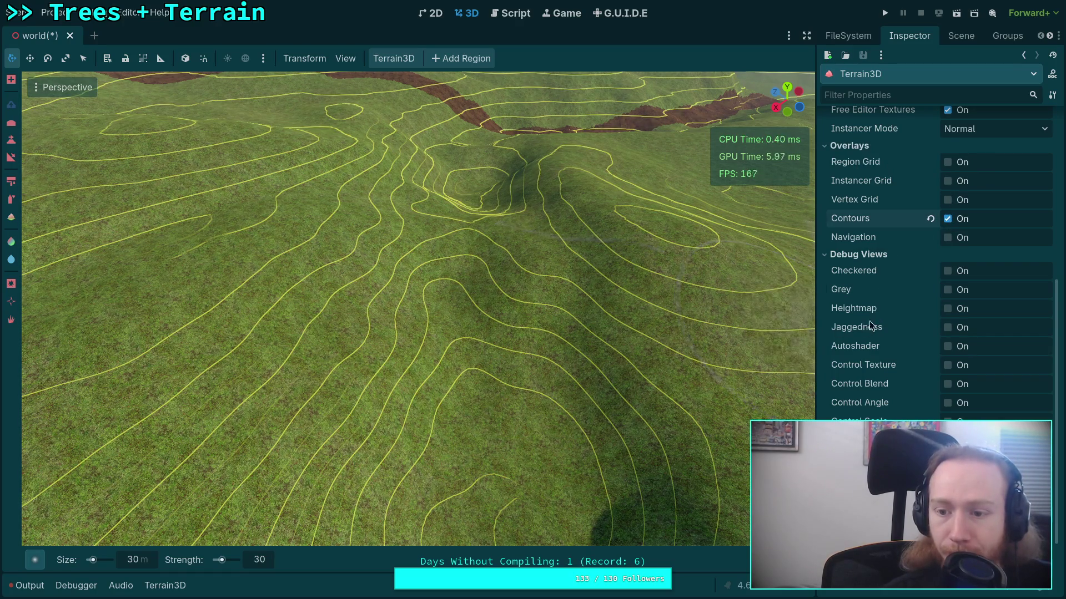
left_click(947, 290)
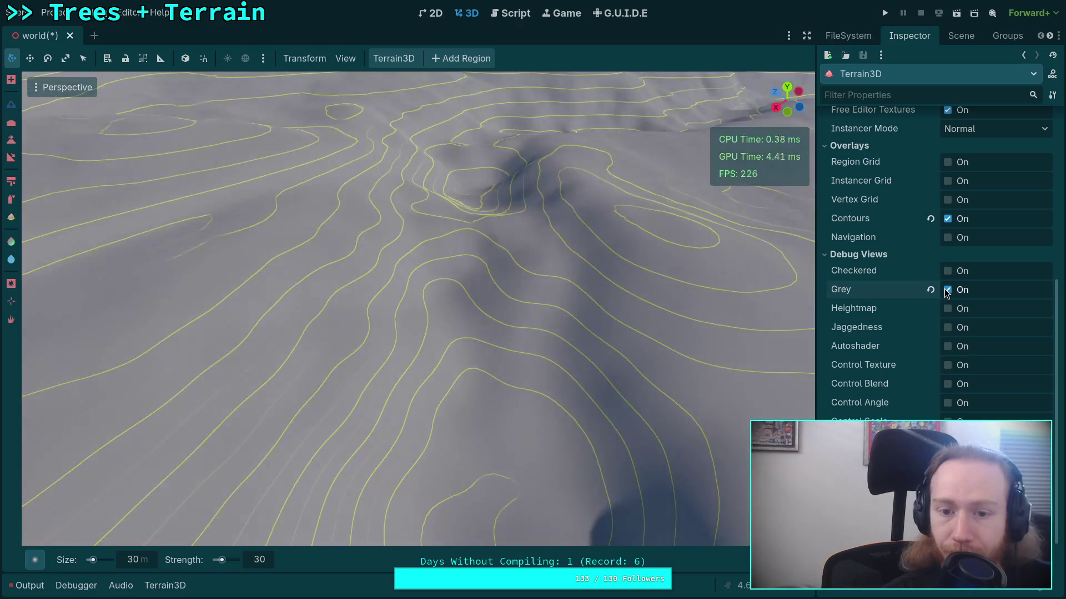
left_click(830, 255)
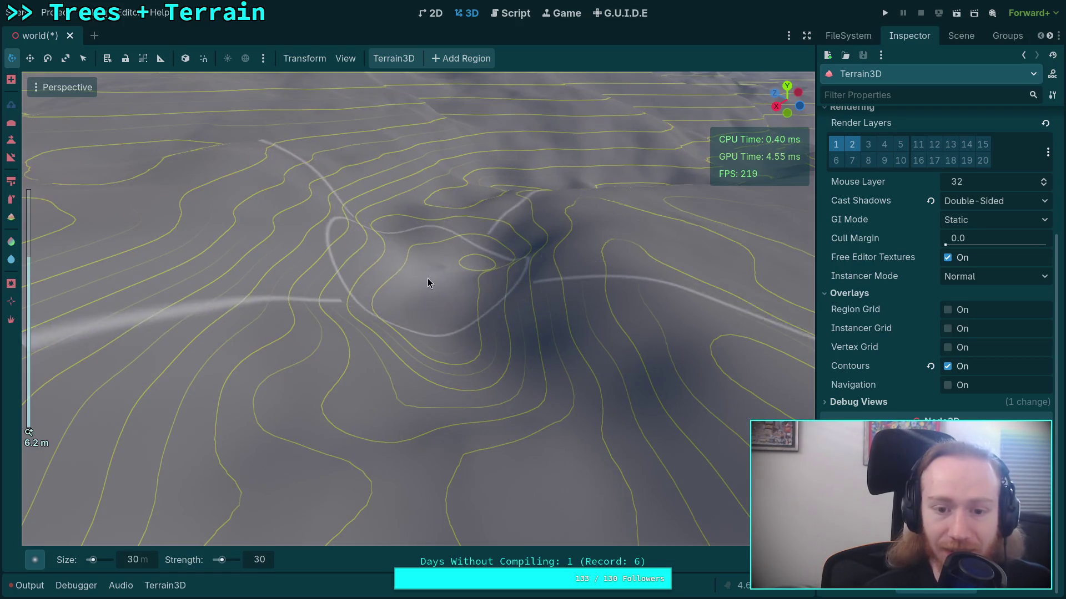
Step: Sculpt the central hill's slopes and a mound on the slope to its upper right
mouse_move(465, 267)
left_mouse_down()
mouse_move(414, 318)
mouse_move(388, 328)
mouse_move(452, 318)
mouse_move(350, 301)
mouse_move(317, 394)
mouse_move(574, 351)
mouse_move(511, 284)
mouse_move(478, 275)
left_mouse_up()
scroll(478, 269, "up", 3)
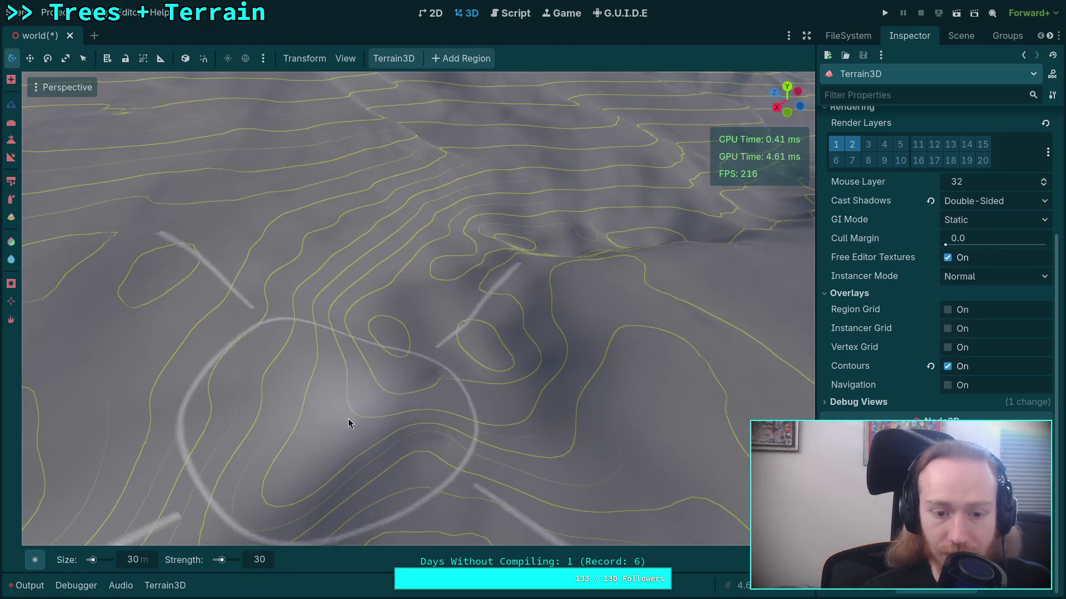
mouse_move(282, 482)
left_mouse_down()
mouse_move(391, 305)
mouse_move(380, 333)
mouse_move(514, 404)
mouse_move(486, 290)
mouse_move(507, 290)
mouse_move(547, 405)
mouse_move(511, 364)
mouse_move(383, 319)
mouse_move(432, 346)
left_mouse_up()
mouse_move(499, 340)
left_mouse_down()
mouse_move(471, 331)
mouse_move(476, 388)
mouse_move(404, 424)
mouse_move(369, 407)
mouse_move(381, 336)
mouse_move(438, 377)
mouse_move(495, 447)
mouse_move(510, 371)
mouse_move(440, 371)
left_mouse_up()
mouse_move(458, 324)
left_mouse_down()
mouse_move(496, 257)
mouse_move(495, 288)
mouse_move(459, 293)
mouse_move(444, 351)
mouse_move(408, 386)
left_mouse_up()
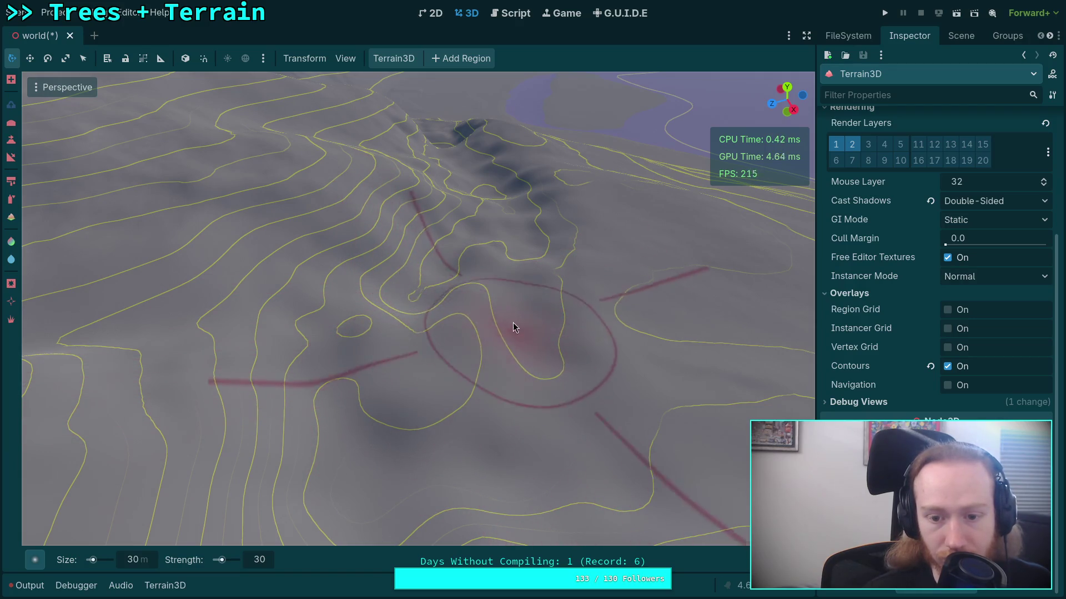
mouse_move(488, 300)
left_mouse_down()
mouse_move(480, 315)
mouse_move(533, 290)
mouse_move(533, 348)
mouse_move(393, 426)
mouse_move(400, 393)
mouse_move(449, 403)
mouse_move(432, 395)
mouse_move(488, 331)
mouse_move(451, 308)
mouse_move(477, 308)
left_mouse_up()
Step: Smooth out the lower-middle contour loop, the small bump and the adjoining slope
scroll(505, 416, "up", 5)
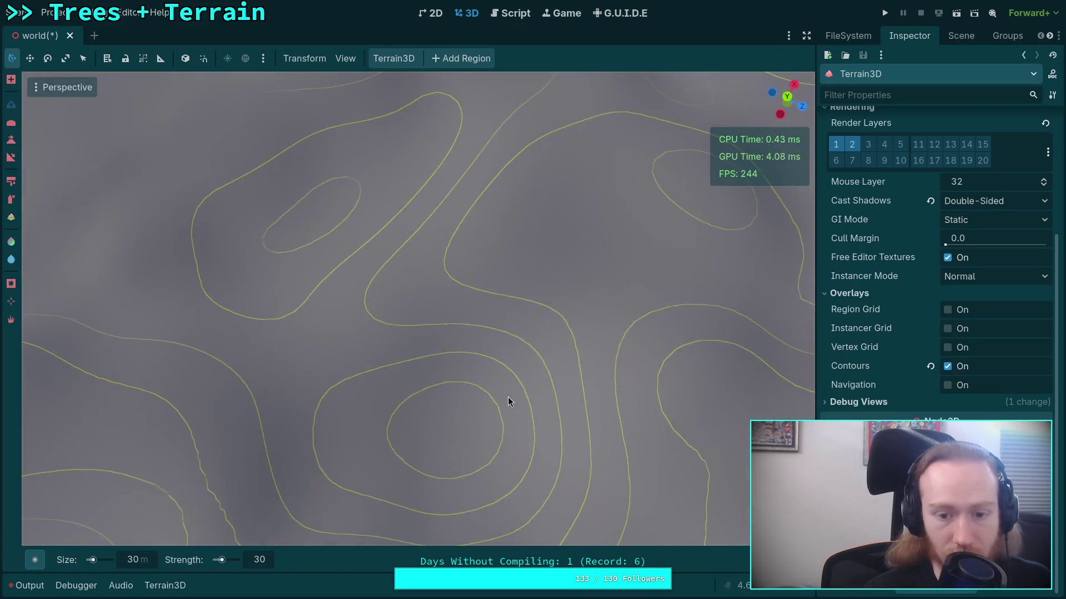
mouse_move(452, 428)
left_mouse_down()
mouse_move(278, 271)
mouse_move(398, 174)
left_mouse_up()
scroll(397, 174, "down", 2)
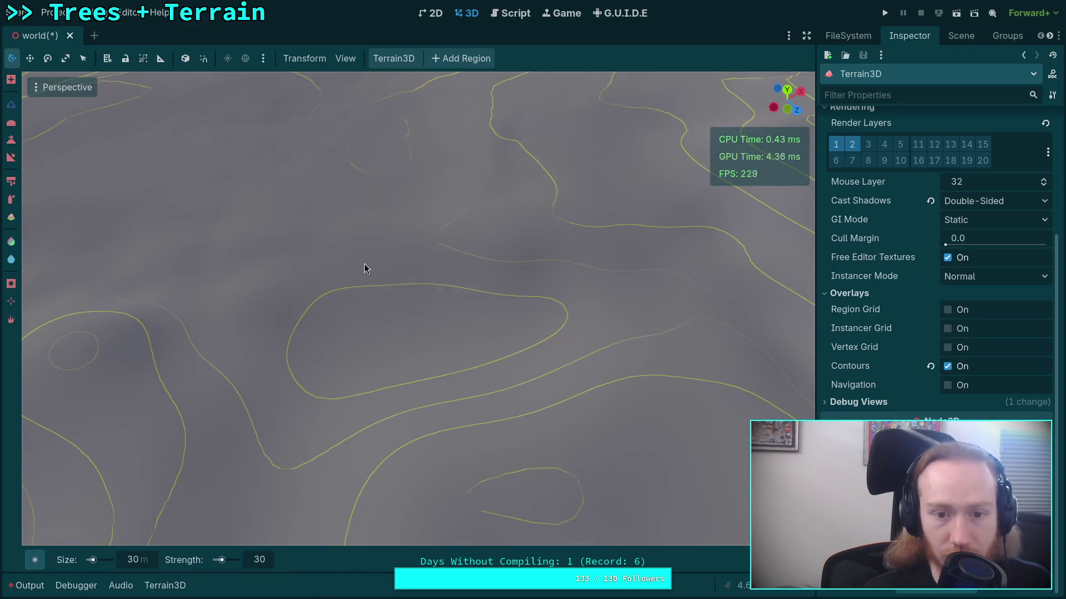
left_click_drag(398, 339, 408, 337)
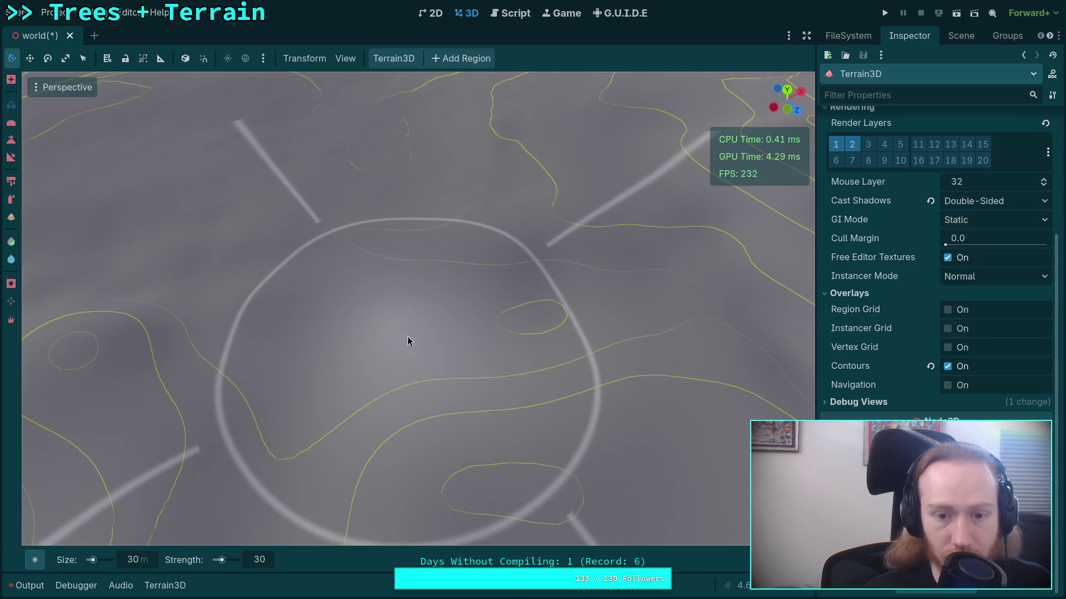
mouse_move(488, 326)
left_mouse_down()
mouse_move(550, 381)
mouse_move(449, 398)
mouse_move(446, 382)
mouse_move(585, 233)
mouse_move(491, 167)
mouse_move(664, 226)
mouse_move(598, 285)
left_mouse_up()
mouse_move(247, 275)
left_mouse_down()
mouse_move(257, 115)
mouse_move(416, 109)
mouse_move(440, 191)
mouse_move(483, 174)
mouse_move(397, 331)
left_mouse_up()
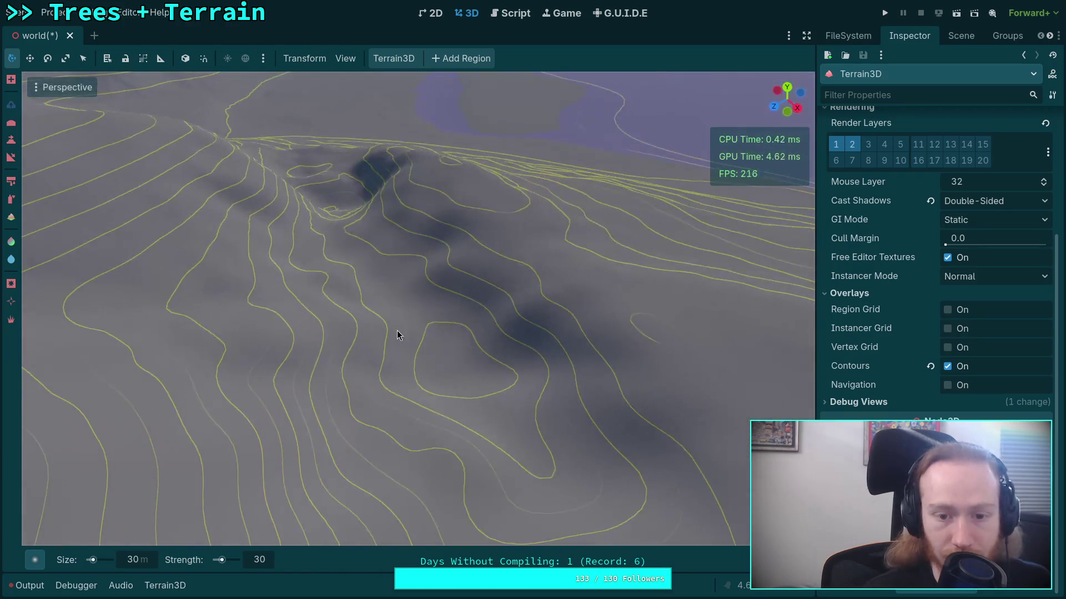
left_click_drag(493, 372, 526, 413)
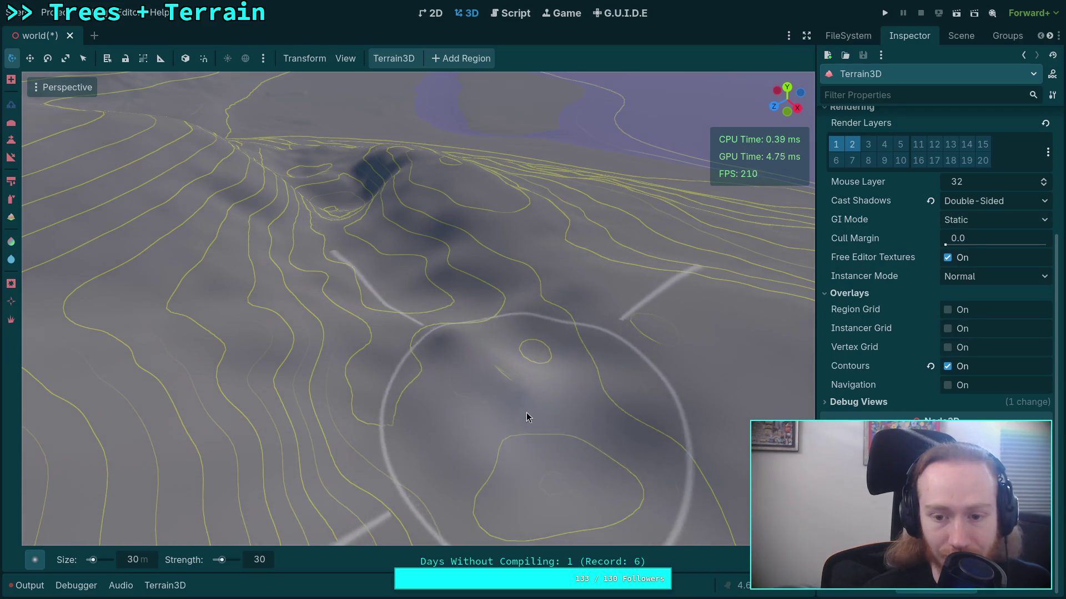
mouse_move(547, 450)
left_mouse_down()
mouse_move(470, 459)
mouse_move(363, 428)
mouse_move(397, 420)
mouse_move(388, 395)
mouse_move(537, 387)
left_mouse_up()
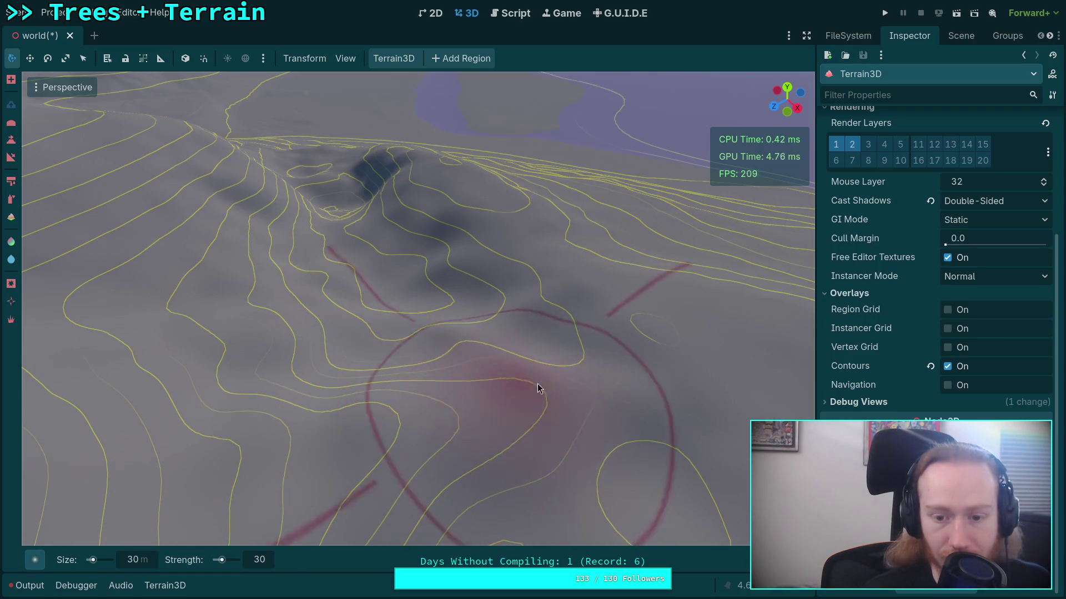
left_click_drag(613, 521, 478, 309)
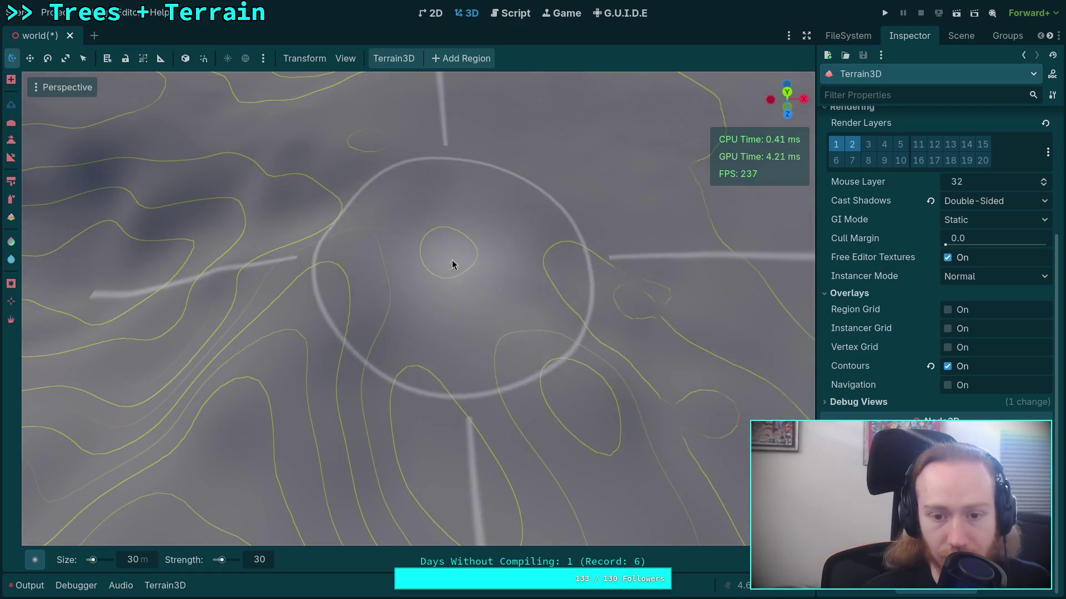
Step: Sculpt the terrain around the hilltop, to its right and below the ridge
mouse_move(451, 260)
left_mouse_down()
mouse_move(447, 247)
mouse_move(369, 202)
left_mouse_up()
mouse_move(410, 149)
left_mouse_down()
mouse_move(435, 471)
mouse_move(576, 421)
mouse_move(477, 343)
left_mouse_up()
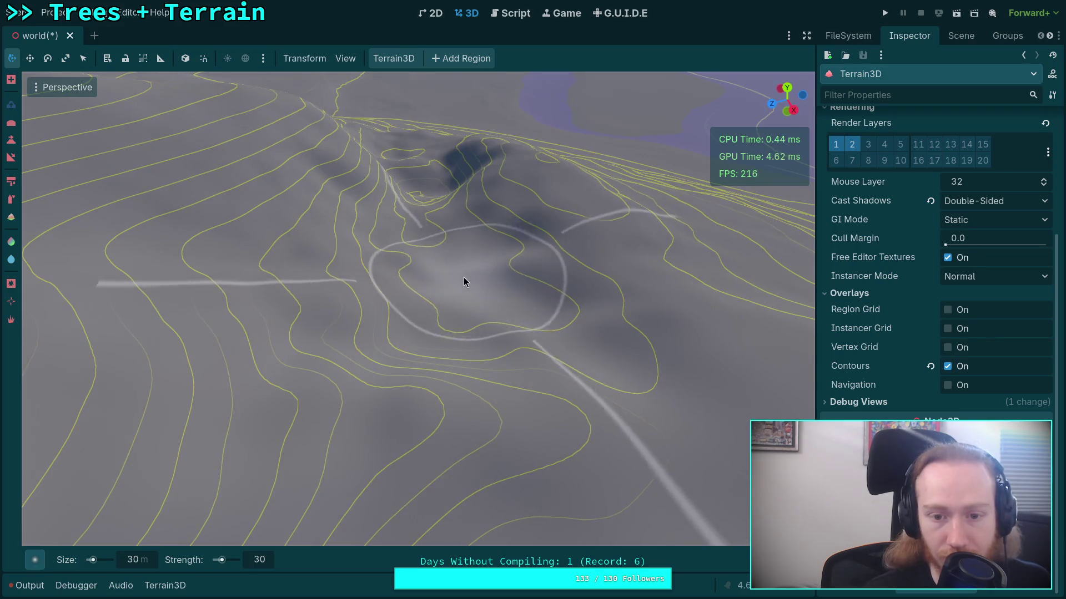
scroll(467, 275, "up", 3)
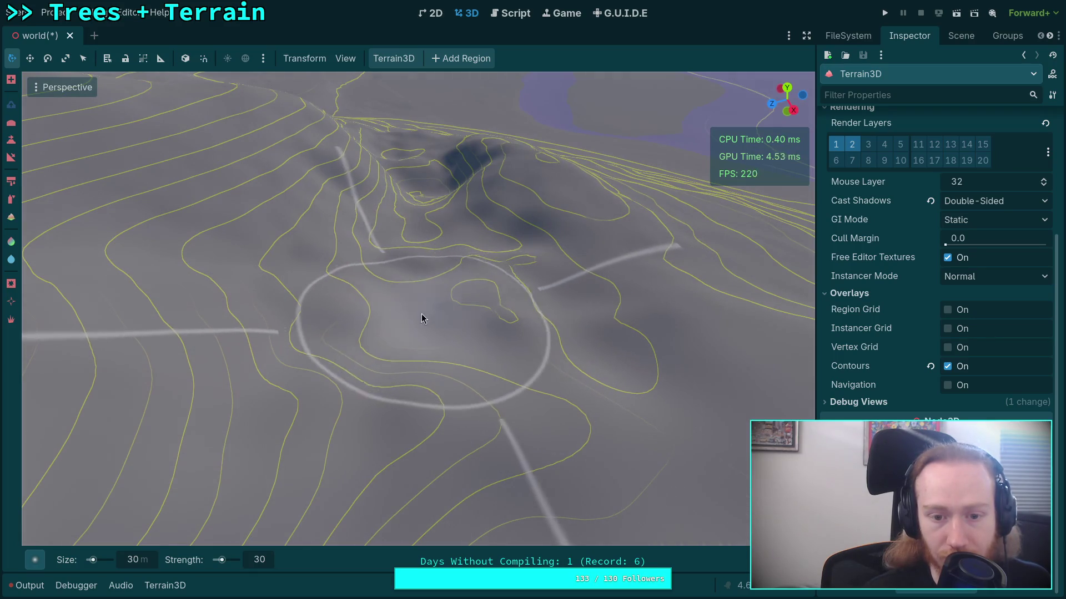
left_click_drag(397, 292, 625, 335)
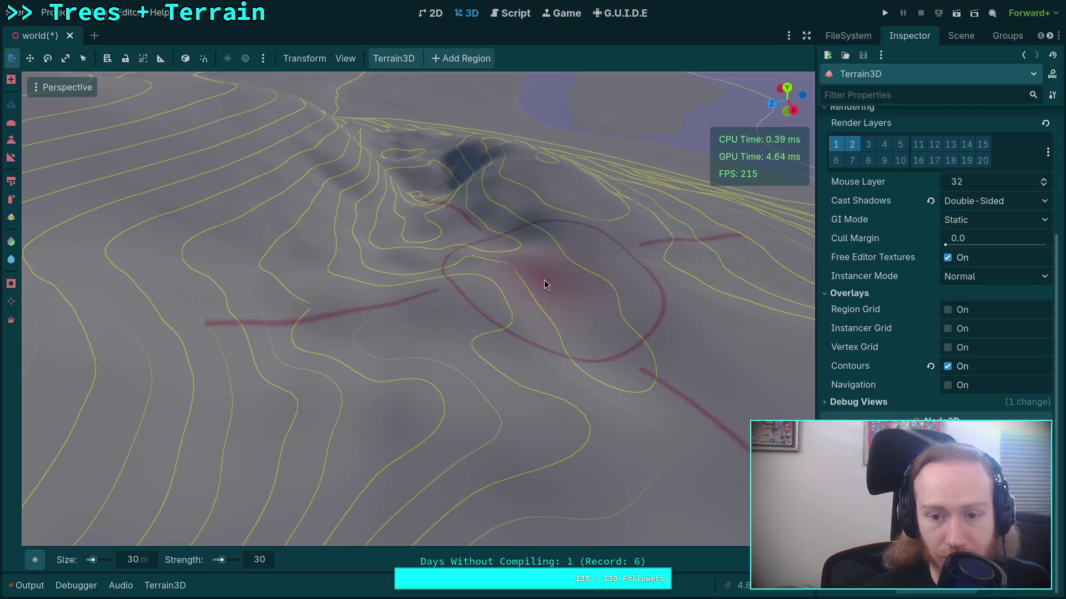
mouse_move(551, 364)
left_mouse_down()
mouse_move(501, 352)
mouse_move(617, 370)
mouse_move(575, 353)
mouse_move(458, 340)
left_mouse_up()
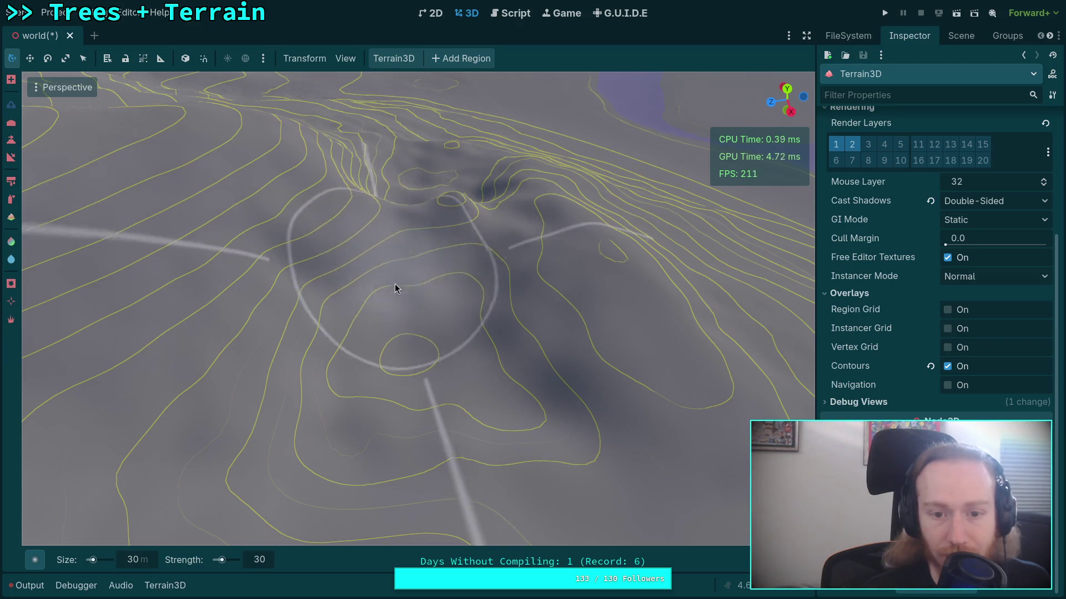
mouse_move(443, 222)
left_mouse_down()
mouse_move(451, 210)
mouse_move(469, 213)
mouse_move(468, 249)
left_mouse_up()
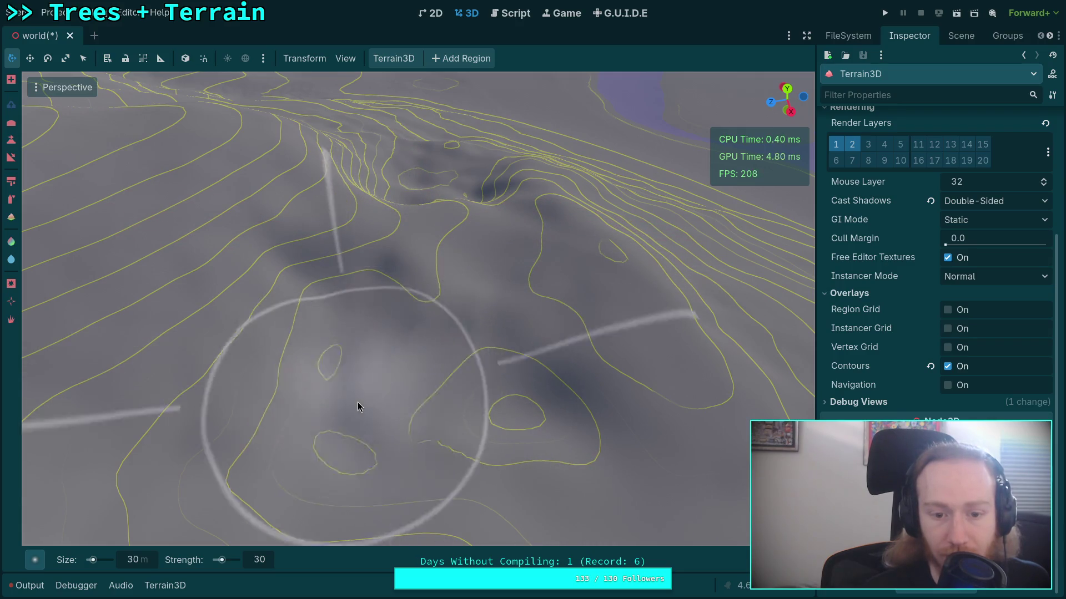
Step: Raise two small hills, smooth away the central contour loop and reshape the nearby slope
mouse_move(457, 303)
left_mouse_down()
mouse_move(467, 356)
mouse_move(388, 428)
left_mouse_up()
mouse_move(324, 366)
left_mouse_down()
mouse_move(344, 300)
mouse_move(382, 291)
mouse_move(514, 328)
mouse_move(454, 445)
mouse_move(325, 424)
mouse_move(408, 420)
mouse_move(464, 291)
left_mouse_up()
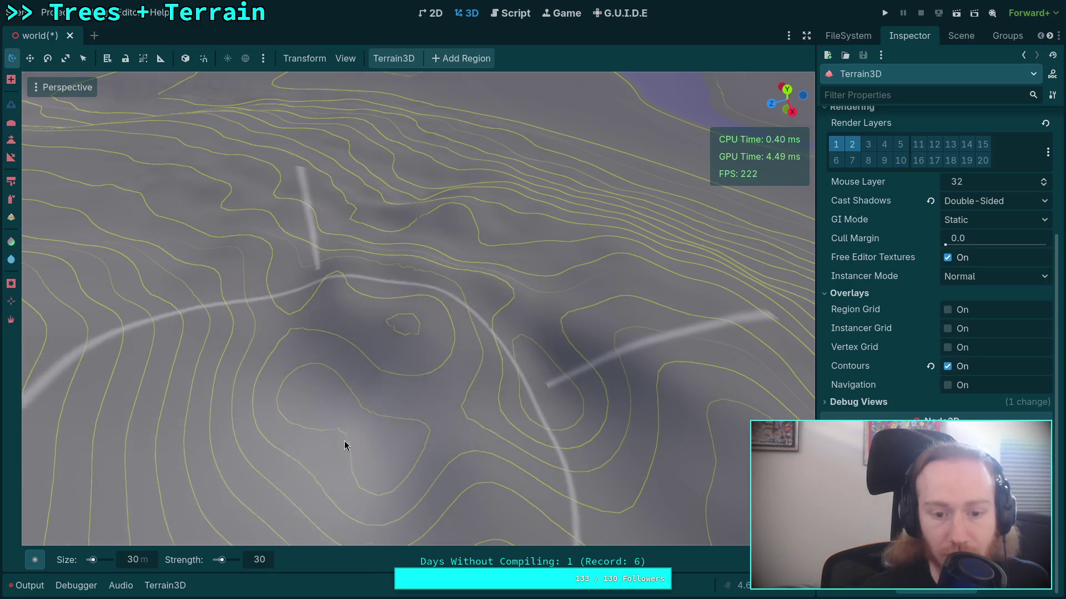
left_click_drag(543, 399, 545, 374)
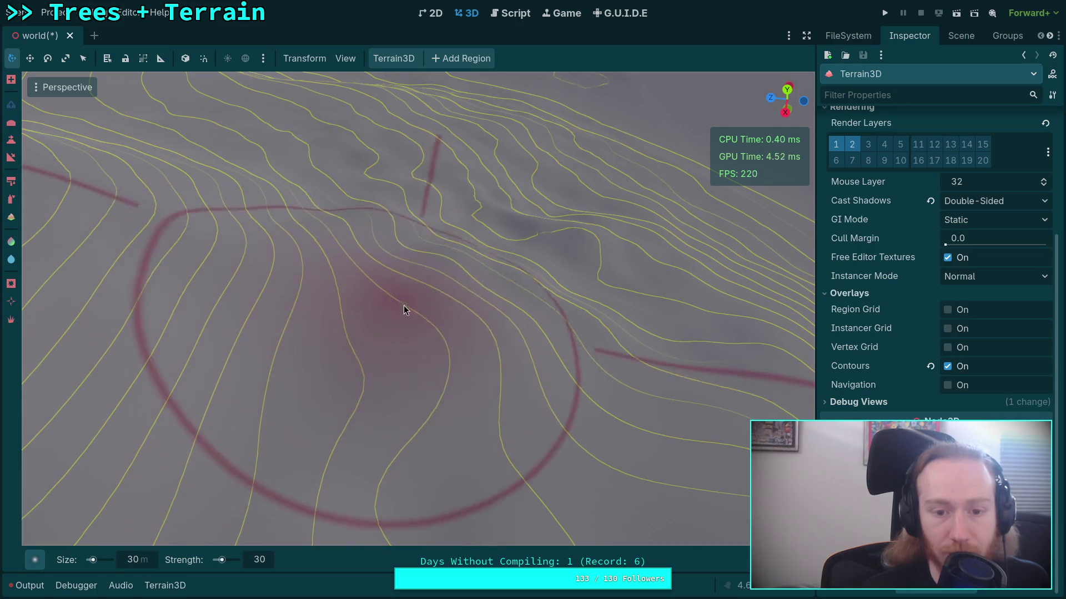
mouse_move(341, 279)
left_mouse_down()
mouse_move(333, 310)
mouse_move(388, 420)
mouse_move(378, 240)
left_mouse_up()
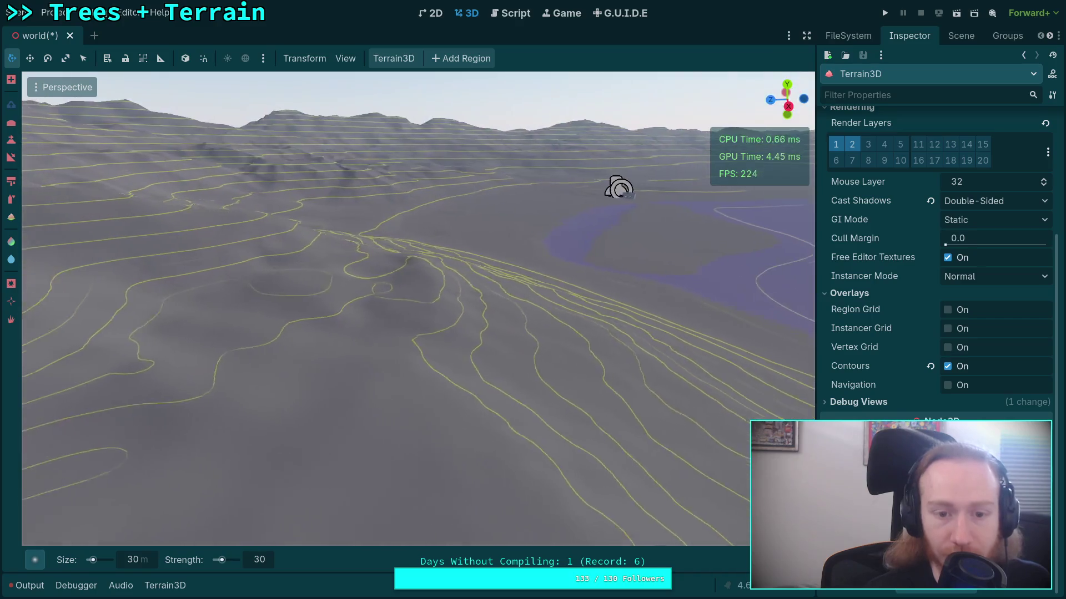
Step: Fly across the terrain and raise a mound near the central hill
key("w")
key("w")
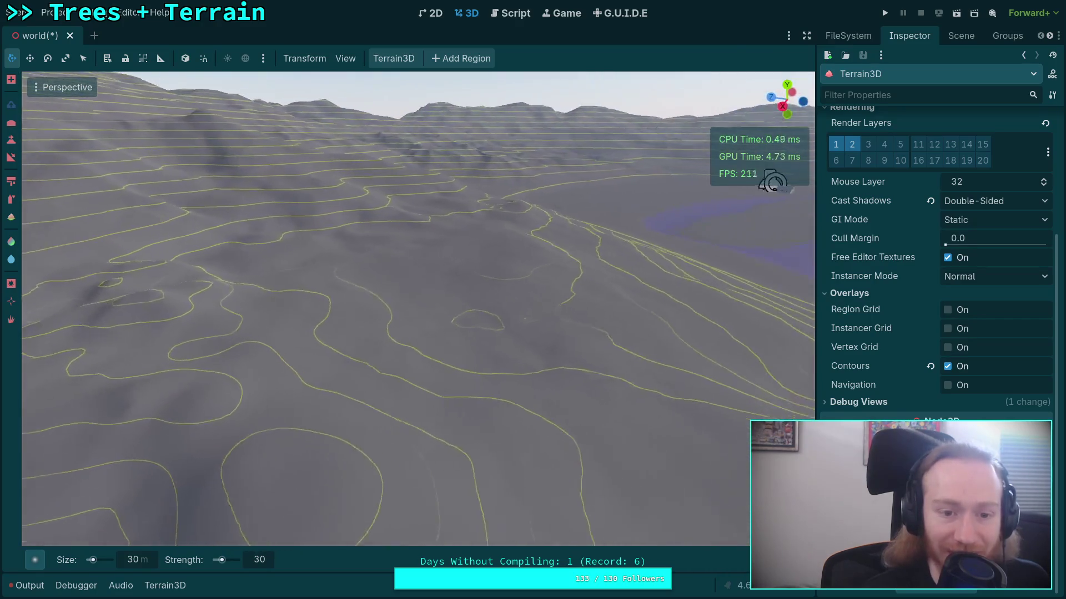
key("w")
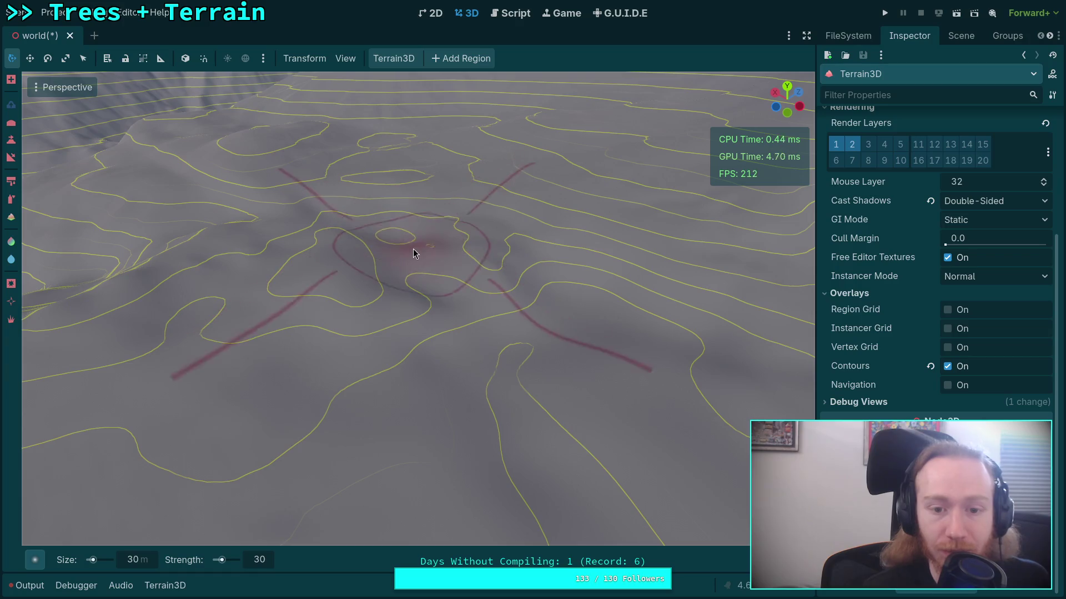
left_click(397, 244)
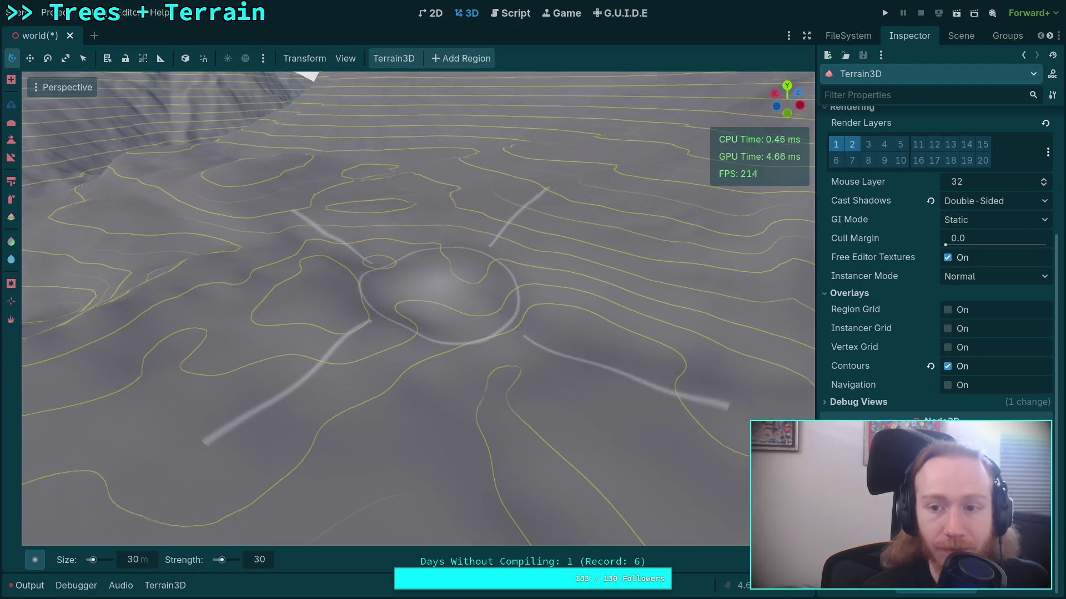
key("w")
key("w")
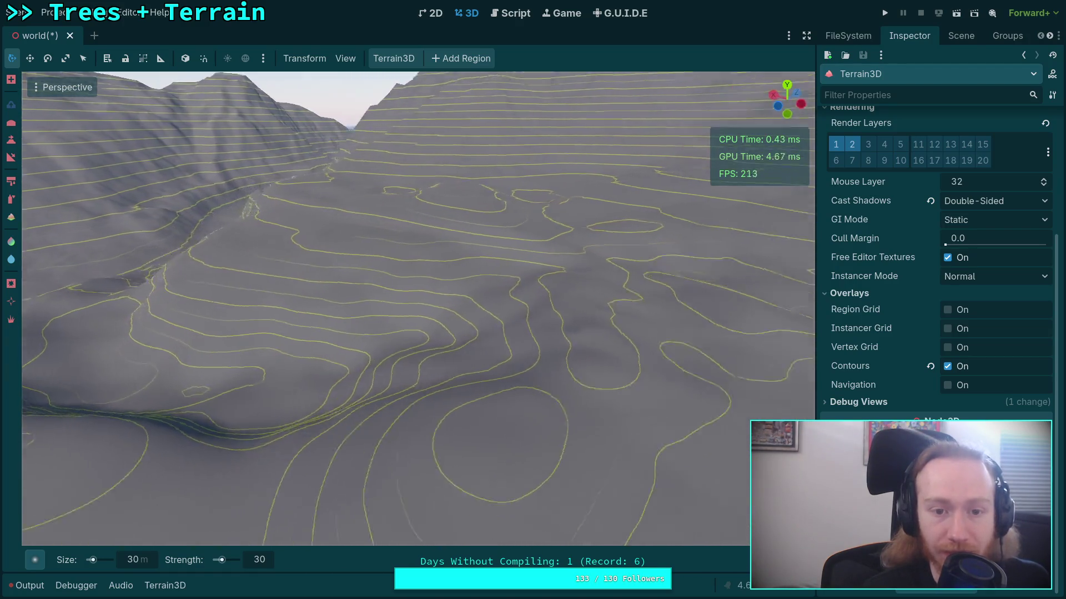
key("w")
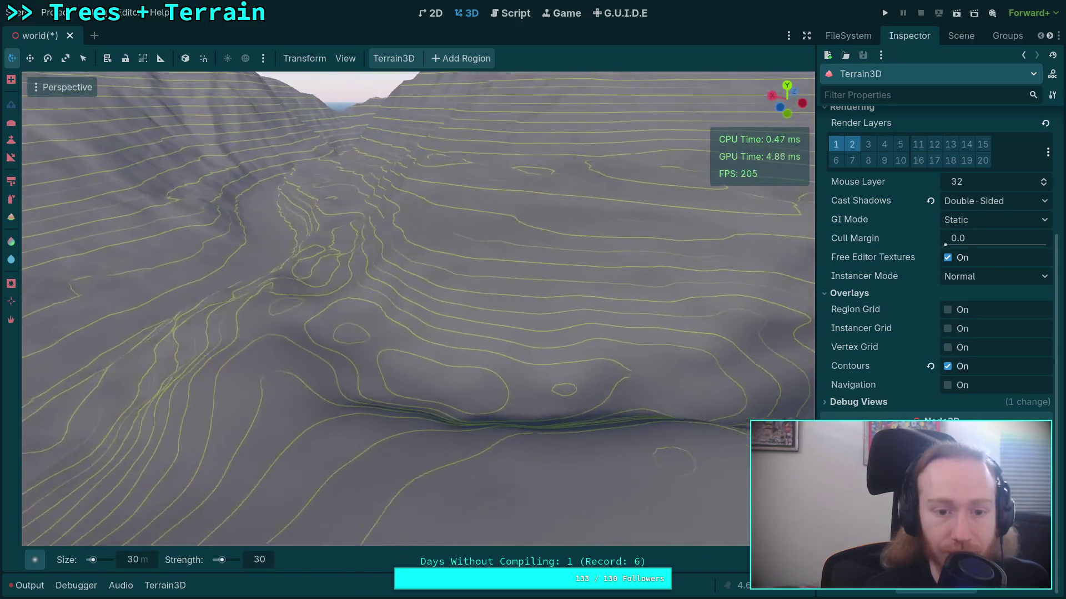
key("w")
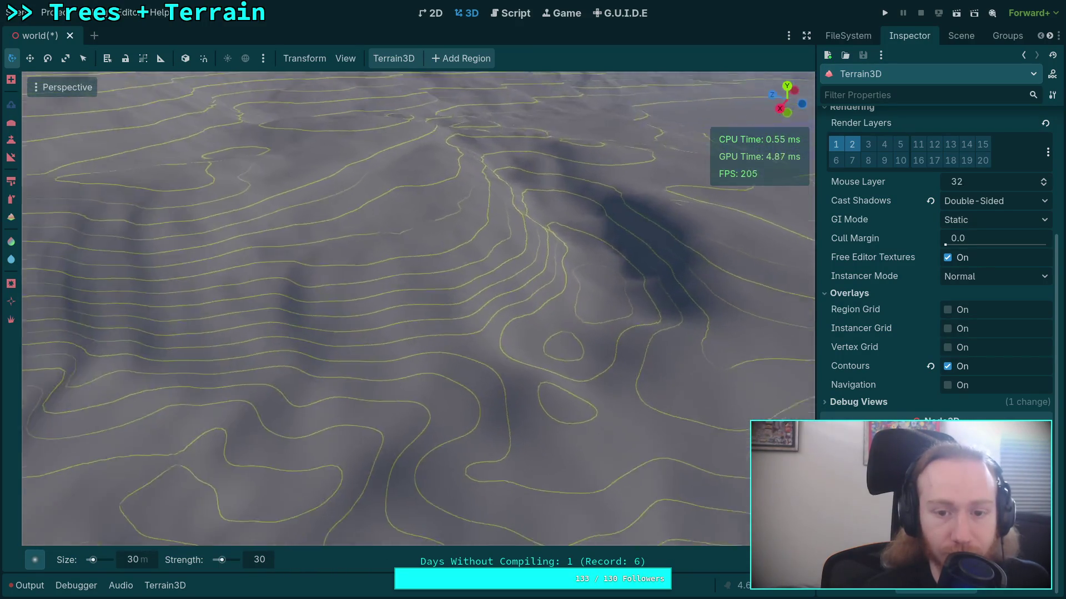
Step: Reshape the ground around the central hill, then lower and flatten the raised bump
mouse_move(458, 332)
left_mouse_down()
mouse_move(601, 289)
mouse_move(592, 301)
mouse_move(577, 287)
mouse_move(587, 217)
left_mouse_up()
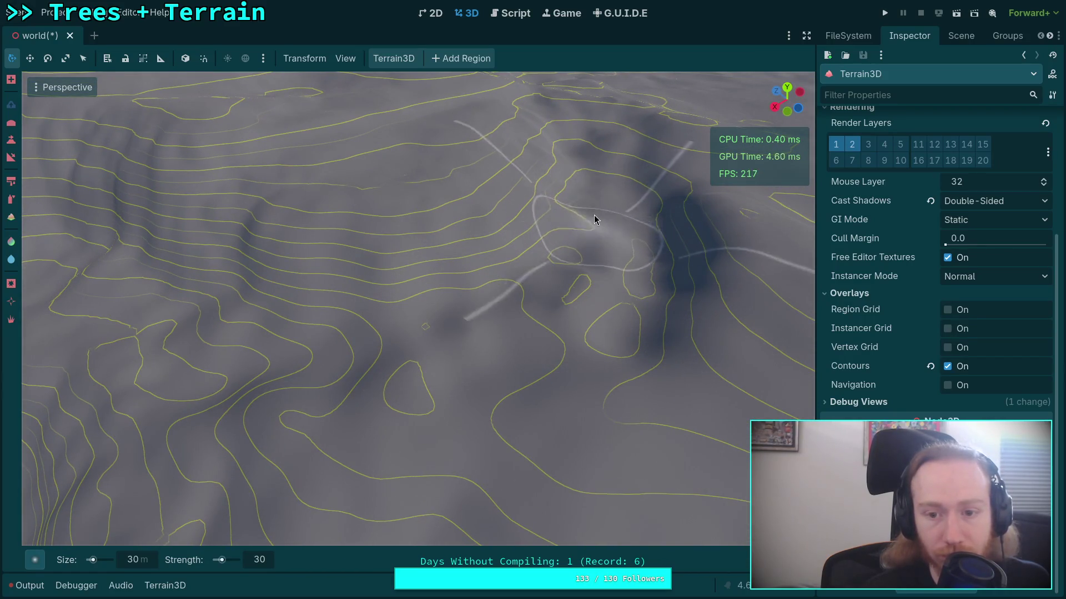
mouse_move(607, 178)
left_mouse_down()
mouse_move(637, 216)
mouse_move(573, 200)
mouse_move(638, 280)
mouse_move(593, 344)
mouse_move(566, 250)
mouse_move(458, 305)
mouse_move(541, 271)
mouse_move(542, 230)
mouse_move(510, 287)
left_mouse_up()
left_click_drag(464, 230, 473, 228)
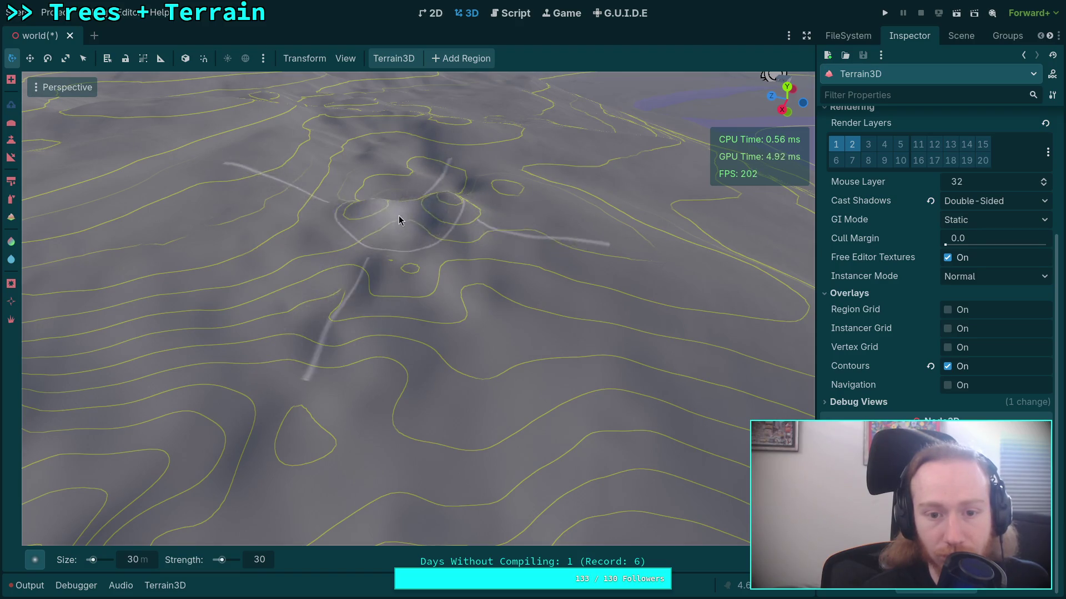
mouse_move(407, 246)
left_mouse_down()
mouse_move(294, 428)
mouse_move(379, 410)
mouse_move(375, 285)
mouse_move(418, 261)
mouse_move(401, 275)
mouse_move(397, 328)
mouse_move(409, 298)
mouse_move(473, 314)
mouse_move(350, 306)
mouse_move(397, 292)
mouse_move(420, 240)
mouse_move(413, 267)
left_mouse_up()
left_click(404, 274, "ctrl")
key("ctrl")
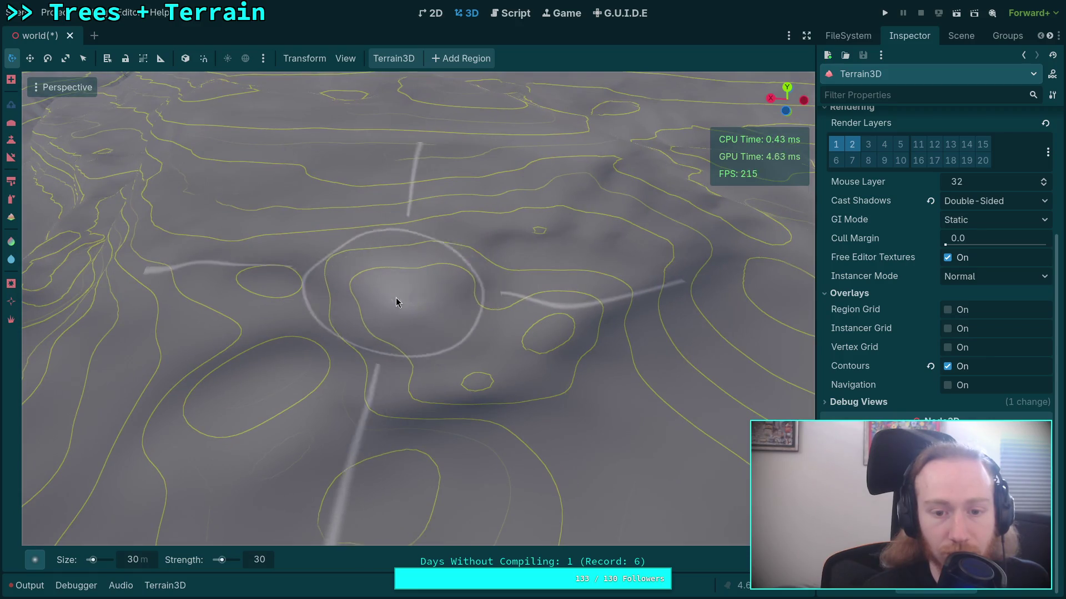
Step: Sculpt the slope beside the central hill with the 30 m, strength 30 height brush
mouse_move(581, 328)
left_mouse_down()
mouse_move(549, 230)
mouse_move(618, 254)
mouse_move(564, 221)
mouse_move(388, 270)
mouse_move(412, 340)
mouse_move(554, 354)
mouse_move(547, 349)
left_mouse_up()
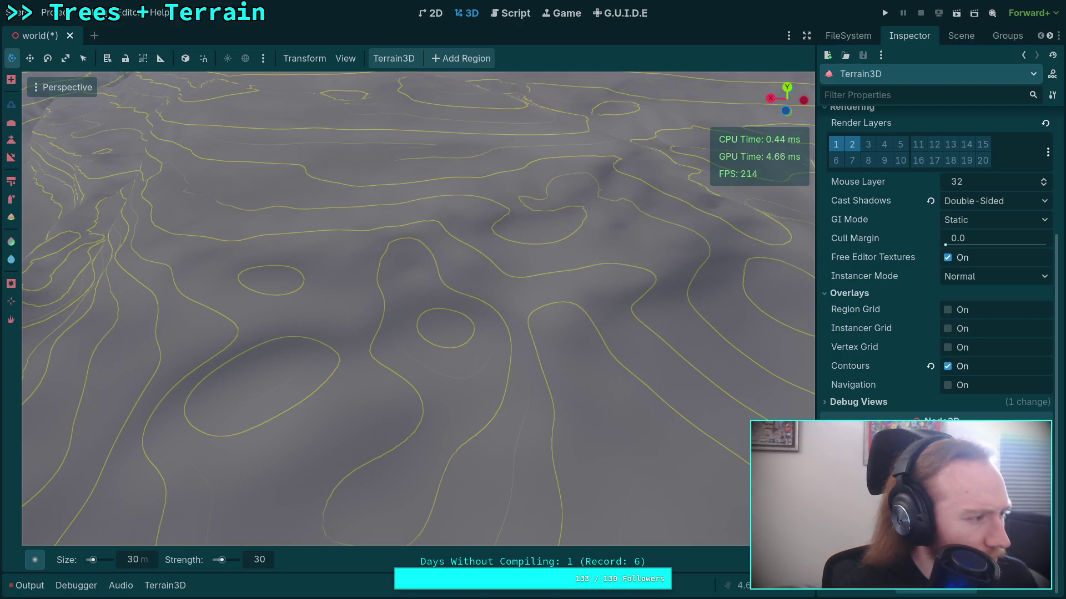
left_click_drag(478, 328, 451, 351)
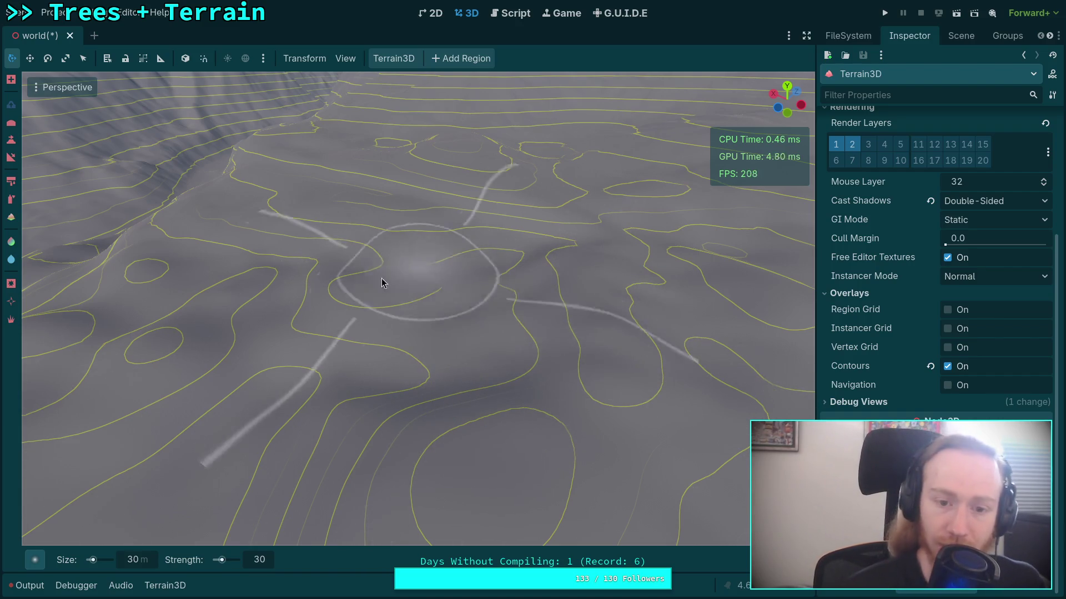
key("ctrl")
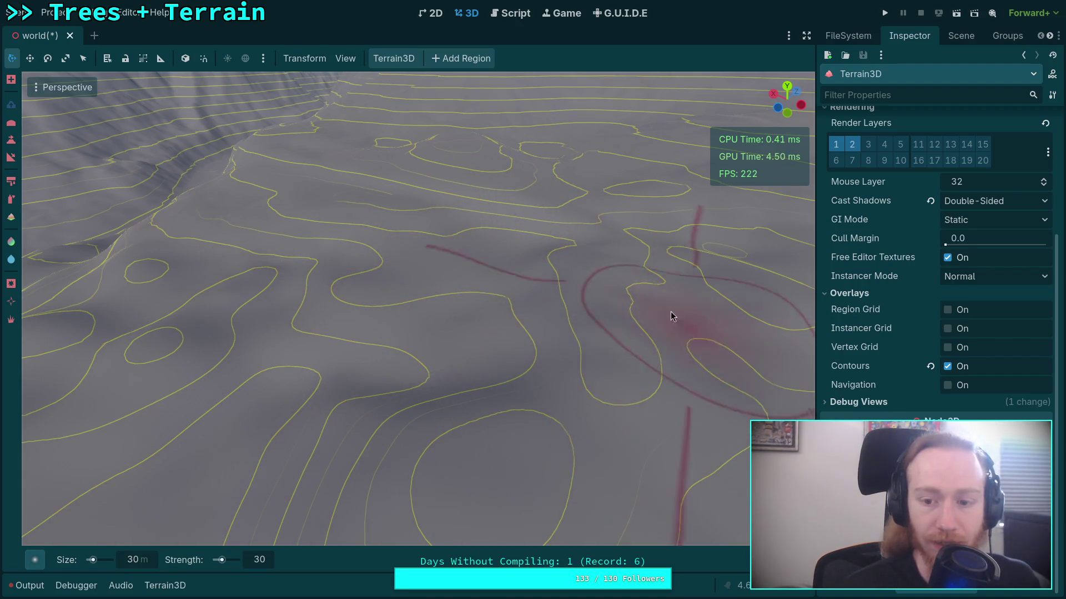
mouse_move(760, 273)
left_mouse_down()
mouse_move(727, 176)
mouse_move(607, 302)
left_mouse_up()
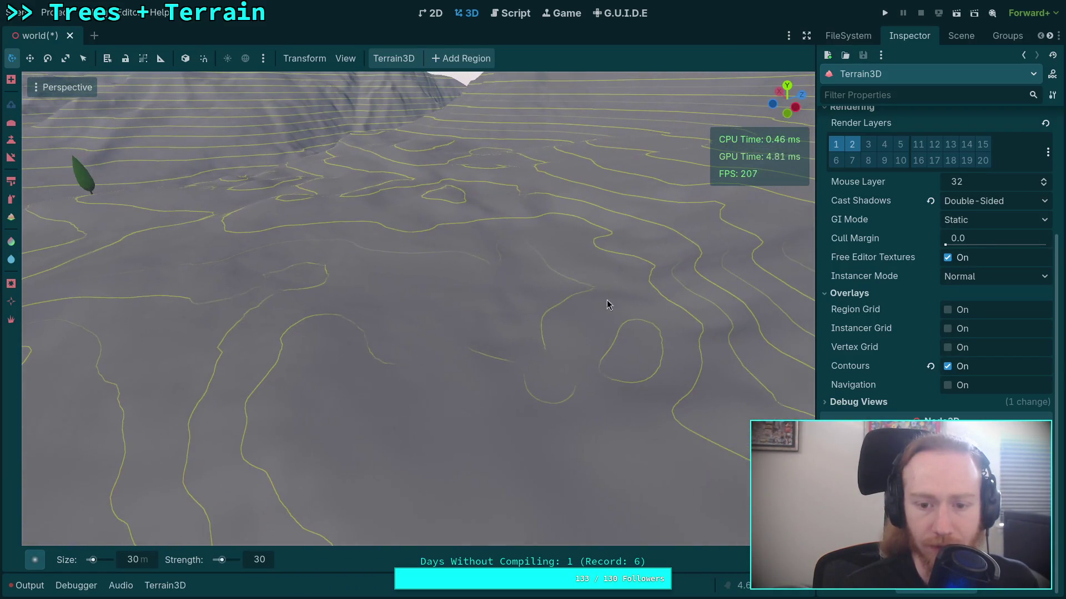
left_click_drag(279, 285, 657, 143)
left_click_drag(751, 174, 750, 174)
left_click_drag(639, 359, 566, 362)
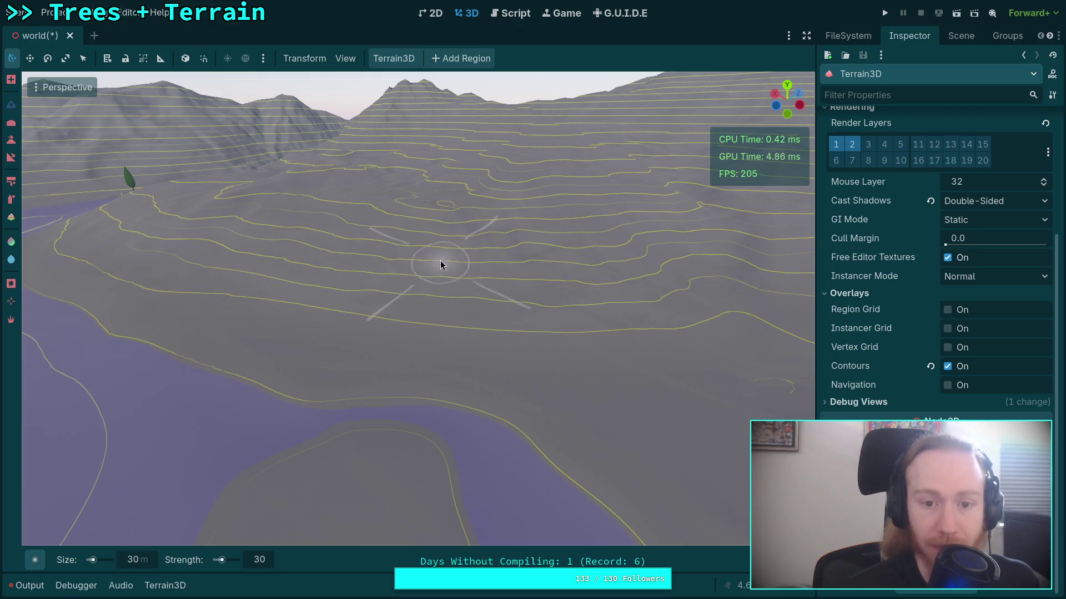
mouse_move(191, 276)
left_mouse_down()
mouse_move(255, 266)
mouse_move(286, 287)
left_mouse_up()
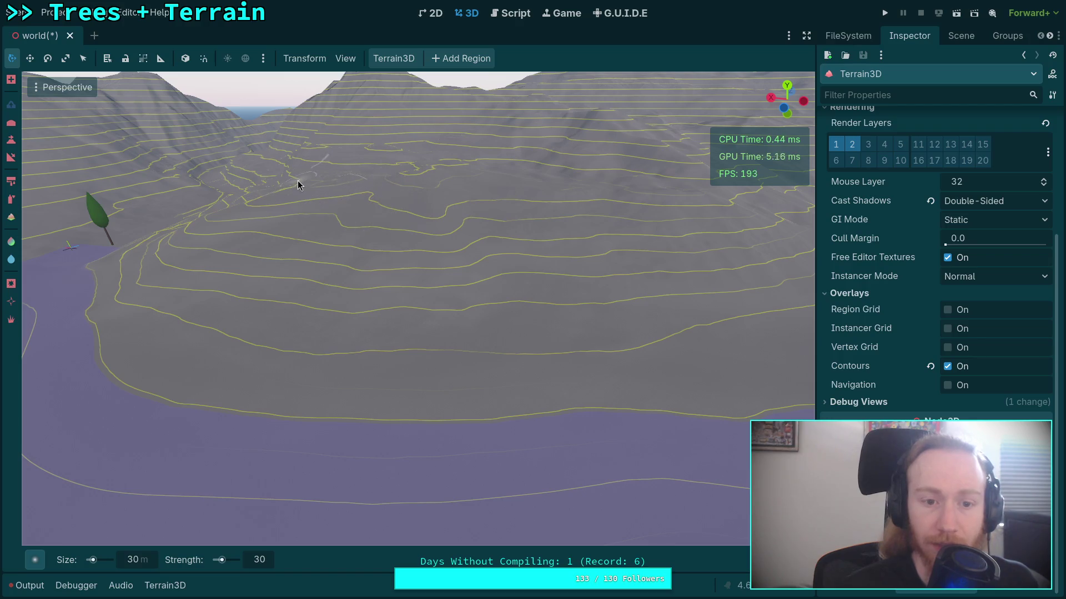
key("w")
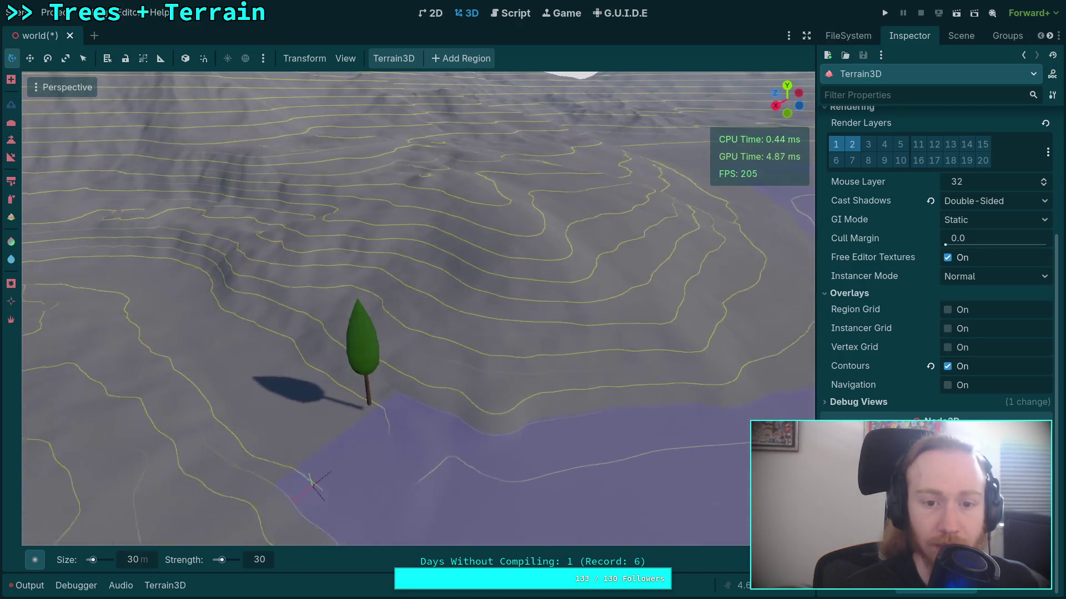
key("a")
left_click_drag(314, 226, 390, 217)
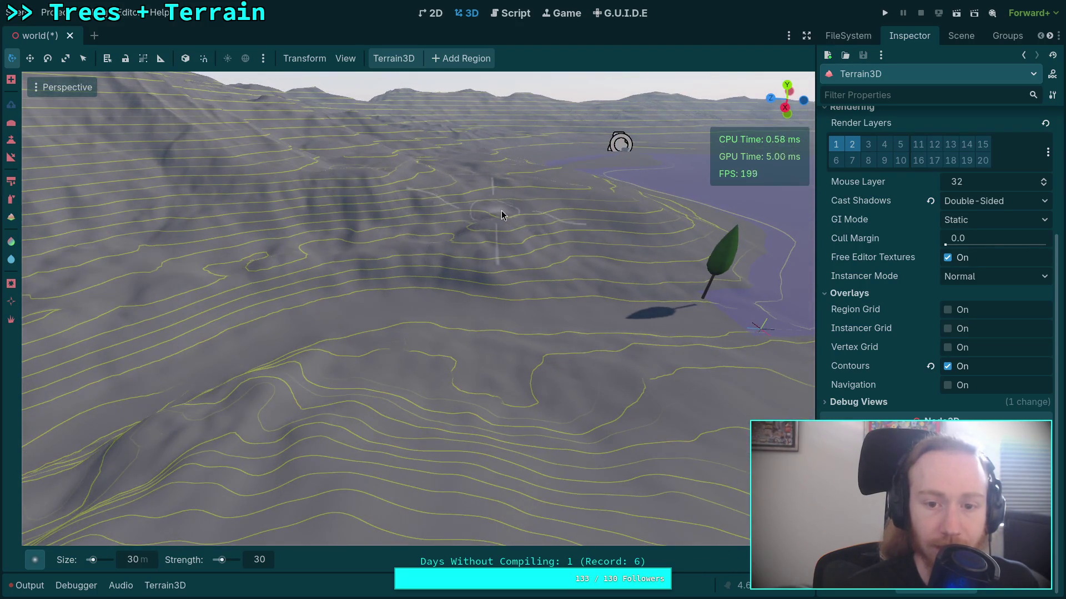
mouse_move(521, 237)
left_mouse_down()
mouse_move(655, 230)
mouse_move(483, 229)
mouse_move(655, 230)
mouse_move(528, 294)
mouse_move(582, 345)
mouse_move(628, 344)
mouse_move(421, 333)
mouse_move(511, 333)
mouse_move(528, 313)
left_mouse_up()
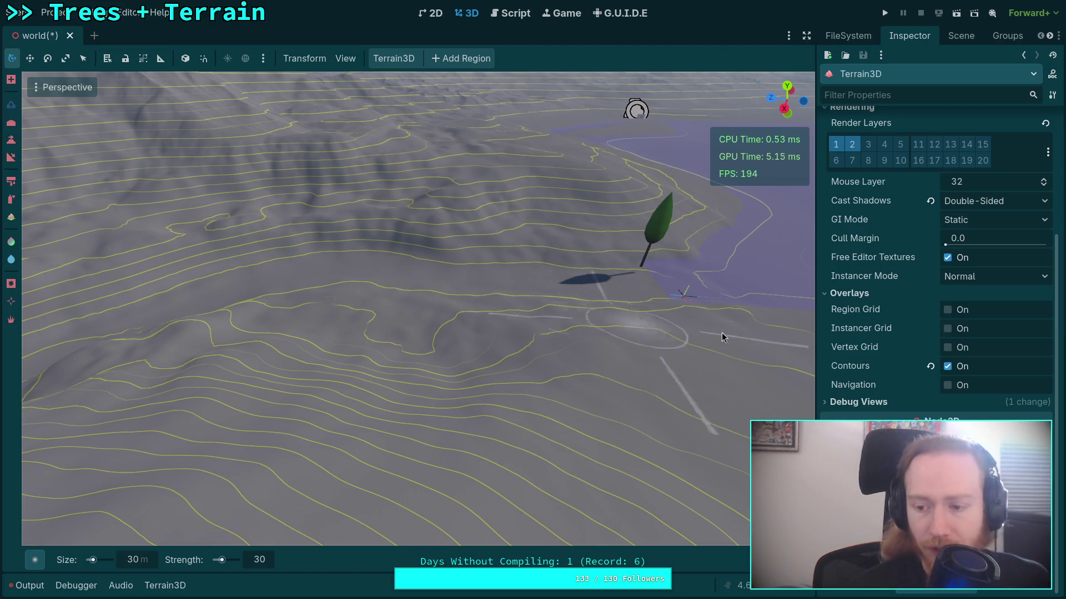
Step: Hide the contour overlay and show the Terrain3D texture list, turning the view to the grassy roads
left_click(948, 366)
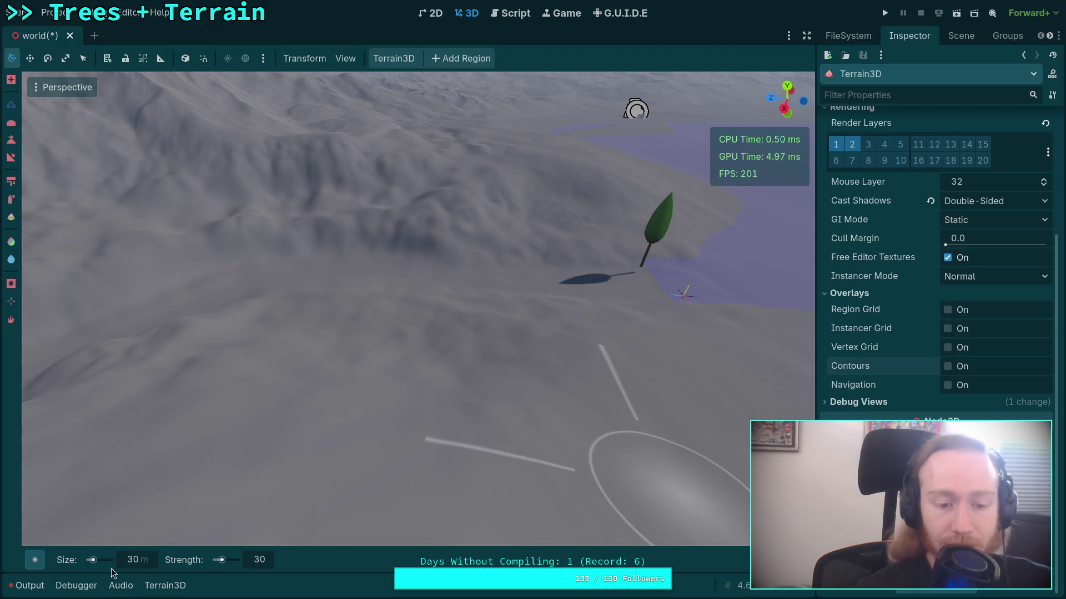
left_click(159, 586)
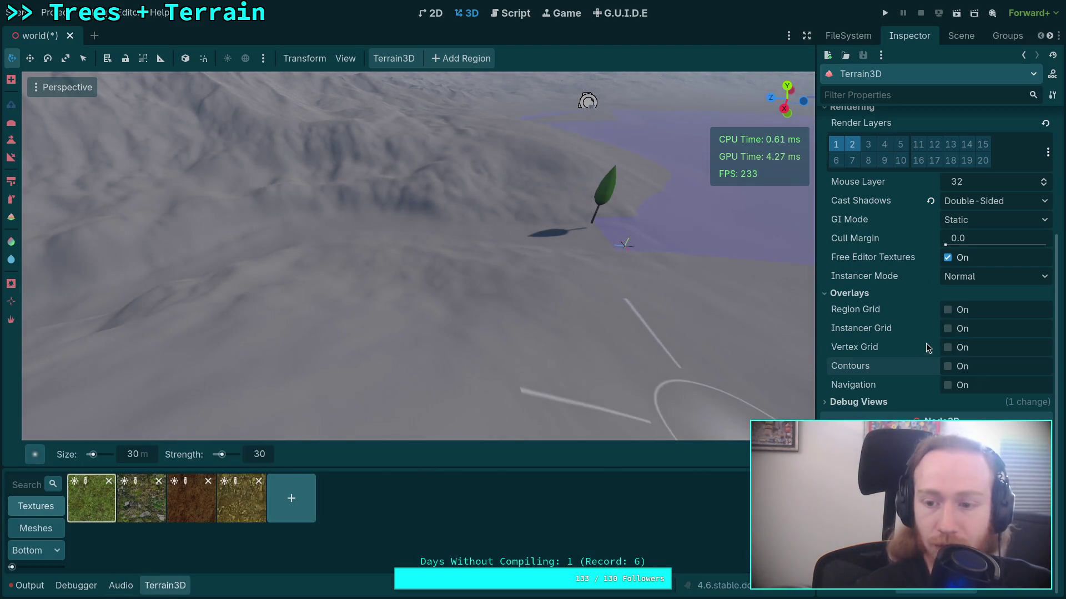
left_click(862, 293)
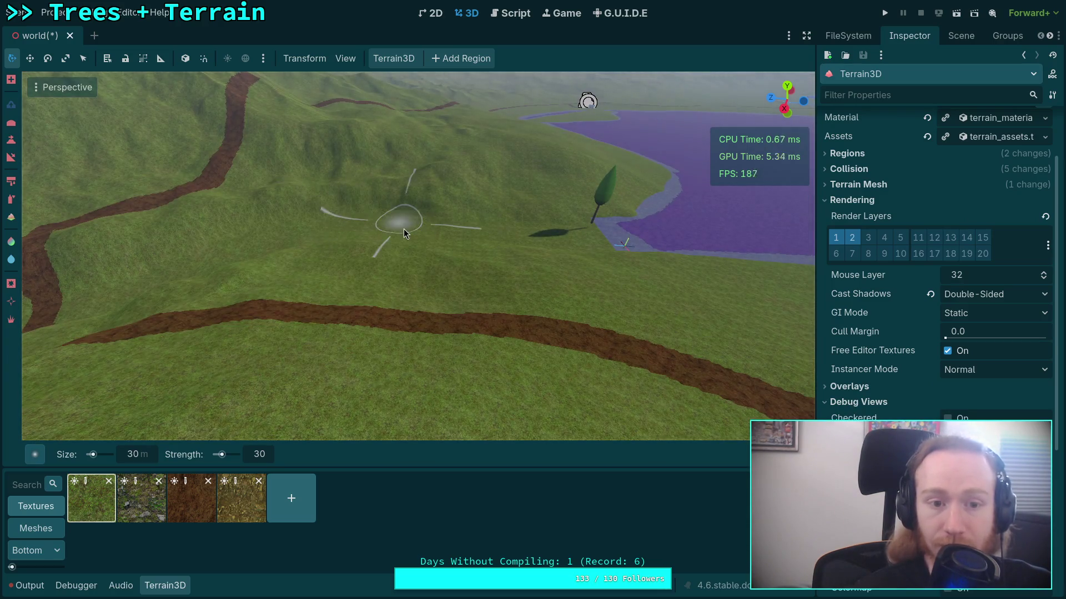
left_click_drag(396, 238, 311, 239)
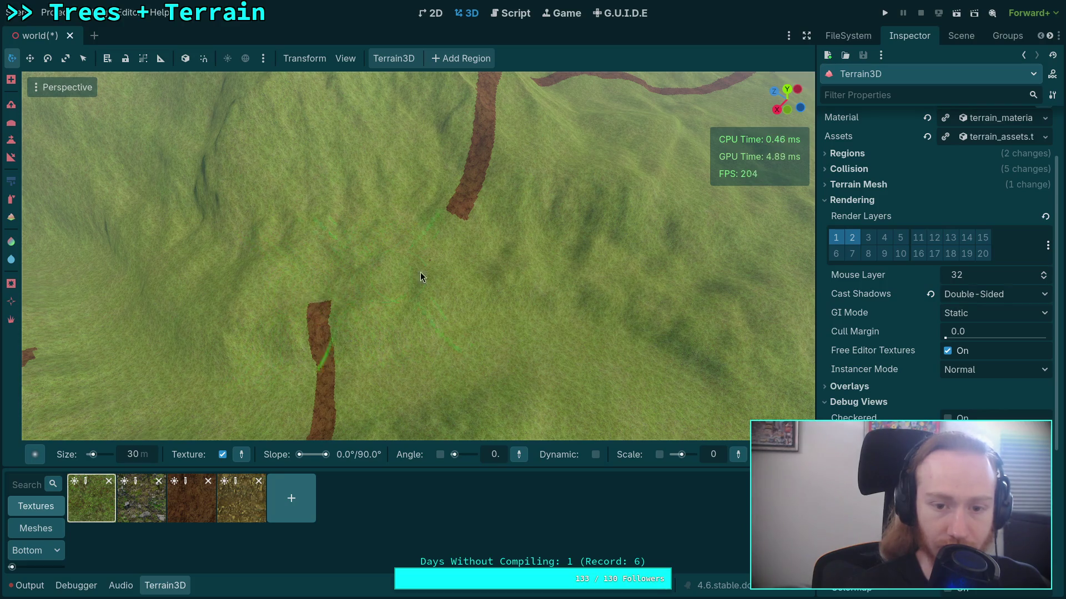
Step: Follow the dirt road across the hills and frame the view over the road and lake
mouse_move(482, 208)
left_mouse_down()
mouse_move(476, 214)
mouse_move(477, 177)
mouse_move(428, 194)
mouse_move(466, 348)
left_mouse_up()
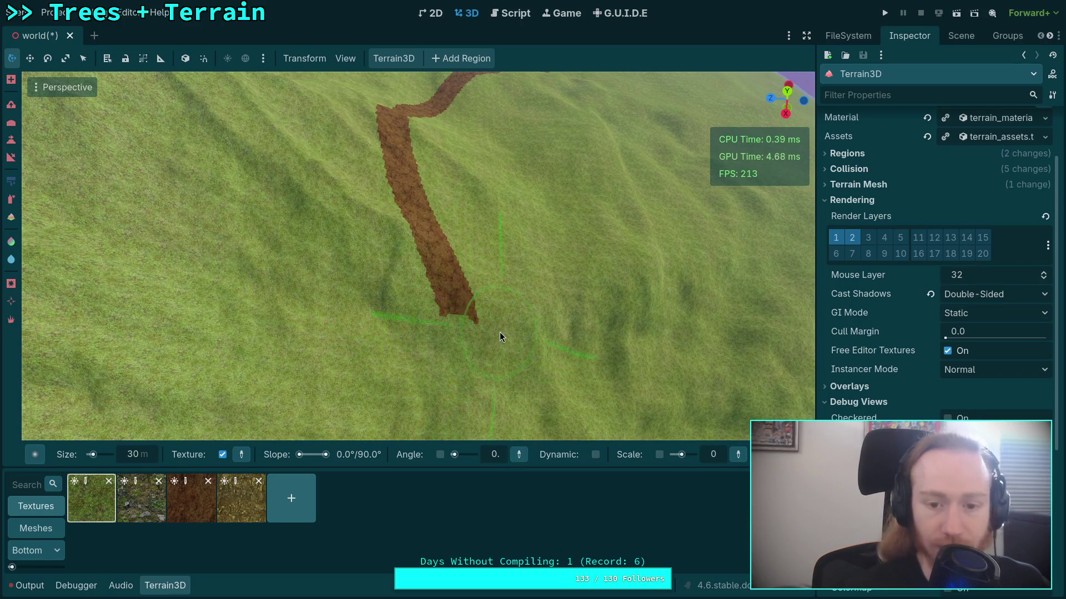
left_click_drag(428, 201, 458, 205)
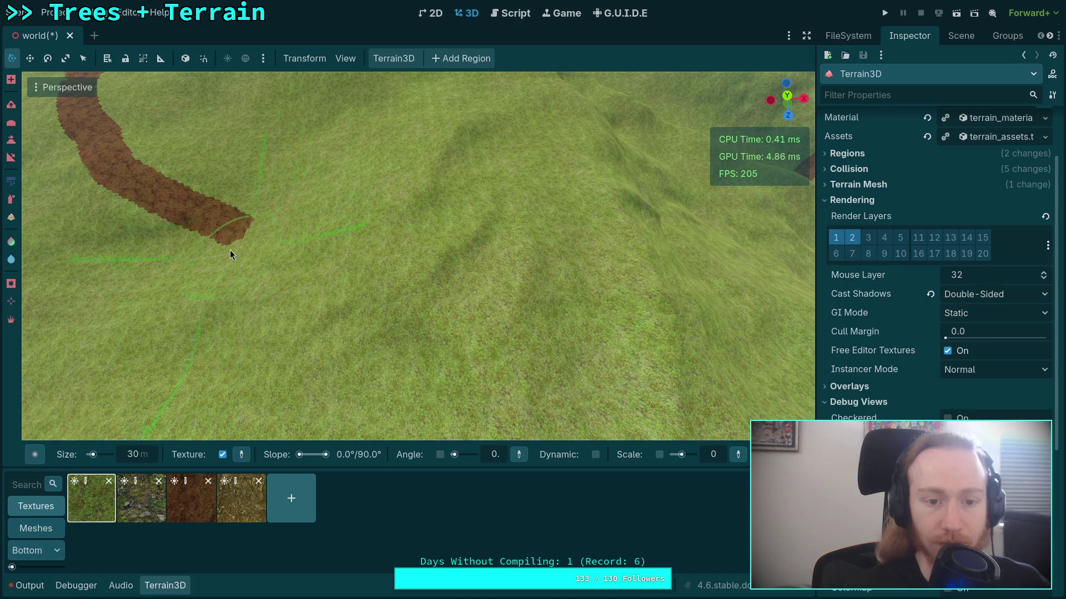
left_click_drag(259, 227, 524, 247)
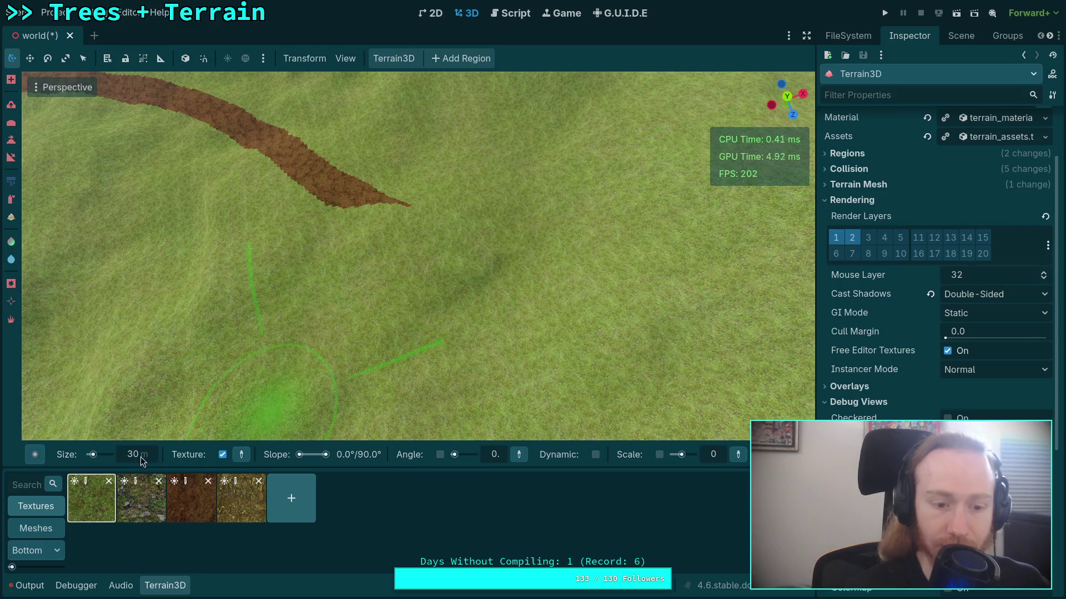
mouse_move(267, 422)
left_mouse_down()
mouse_move(361, 321)
mouse_move(485, 223)
left_mouse_up()
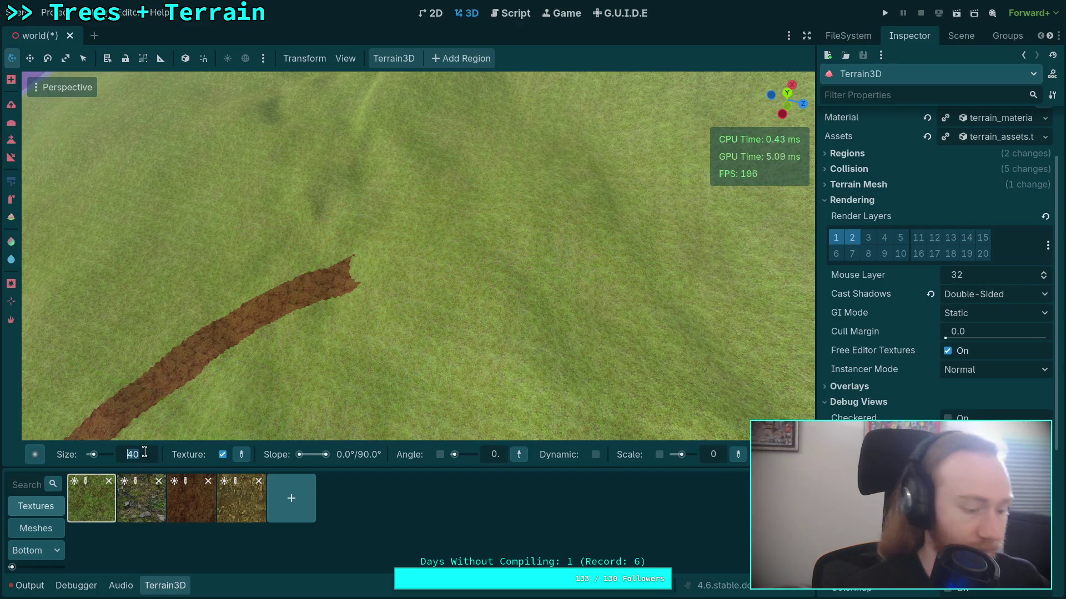
left_click(167, 587)
left_click_drag(309, 320, 401, 334)
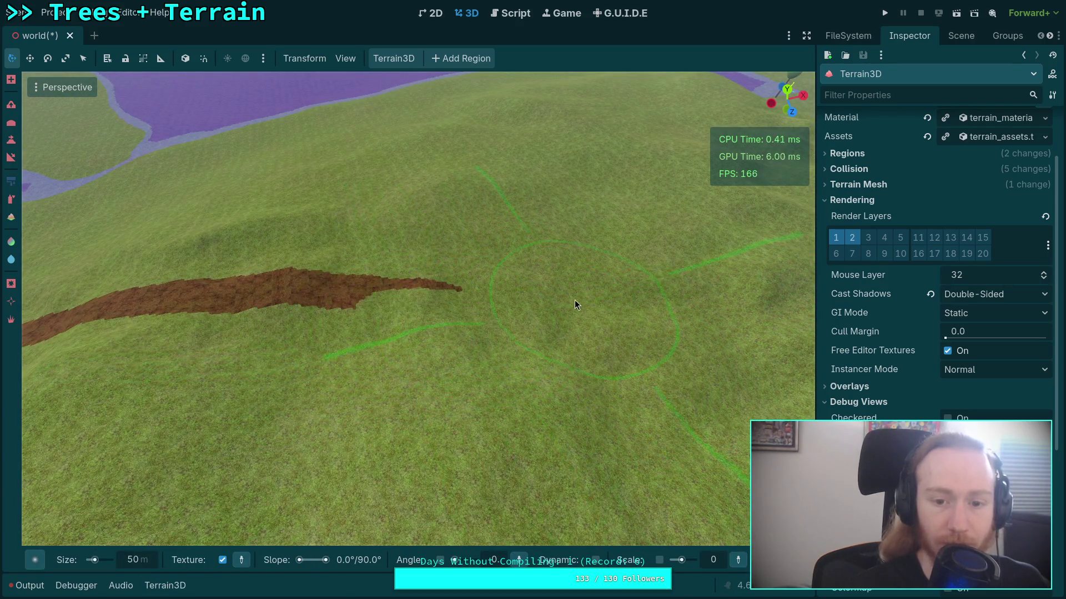
mouse_move(322, 295)
left_mouse_down()
mouse_move(417, 551)
mouse_move(444, 391)
left_mouse_up()
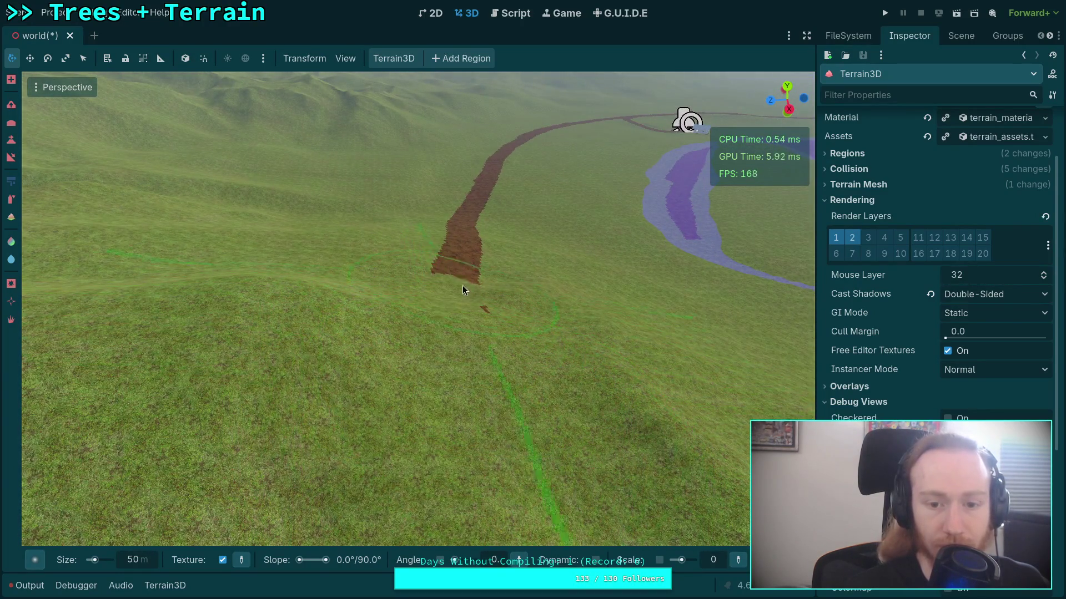
left_click_drag(469, 304, 424, 458)
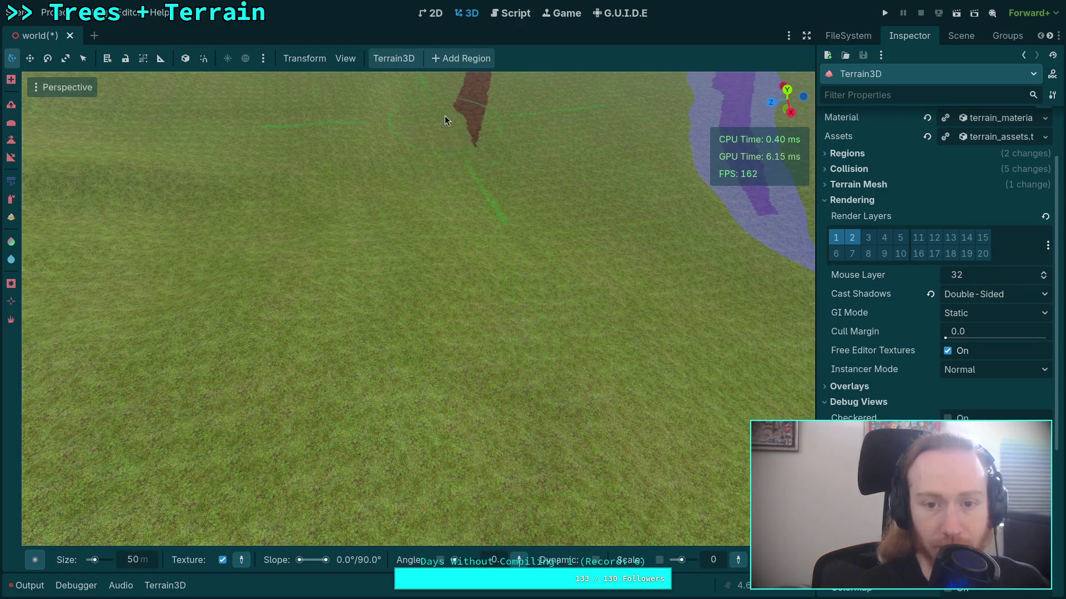
mouse_move(467, 132)
left_mouse_down()
mouse_move(578, 100)
mouse_move(452, 140)
mouse_move(352, 100)
mouse_move(355, 111)
left_mouse_up()
left_click_drag(443, 294, 443, 295)
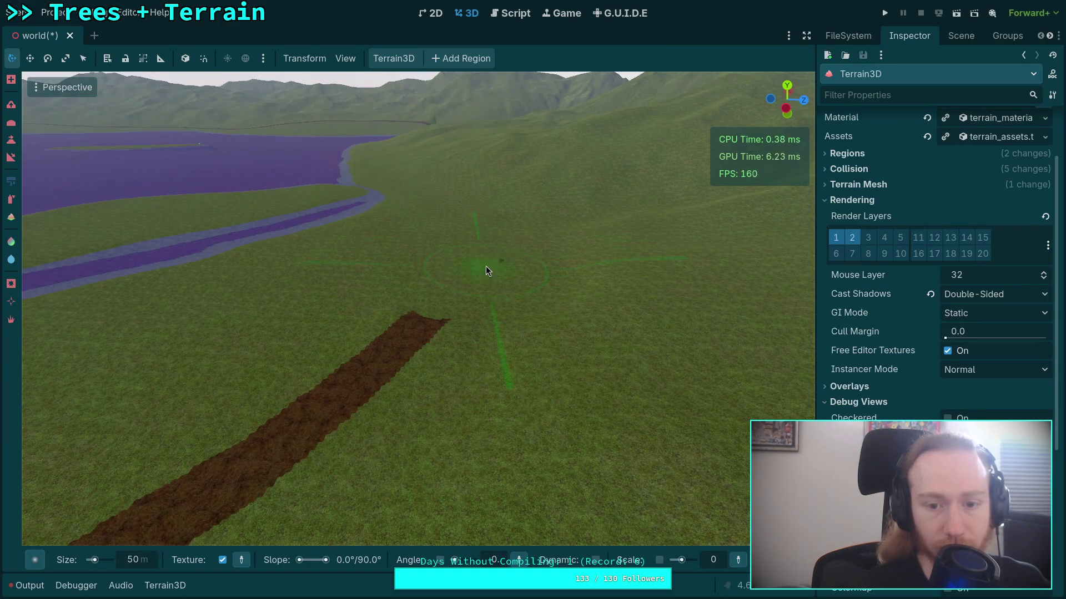
Step: Undo a stray dirt patch and shrink the texture brush from 50 m to 20 m
left_click(165, 586)
left_click(165, 586)
left_click(487, 354)
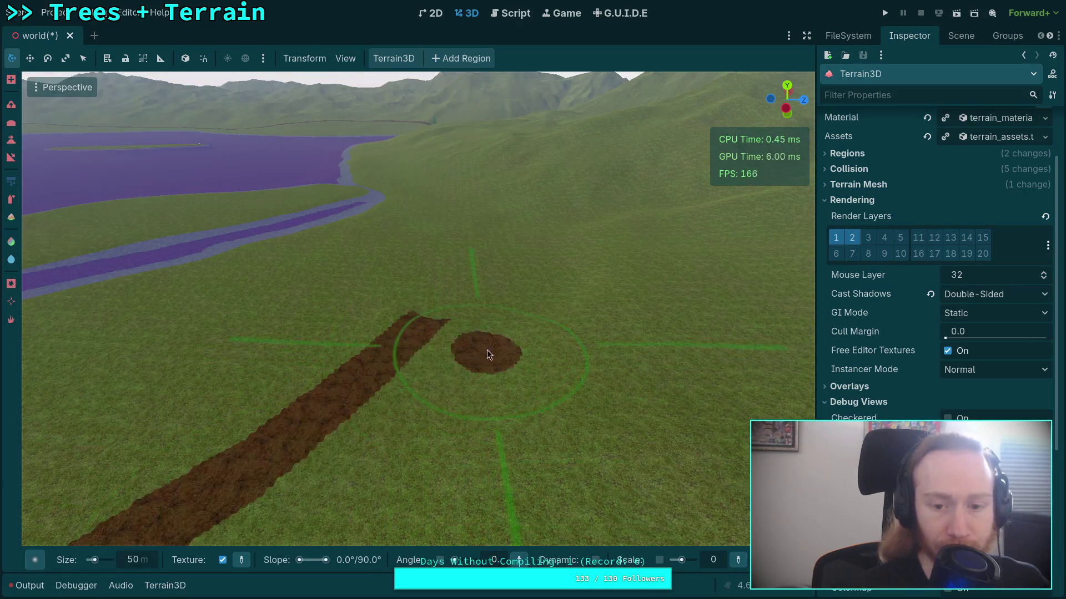
key("ctrl+z")
left_click_drag(158, 564, 141, 564)
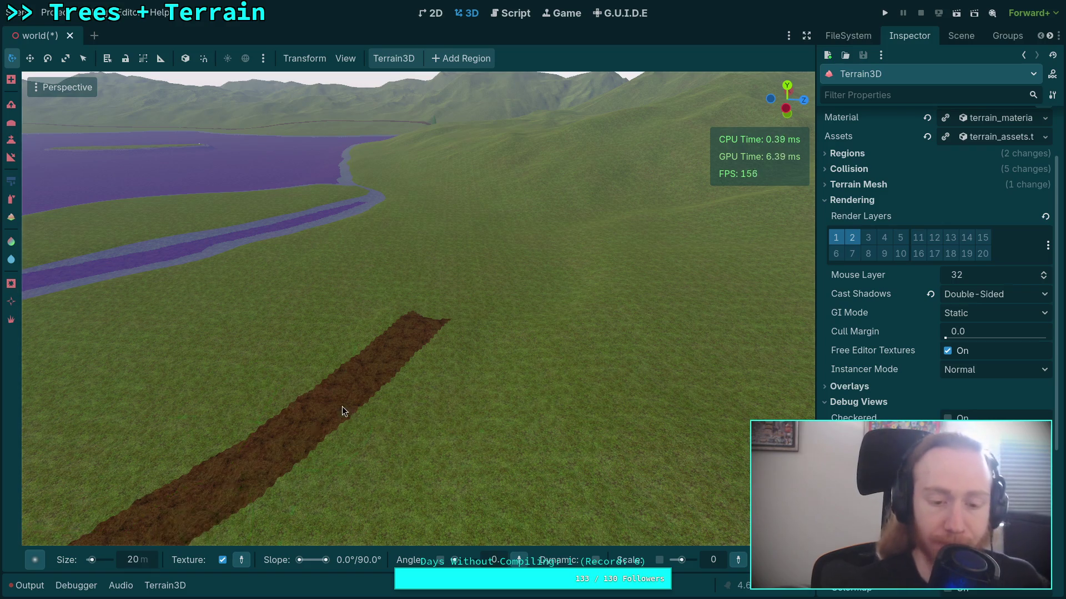
scroll(222, 471, "up", 2)
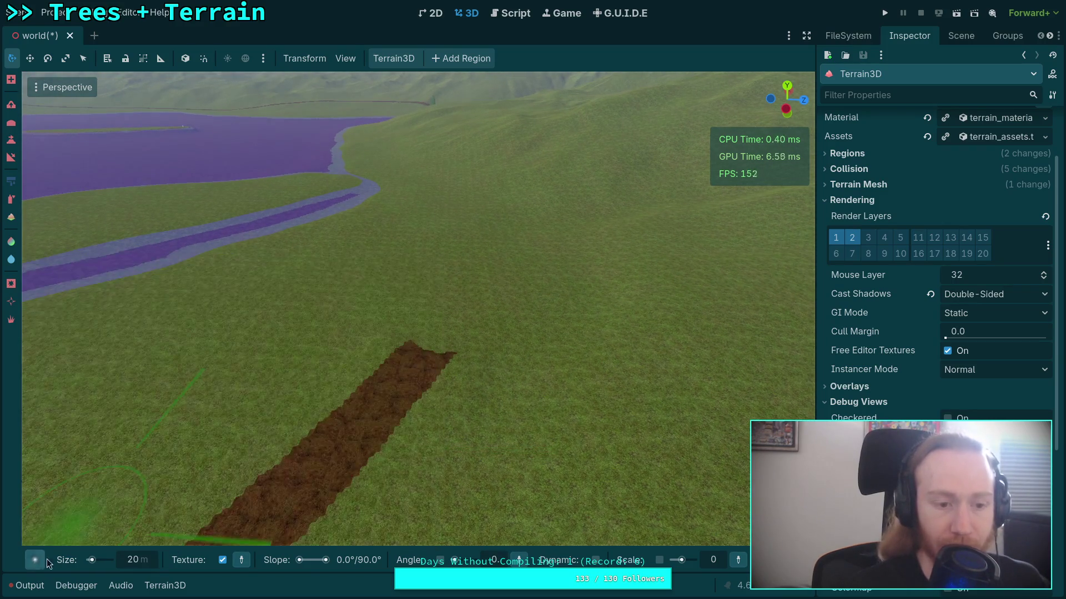
Step: Replace the soft texture brush with the solid round Circle1 brush shape
mouse_move(38, 561)
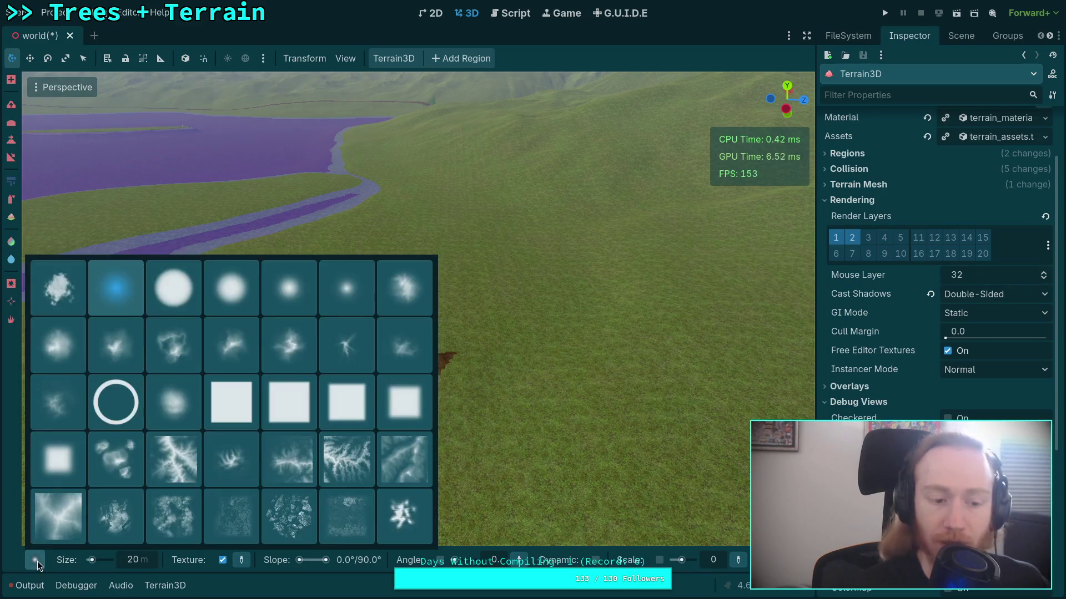
left_click(173, 308)
scroll(398, 384, "up", 3)
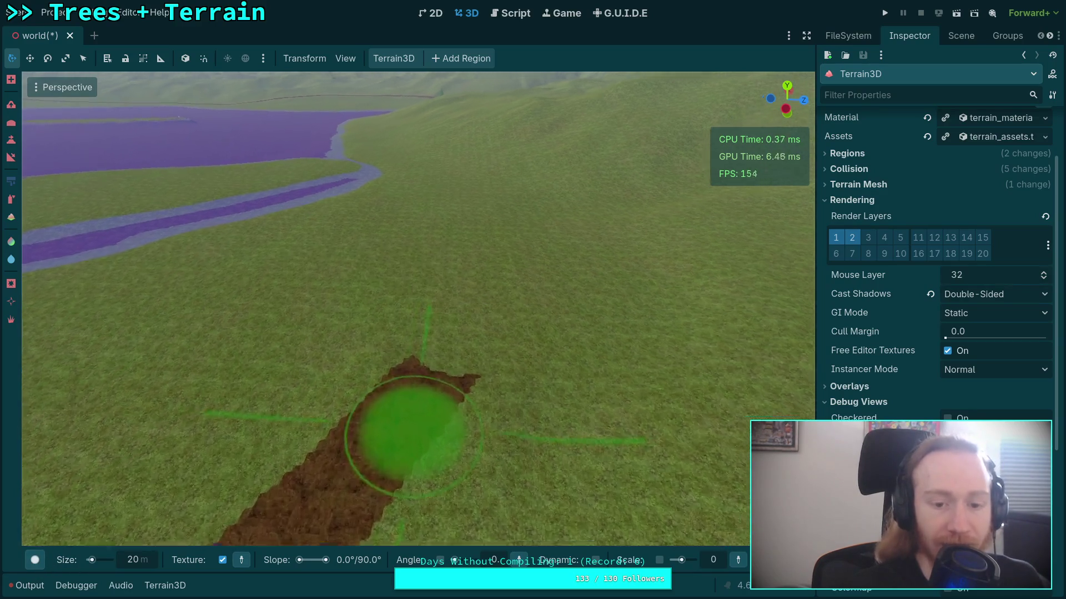
left_click(38, 558)
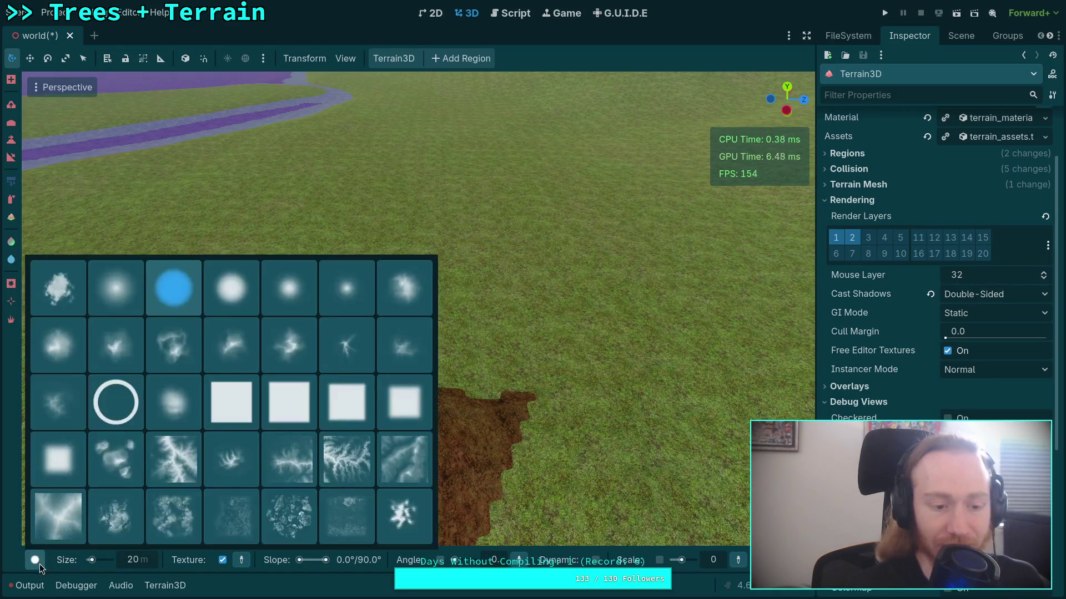
left_click(61, 520)
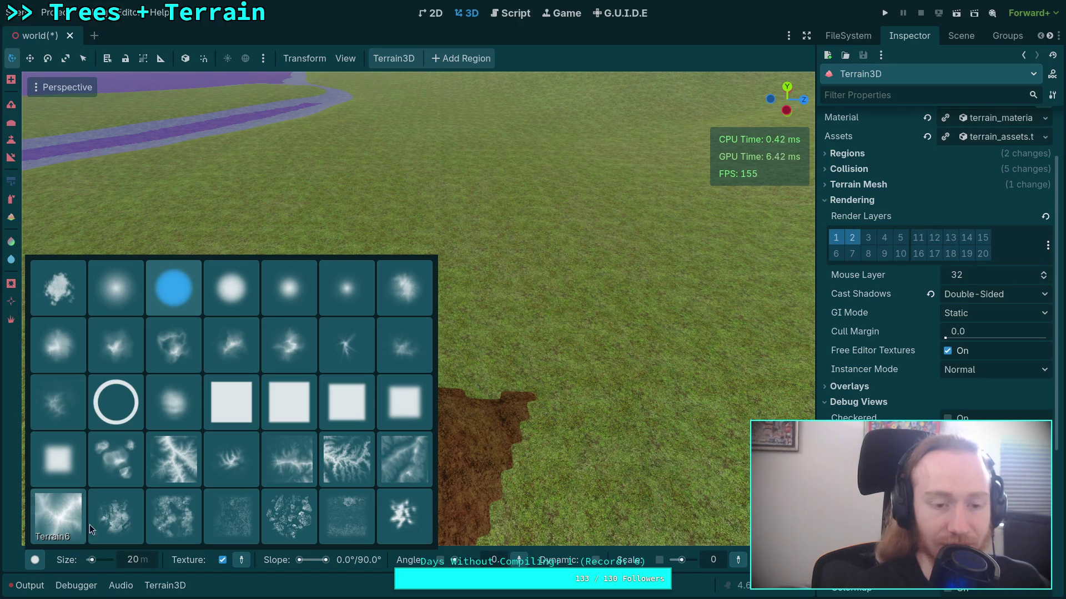
left_click(184, 285)
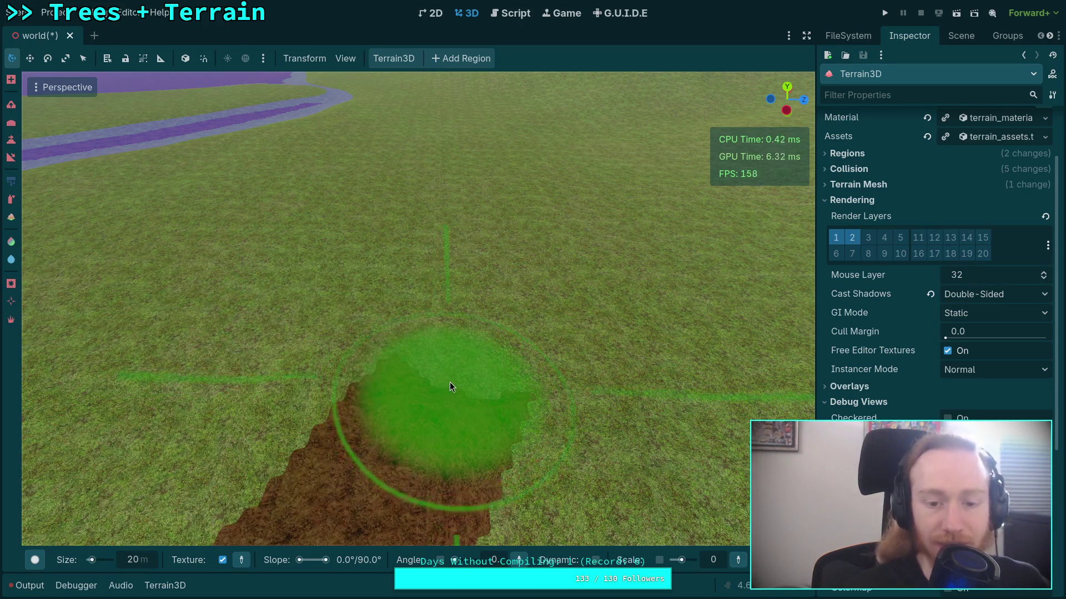
Step: Undo a test dirt patch and set the texture brush size to 18 m
left_click_drag(449, 381, 465, 358)
key("ctrl+z")
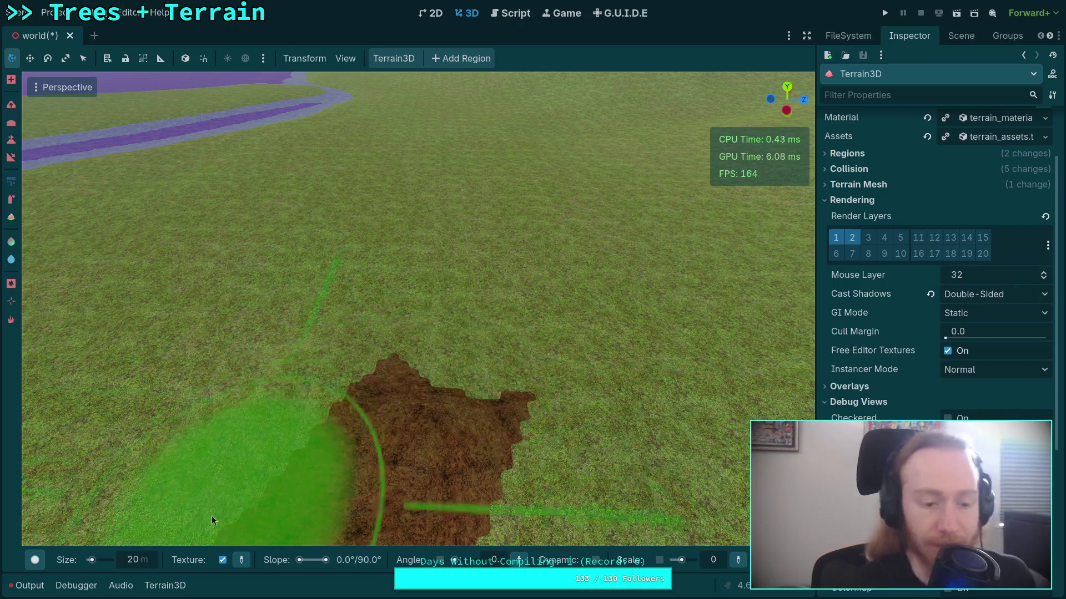
type("18")
key("Return")
Step: Paint the first stretch of the dirt road forward, flying ahead between strokes
left_click_drag(433, 371, 438, 307)
key("w")
mouse_move(398, 451)
left_mouse_down()
mouse_move(391, 480)
mouse_move(392, 385)
mouse_move(406, 469)
mouse_move(413, 383)
mouse_move(404, 312)
left_mouse_up()
key("w")
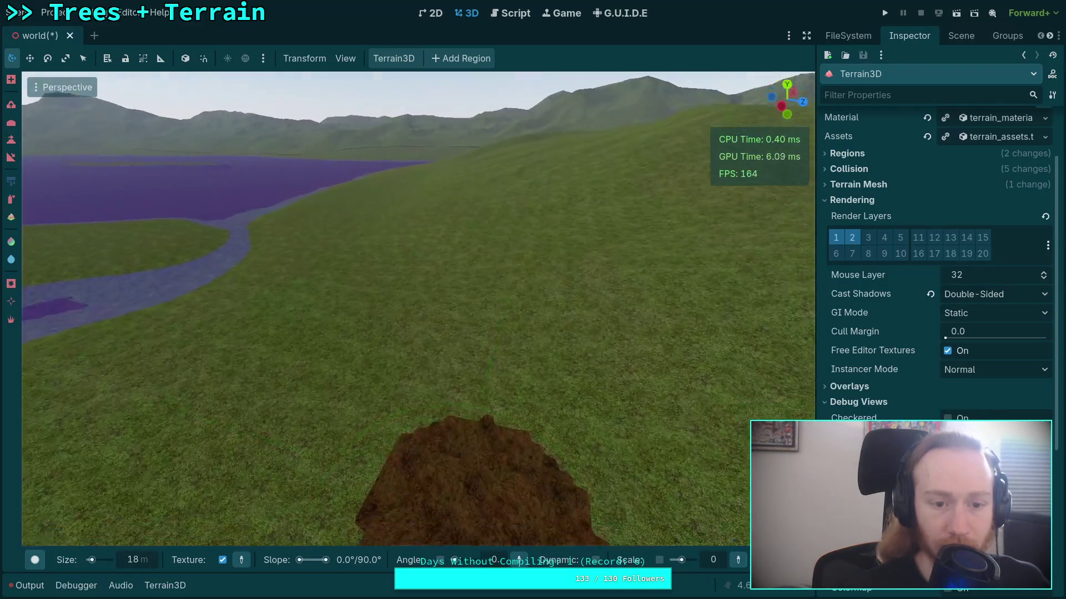
mouse_move(434, 415)
left_mouse_down()
mouse_move(447, 382)
mouse_move(440, 305)
left_mouse_up()
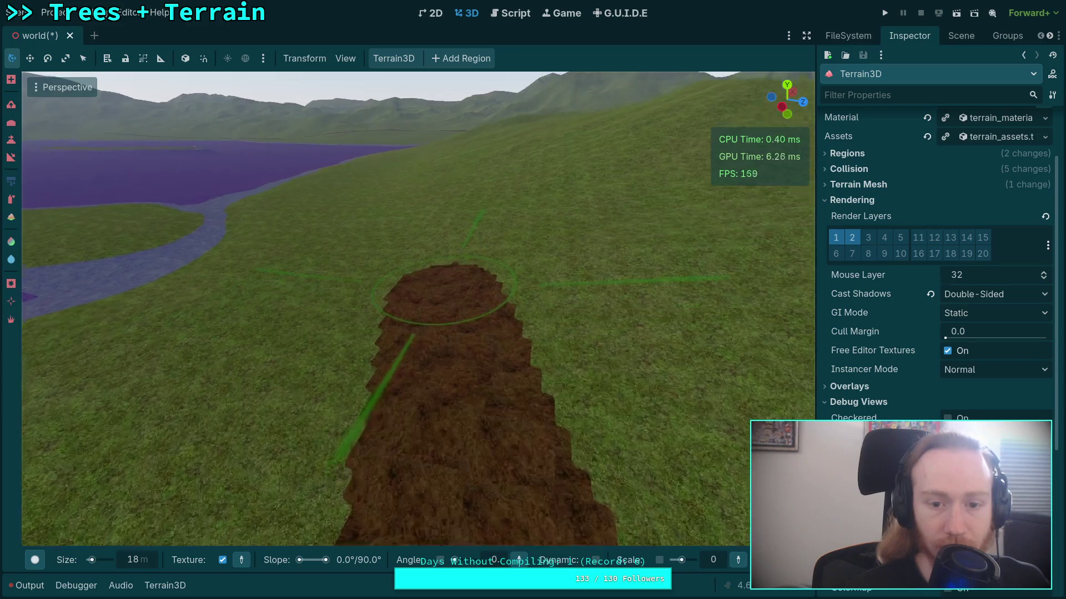
key("w")
mouse_move(534, 306)
left_mouse_down()
mouse_move(482, 448)
mouse_move(458, 268)
mouse_move(498, 395)
mouse_move(485, 257)
mouse_move(564, 390)
mouse_move(535, 278)
mouse_move(542, 290)
left_mouse_up()
key("w")
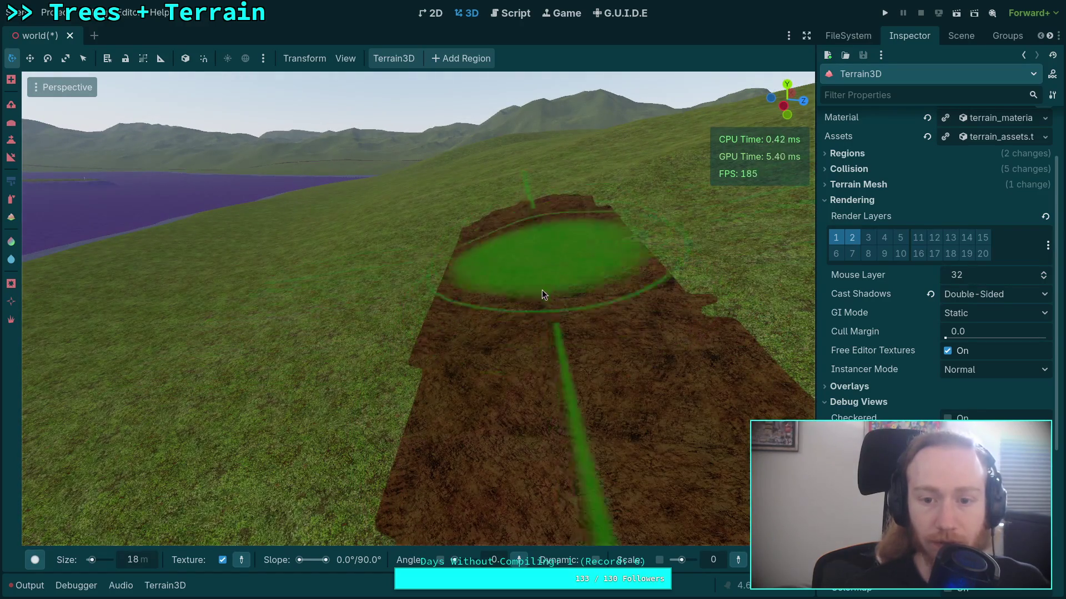
key("w")
mouse_move(439, 489)
left_mouse_down()
mouse_move(435, 549)
mouse_move(432, 475)
mouse_move(426, 490)
mouse_move(450, 302)
mouse_move(481, 445)
mouse_move(474, 329)
mouse_move(467, 306)
mouse_move(488, 452)
mouse_move(485, 395)
left_mouse_up()
key("w")
key("w")
key("w")
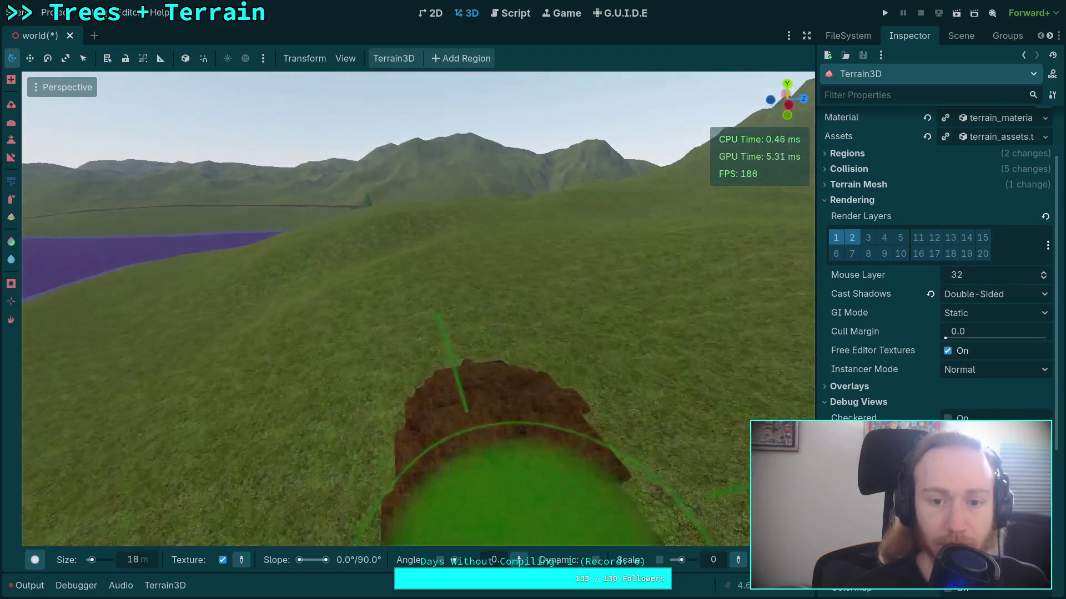
mouse_move(469, 326)
left_mouse_down()
mouse_move(448, 407)
mouse_move(436, 286)
left_mouse_up()
key("w")
mouse_move(452, 425)
left_mouse_down()
mouse_move(461, 277)
mouse_move(451, 285)
left_mouse_up()
key("w")
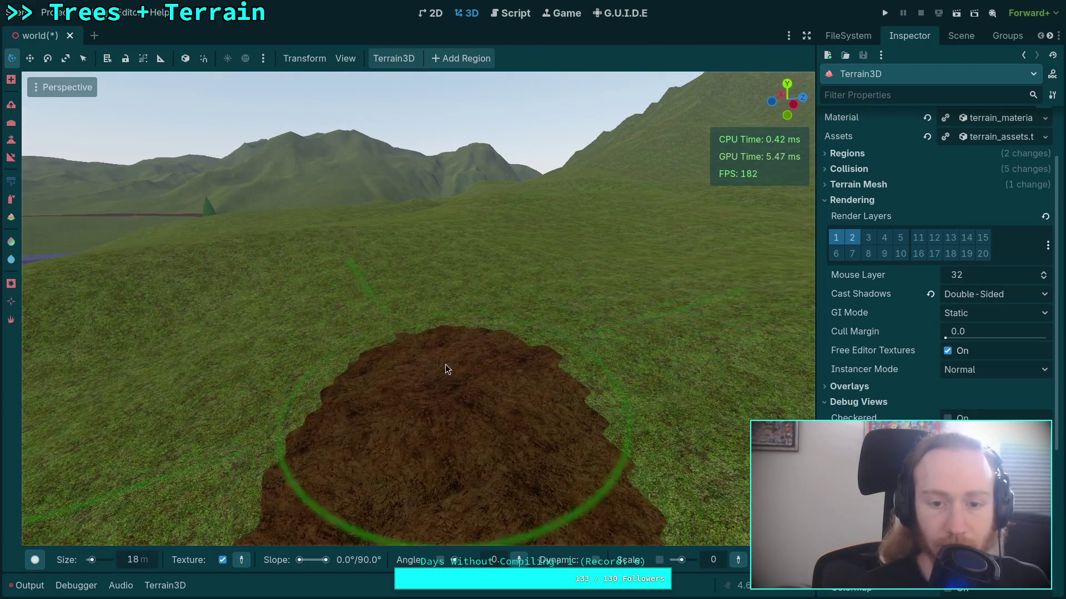
key("w")
key("s")
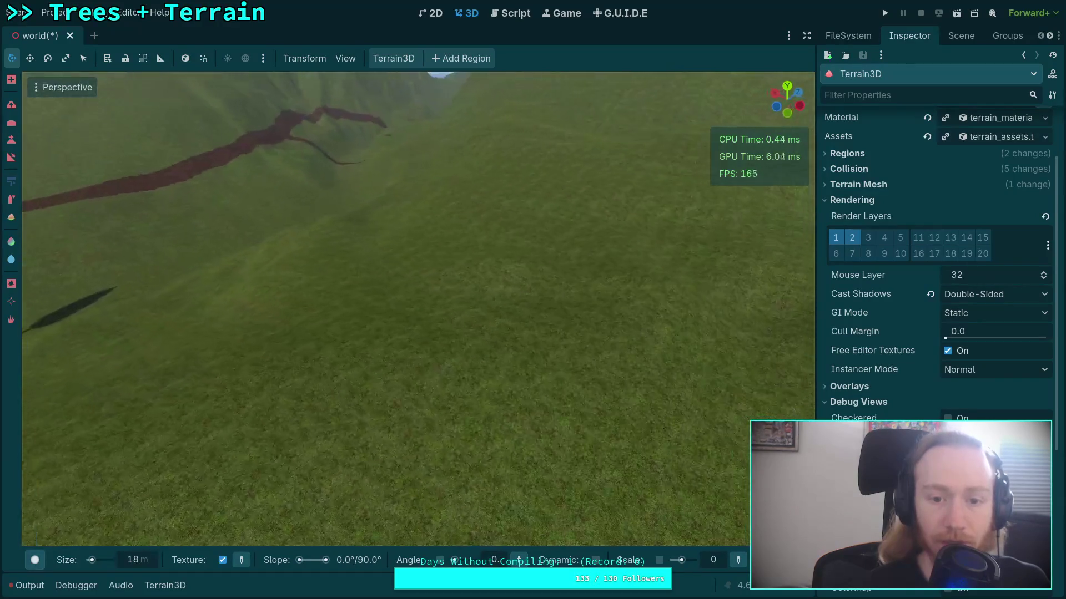
Step: Continue the dirt road up the slope, undoing stray strokes along the way
left_click_drag(444, 527, 444, 389)
key("w")
mouse_move(445, 424)
left_mouse_down()
mouse_move(499, 352)
mouse_move(502, 269)
left_mouse_up()
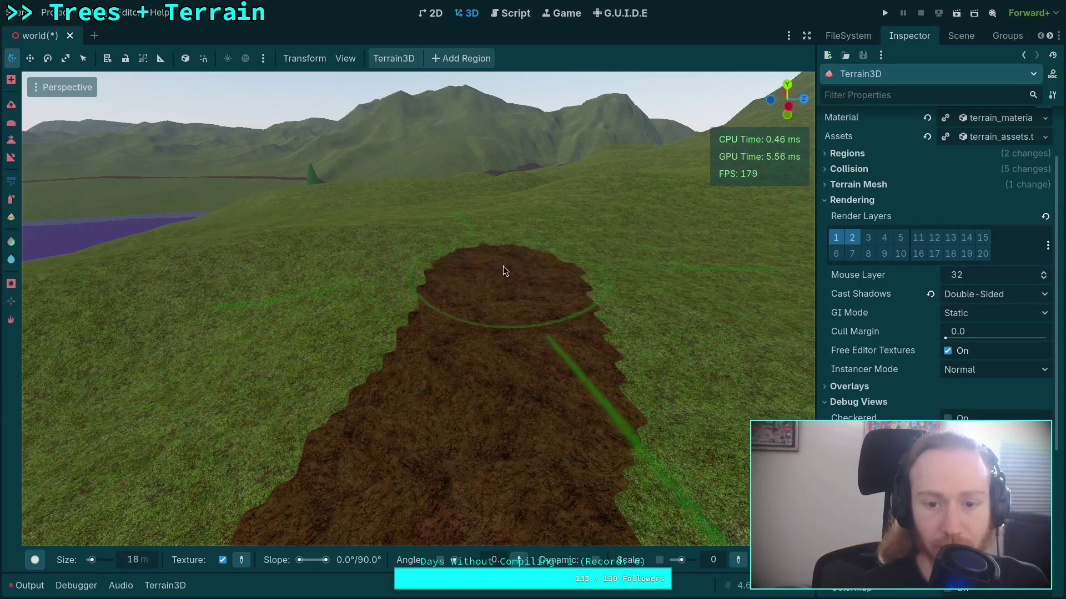
key("ctrl+z")
left_click_drag(398, 398, 403, 293)
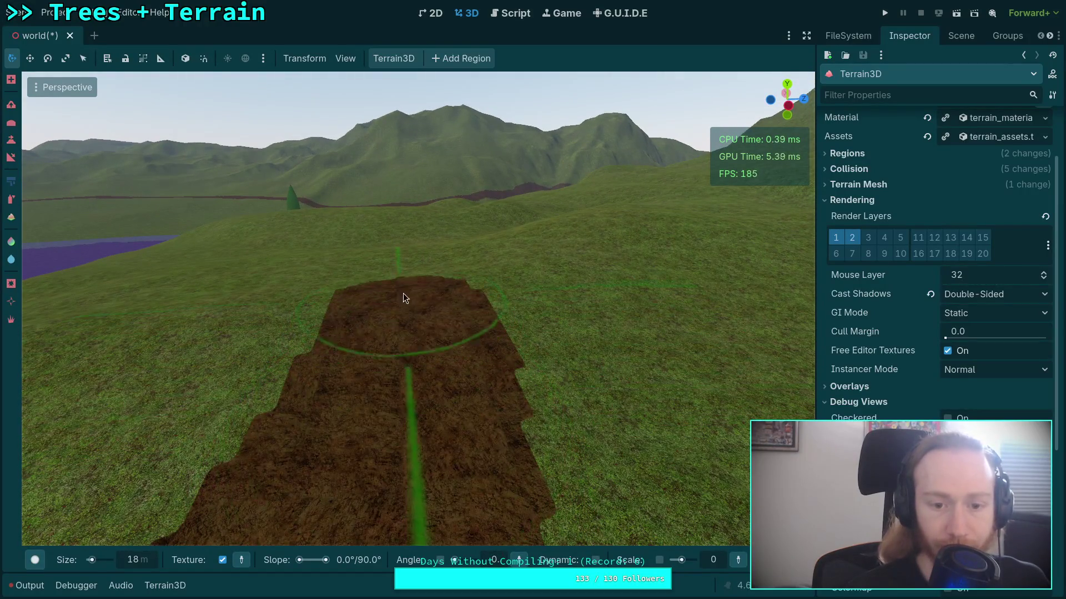
key("w")
key("ctrl+z")
left_click_drag(403, 478, 404, 287)
key("ctrl+z")
key("w")
key("w")
left_click_drag(401, 453, 388, 215)
key("w")
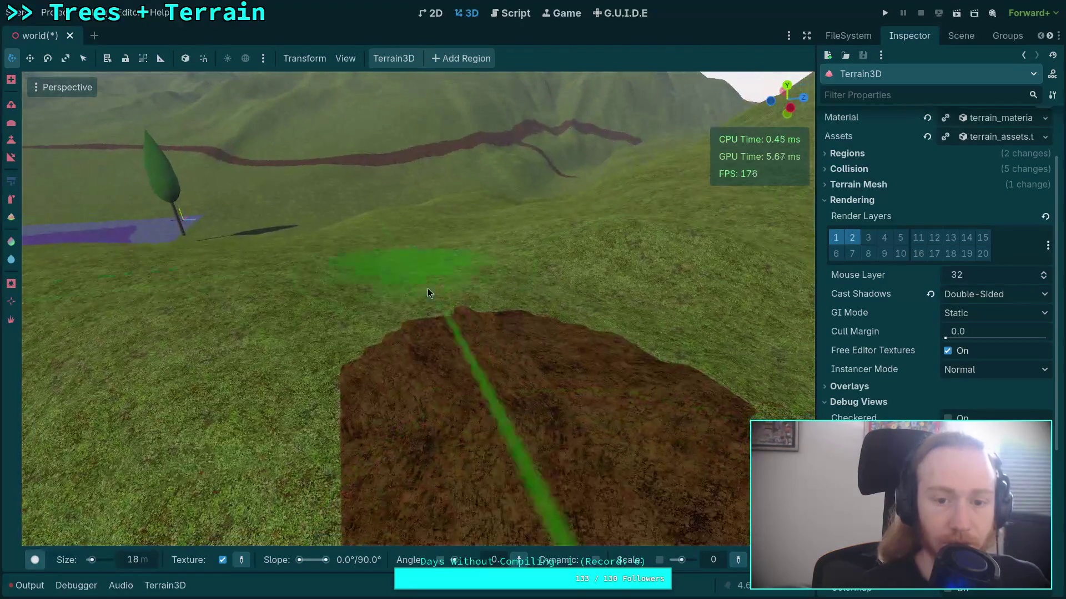
key("w")
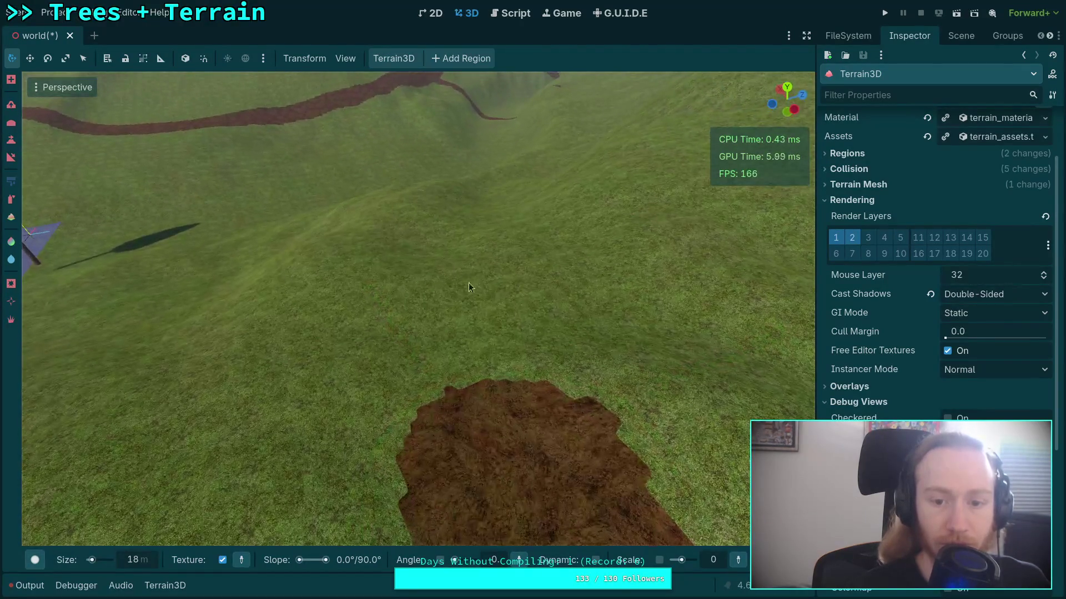
Step: Extend the road up the hill to its end, then pull back to view the winding road
left_click_drag(460, 360, 450, 284)
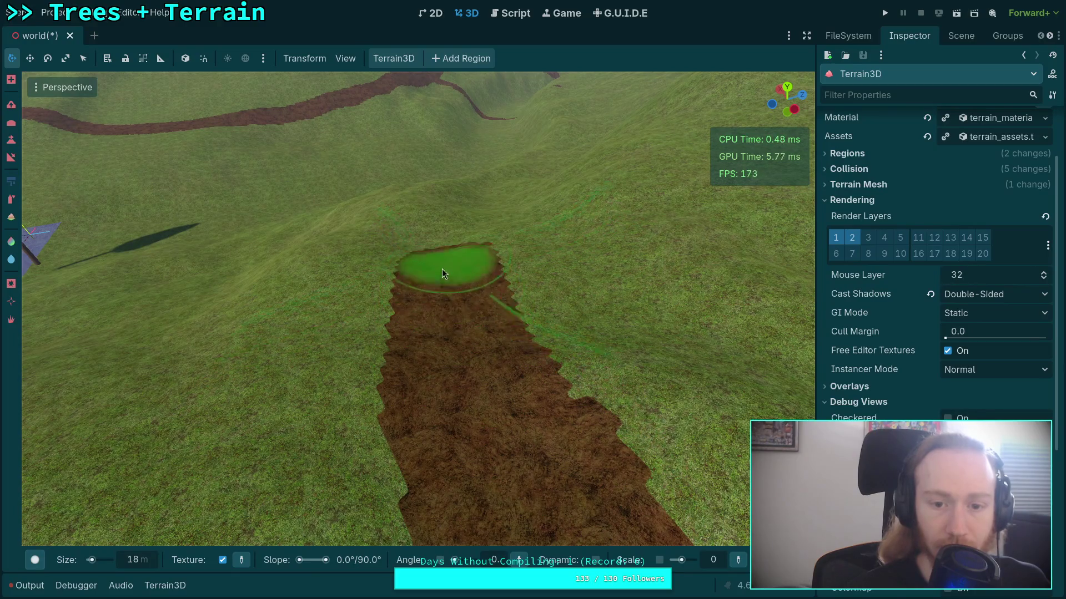
key("w")
mouse_move(452, 476)
left_mouse_down()
mouse_move(432, 424)
mouse_move(427, 312)
left_mouse_up()
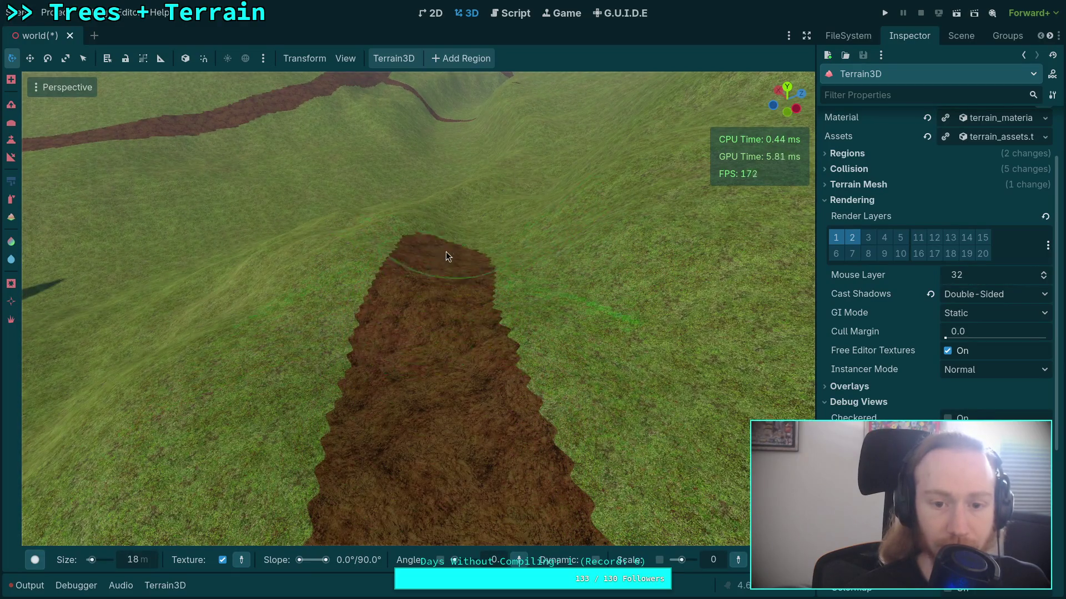
key("w")
mouse_move(509, 365)
left_mouse_down()
mouse_move(481, 381)
mouse_move(489, 270)
left_mouse_up()
key("w")
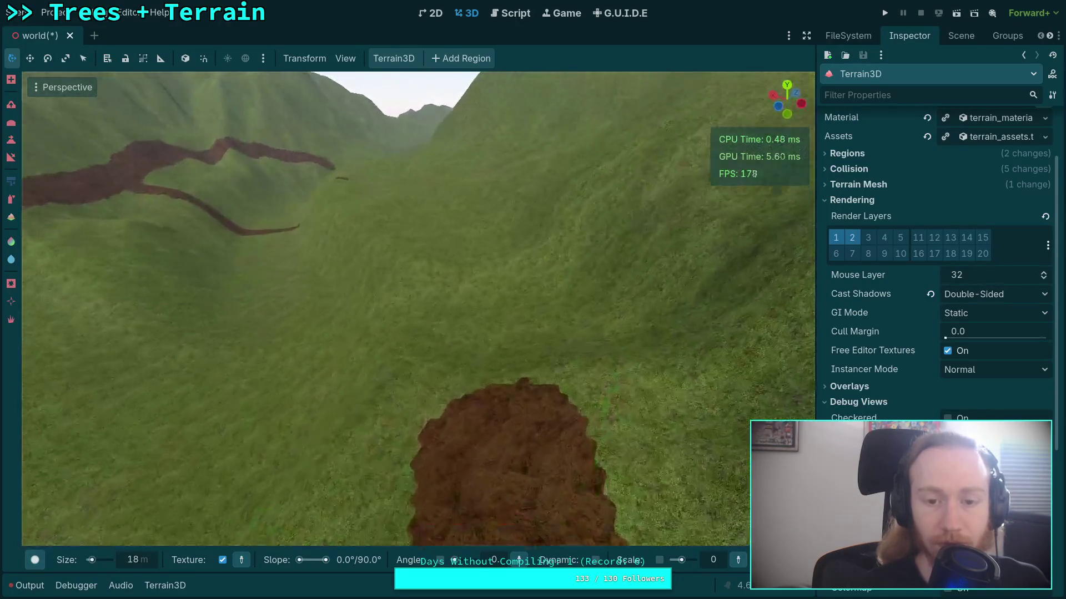
left_click_drag(466, 376, 467, 276)
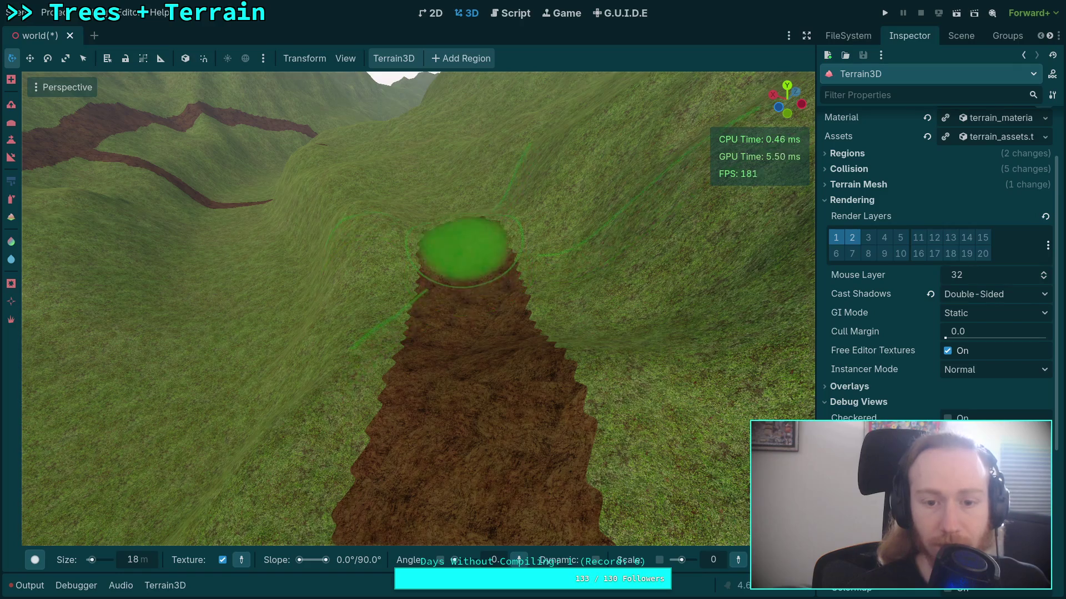
key("w")
left_click_drag(454, 387, 456, 274)
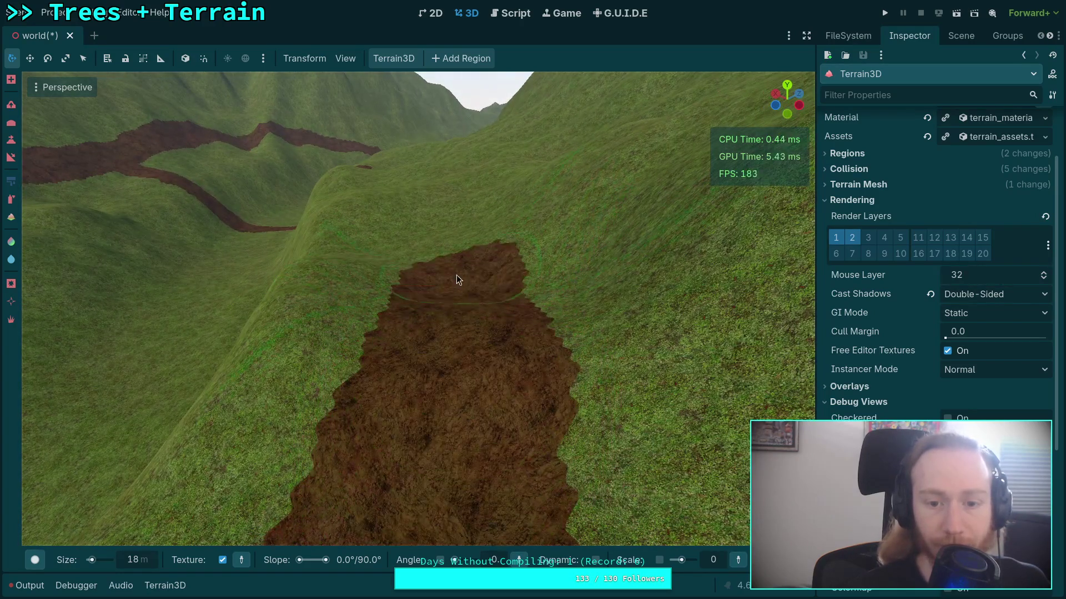
key("w")
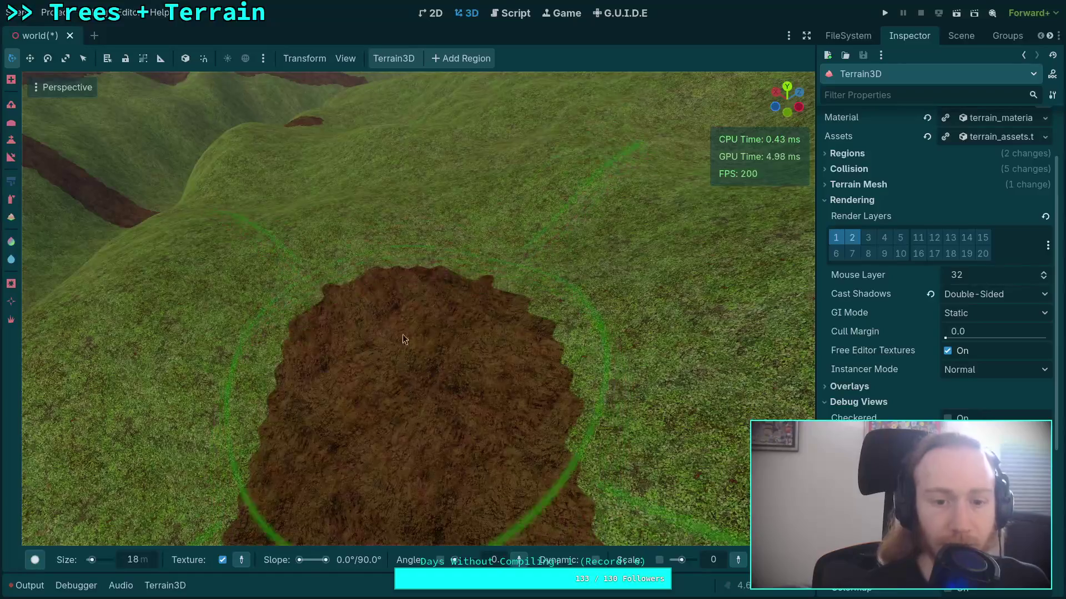
left_click(392, 222)
key("s")
key("w")
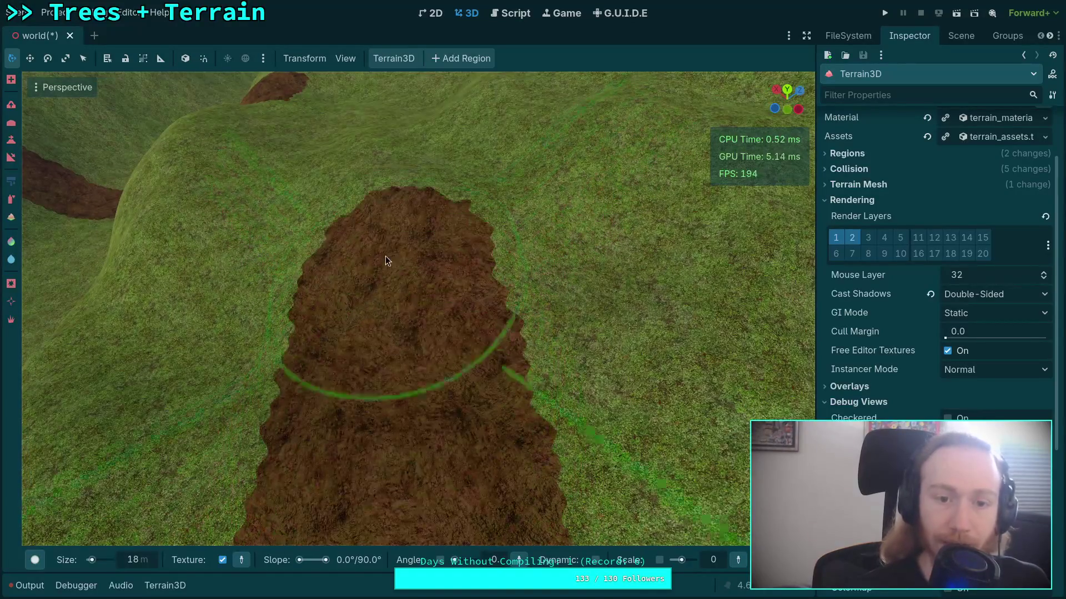
key("s")
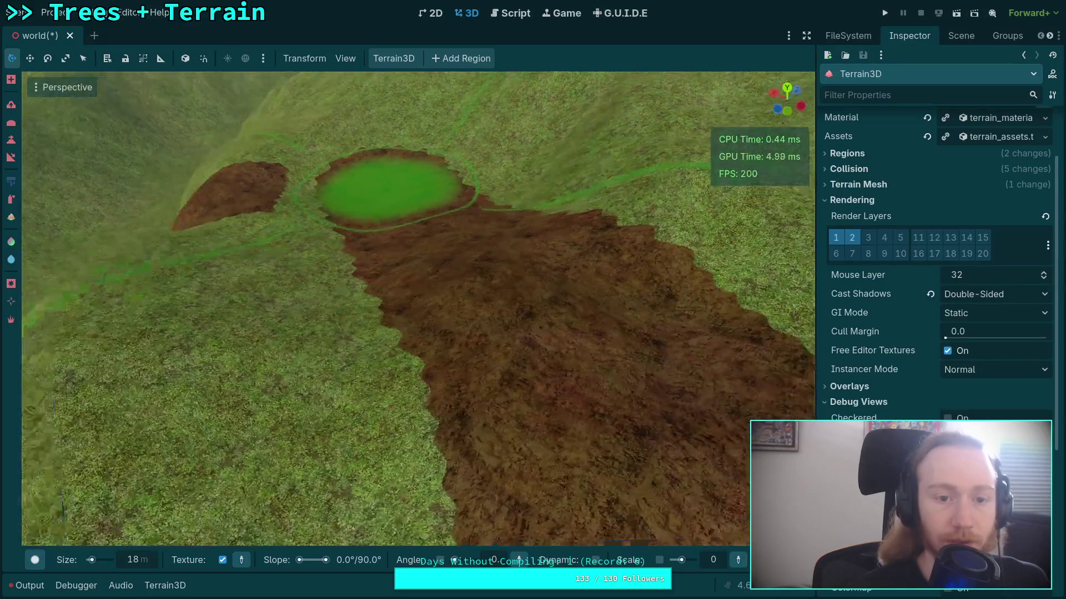
key("s")
mouse_move(389, 236)
left_mouse_down()
mouse_move(700, 262)
mouse_move(621, 302)
mouse_move(469, 349)
mouse_move(553, 287)
mouse_move(604, 295)
mouse_move(768, 278)
mouse_move(571, 305)
mouse_move(617, 319)
mouse_move(501, 224)
left_mouse_up()
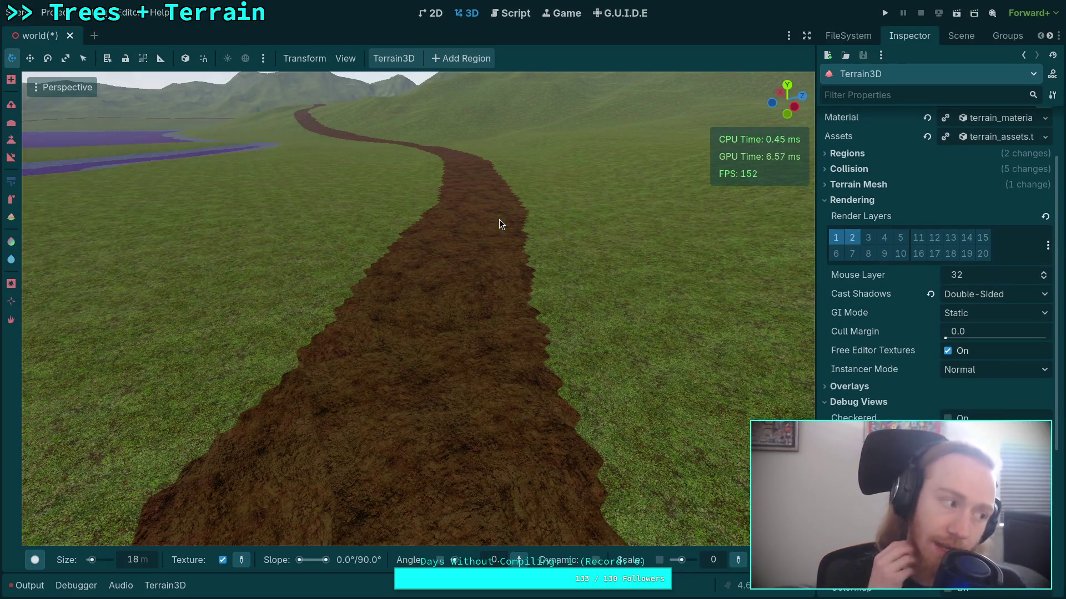
Step: Switch to the height brush with size 20 m and strength 10
left_click(12, 145)
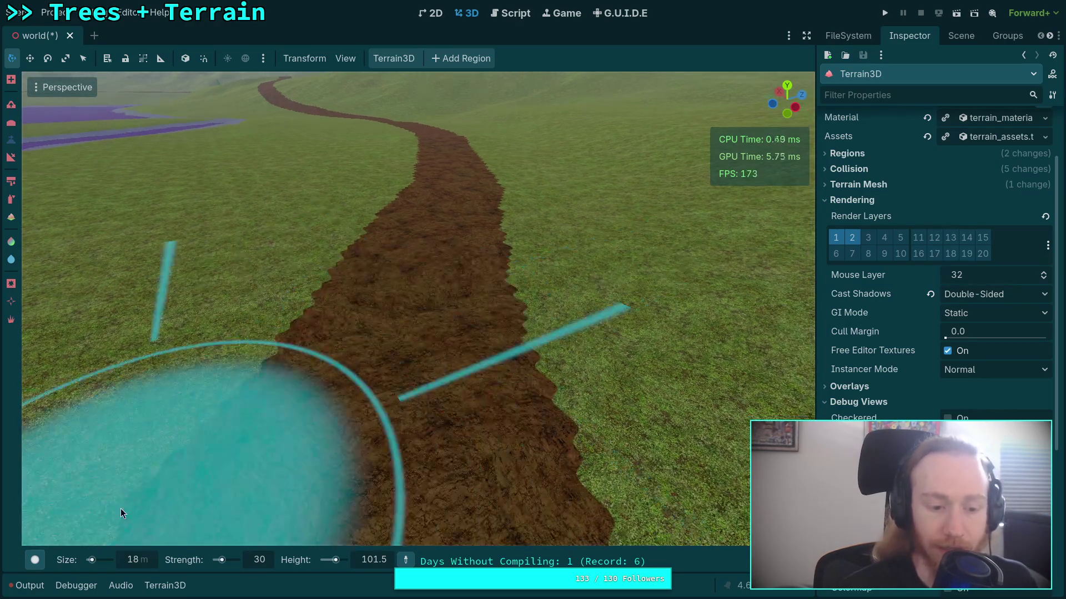
type("20")
key("Return")
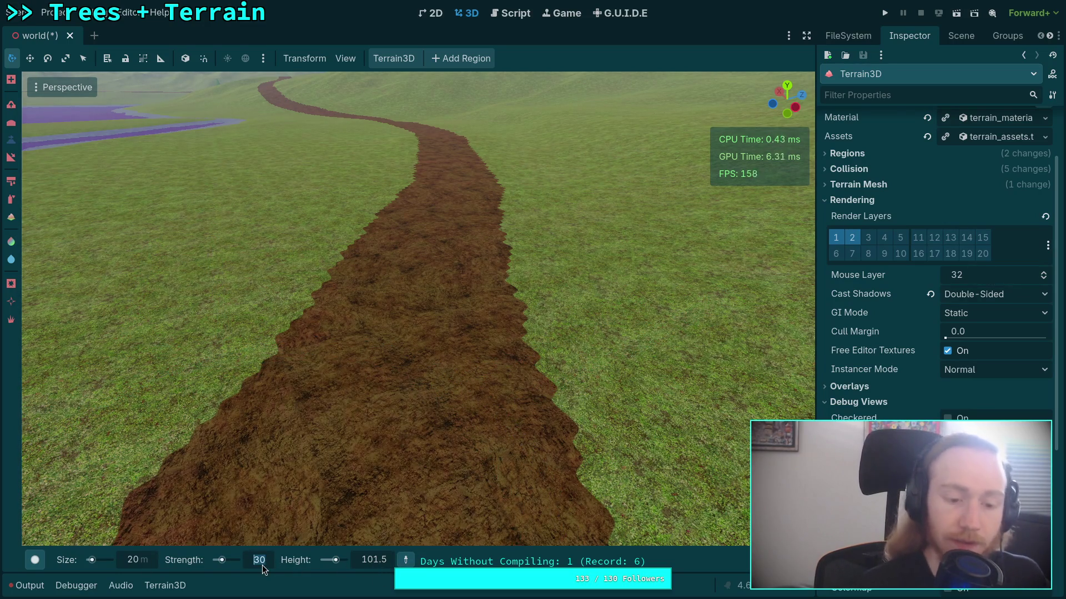
type("10")
key("Return")
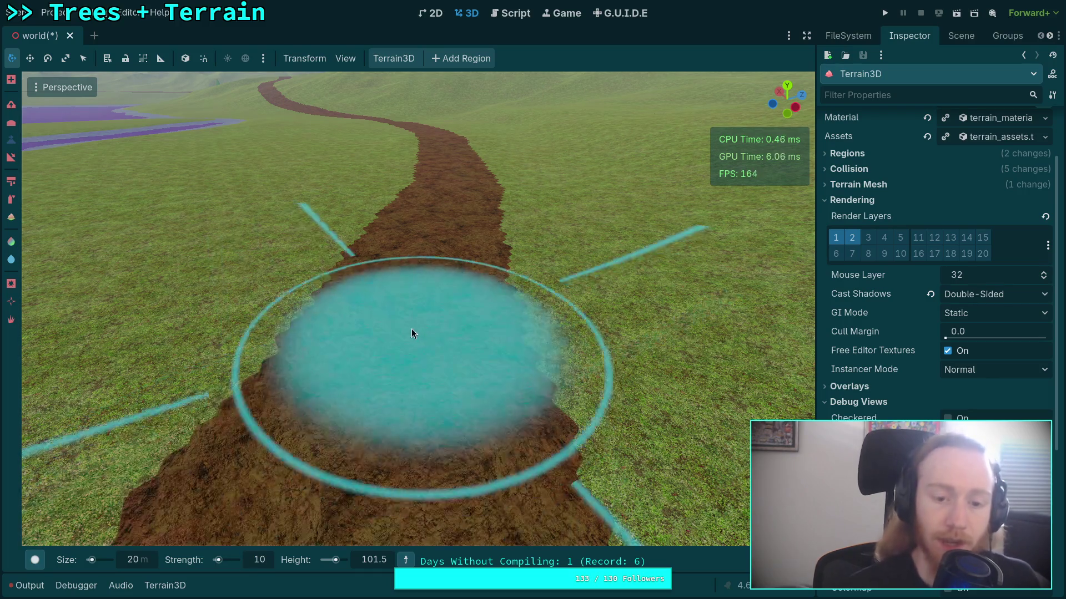
type("0.")
Step: Sample the dirt path height of 0.2 m and flatten the path's near stretch
scroll(424, 258, "up", 5)
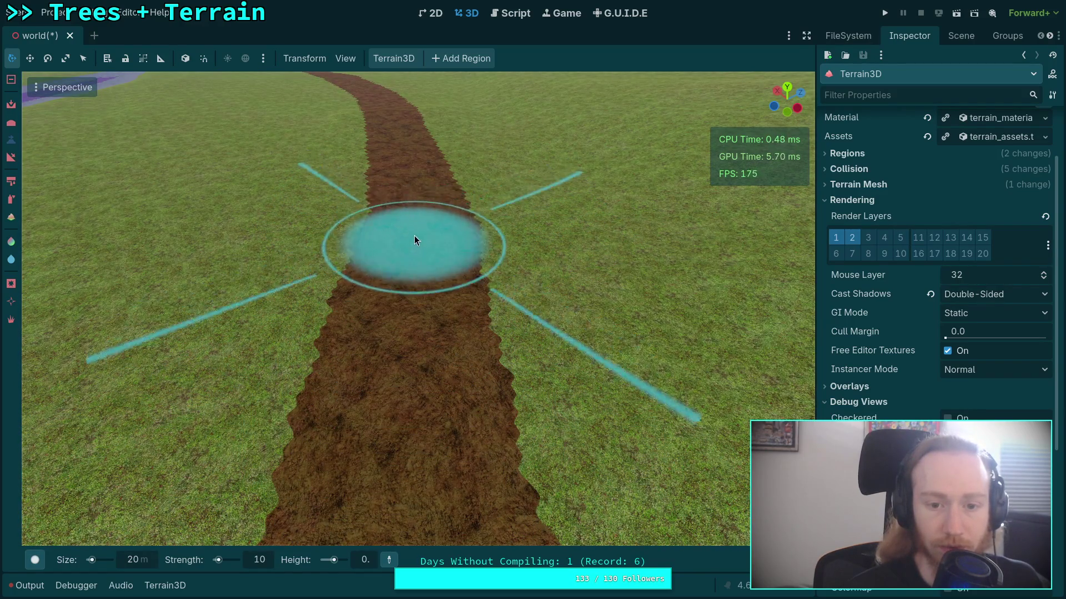
scroll(422, 225, "up", 5)
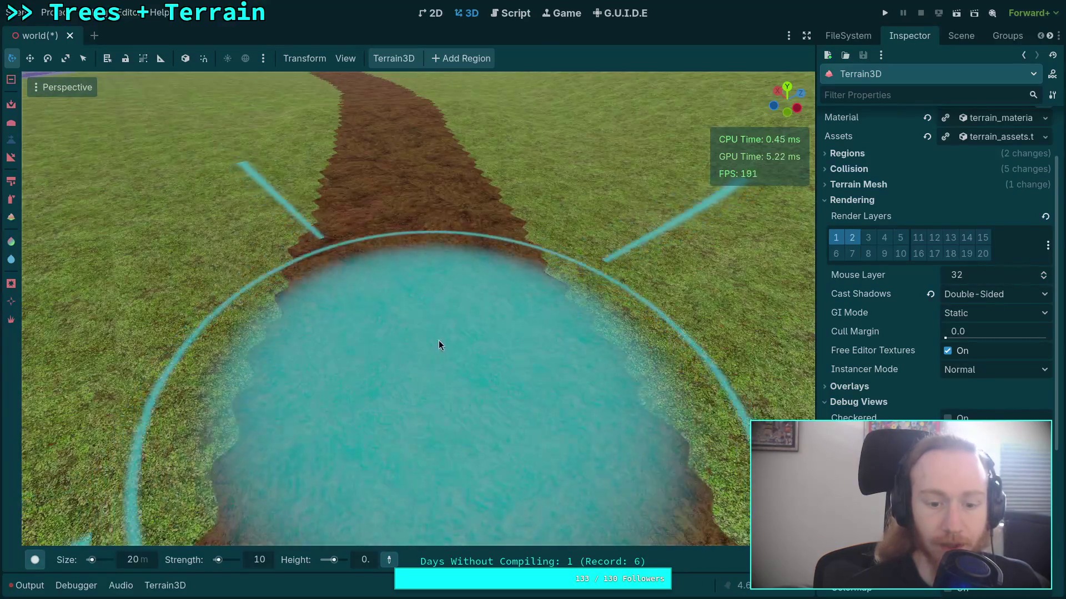
scroll(428, 286, "down", 5)
scroll(410, 183, "up", 3)
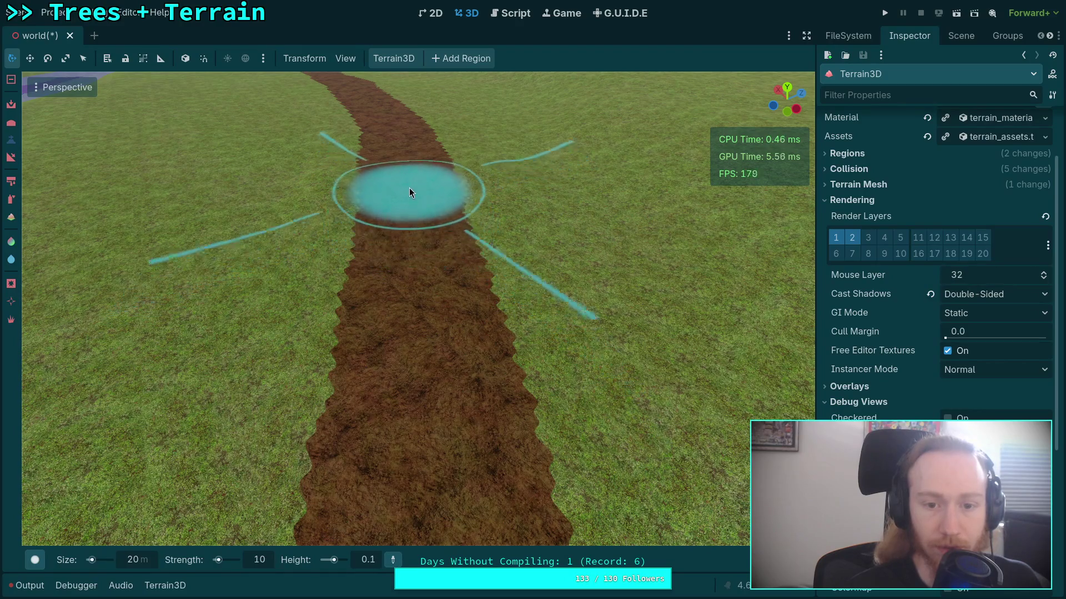
scroll(412, 185, "up", 3)
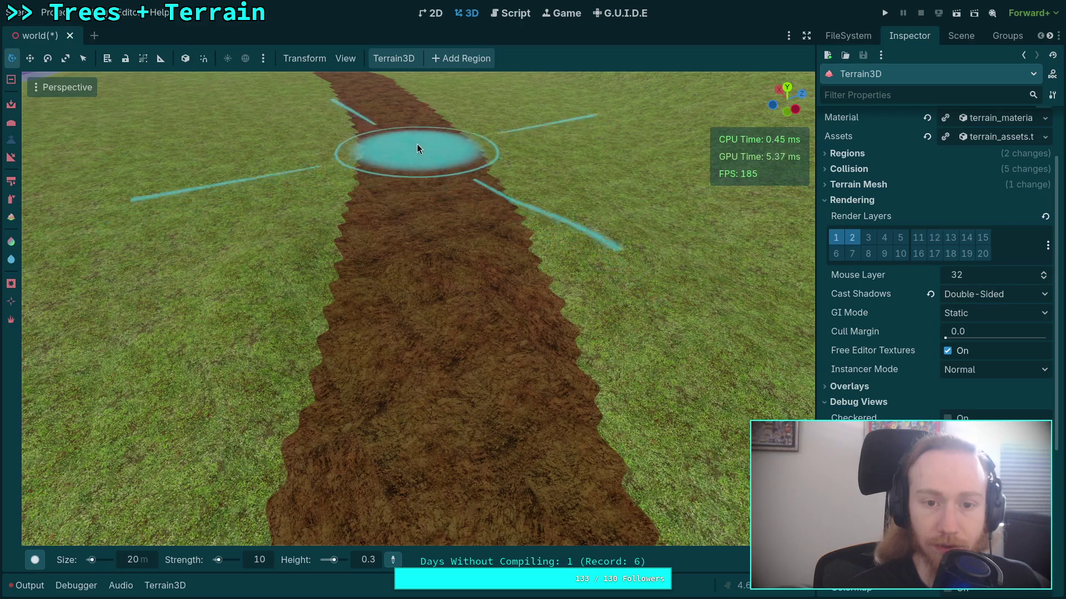
scroll(418, 144, "up", 3)
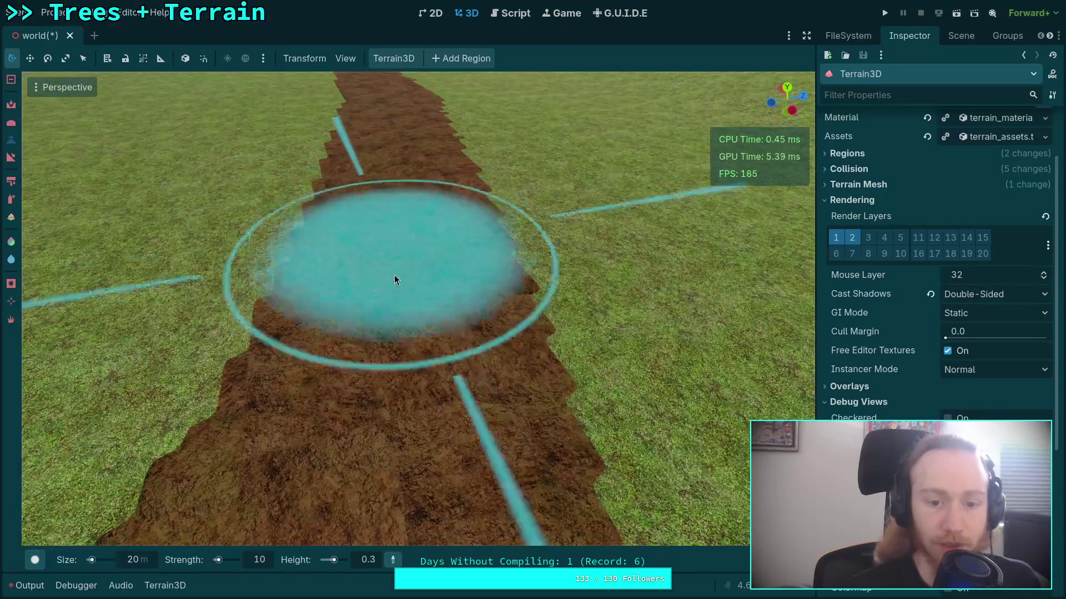
left_click(402, 195)
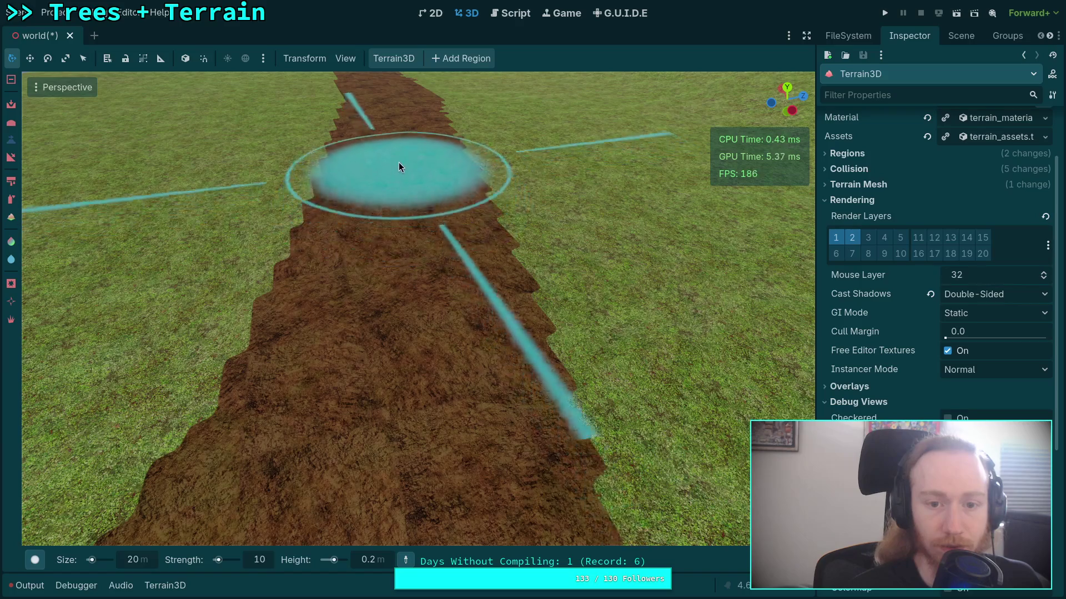
scroll(395, 145, "up", 3)
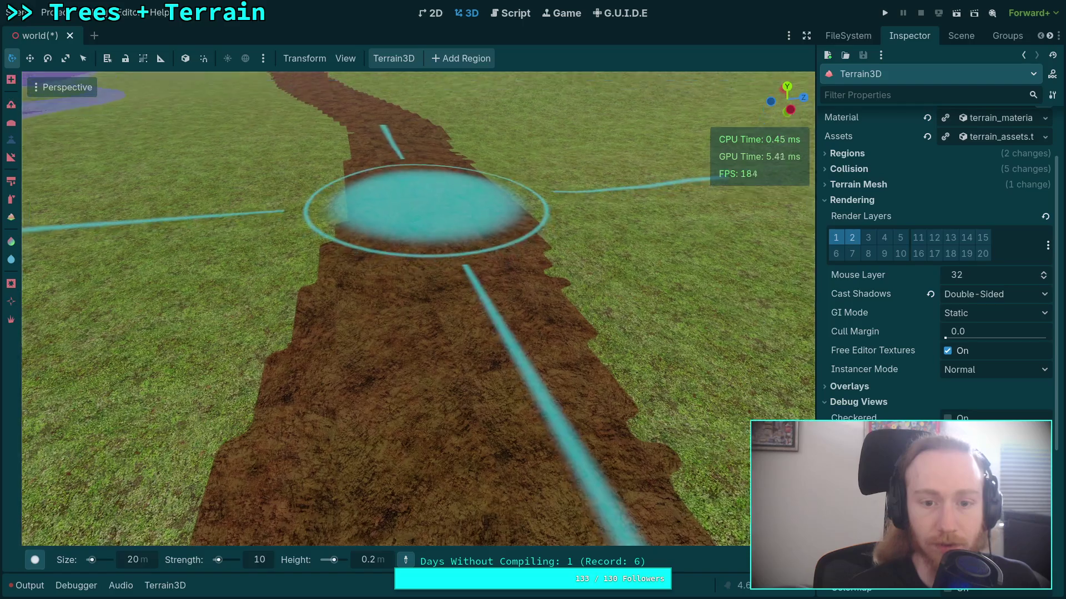
scroll(425, 189, "up", 3)
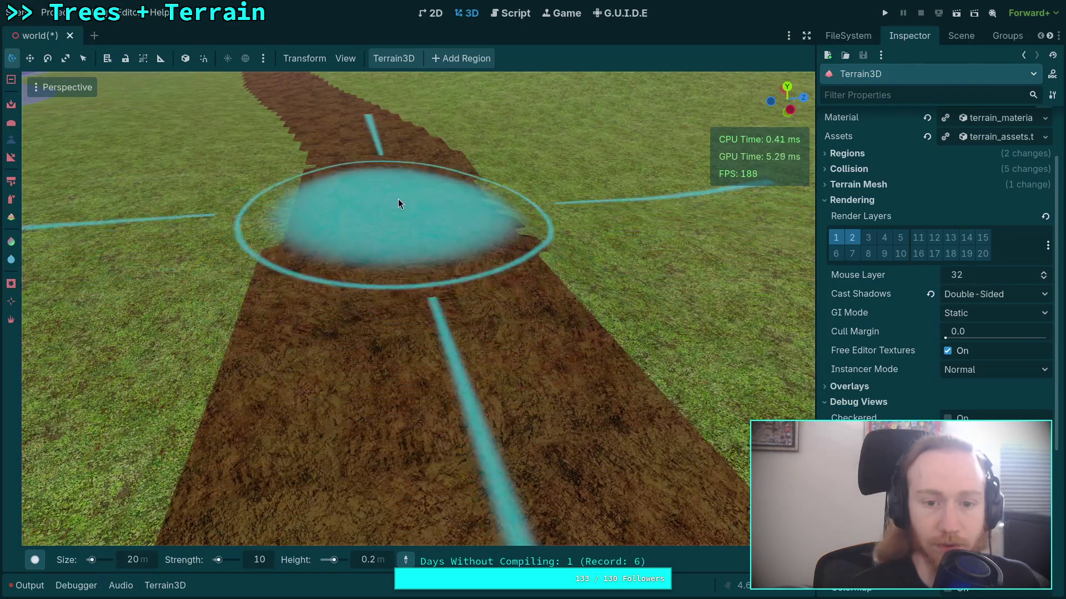
scroll(381, 392, "up", 5)
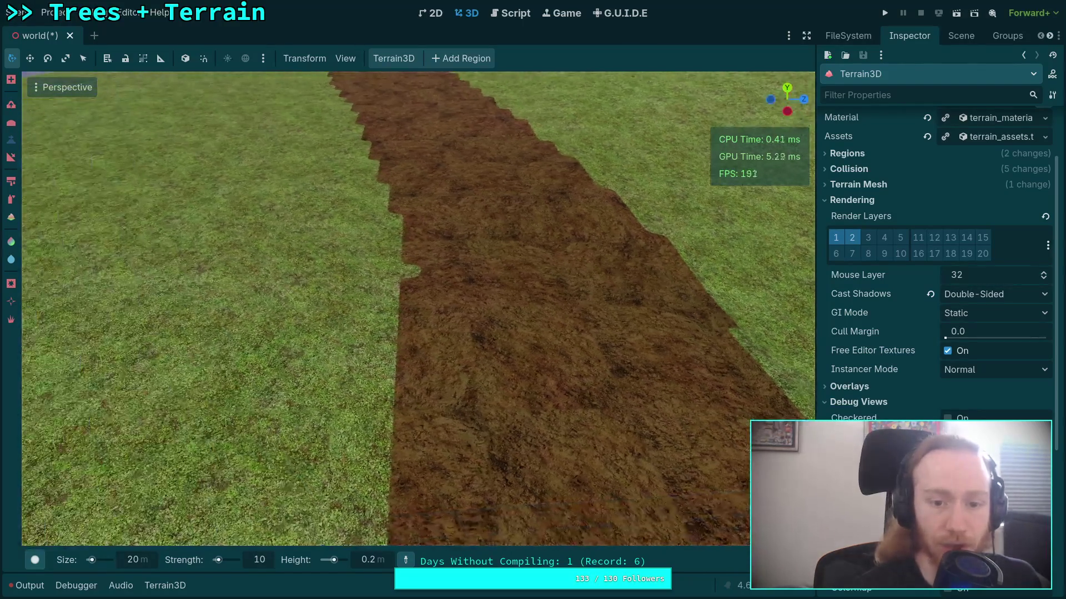
scroll(395, 303, "down", 5)
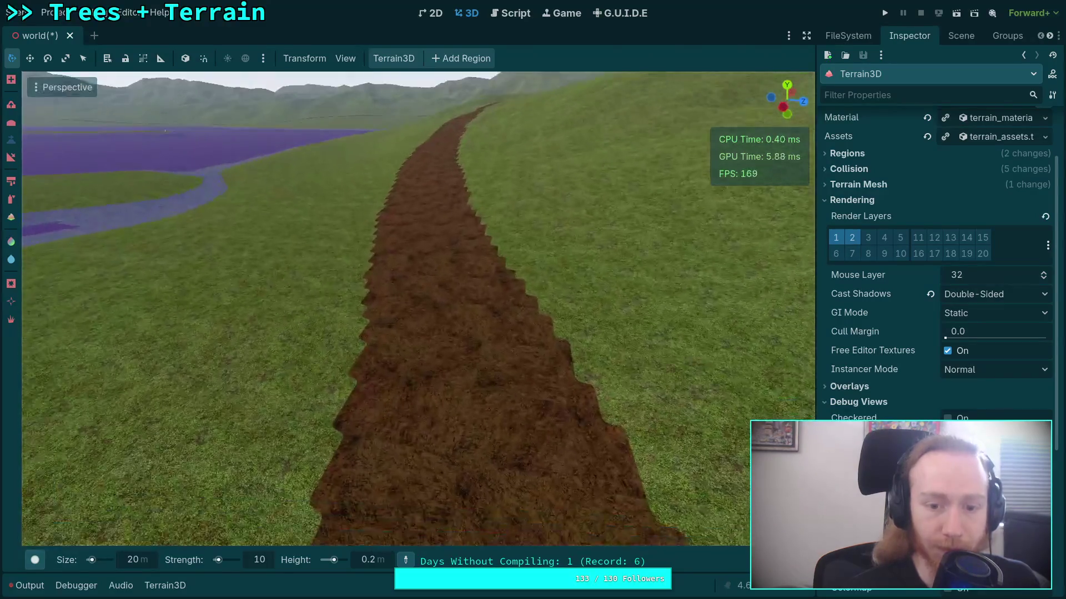
key("w")
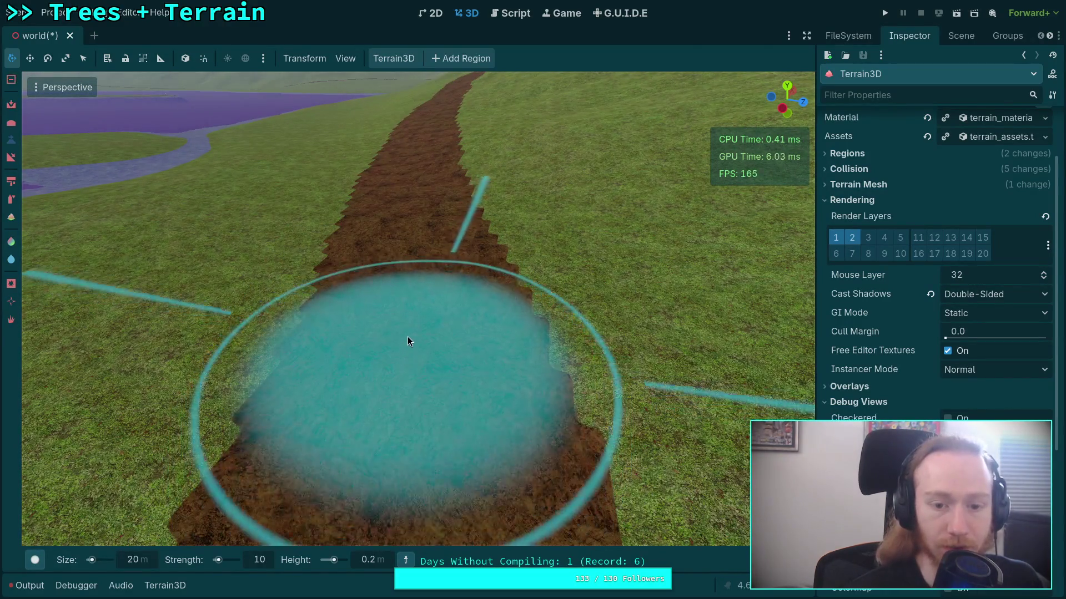
Step: Fly along the dirt path up the hillside, levelling it as the view advances
key("w")
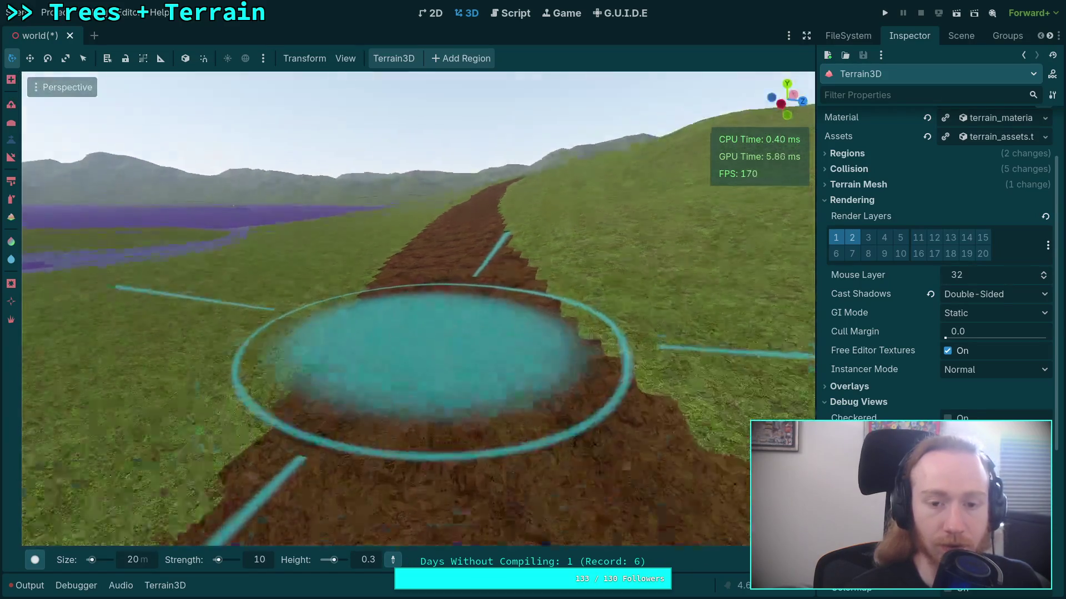
key("s")
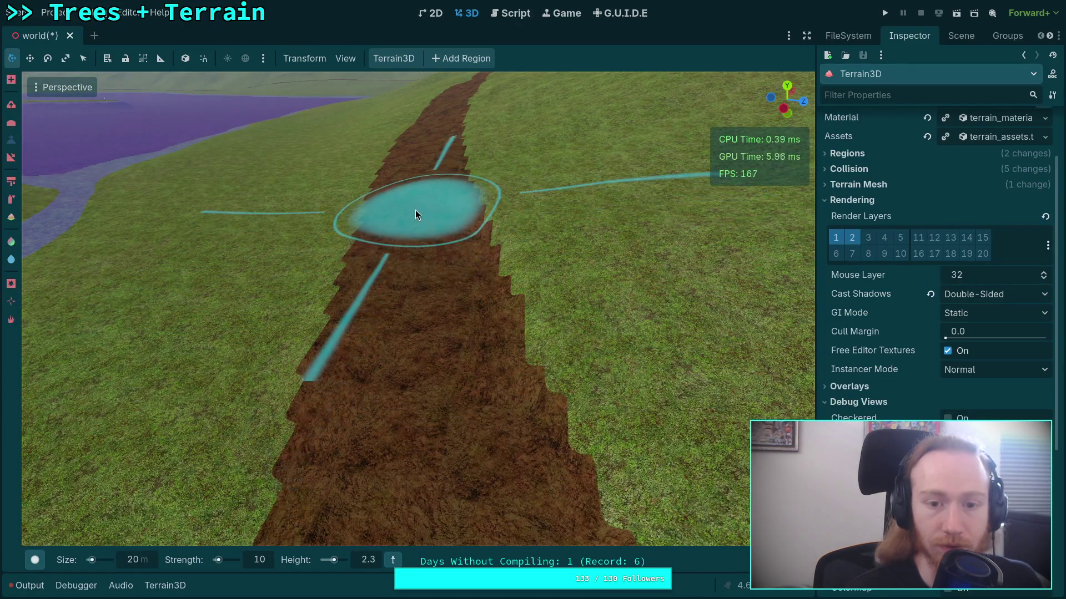
key("w")
key("e")
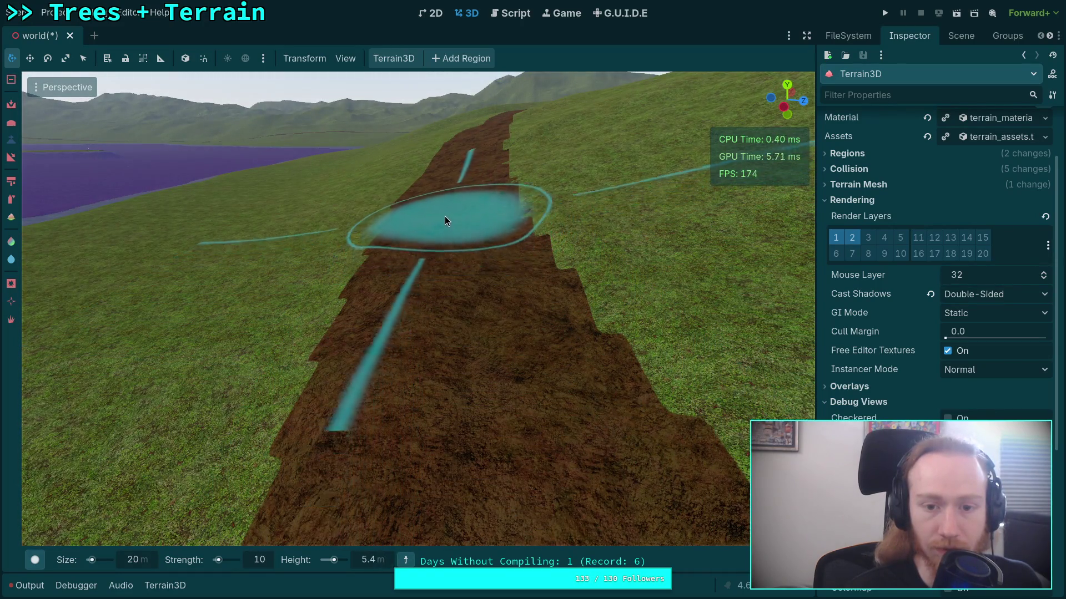
key("w")
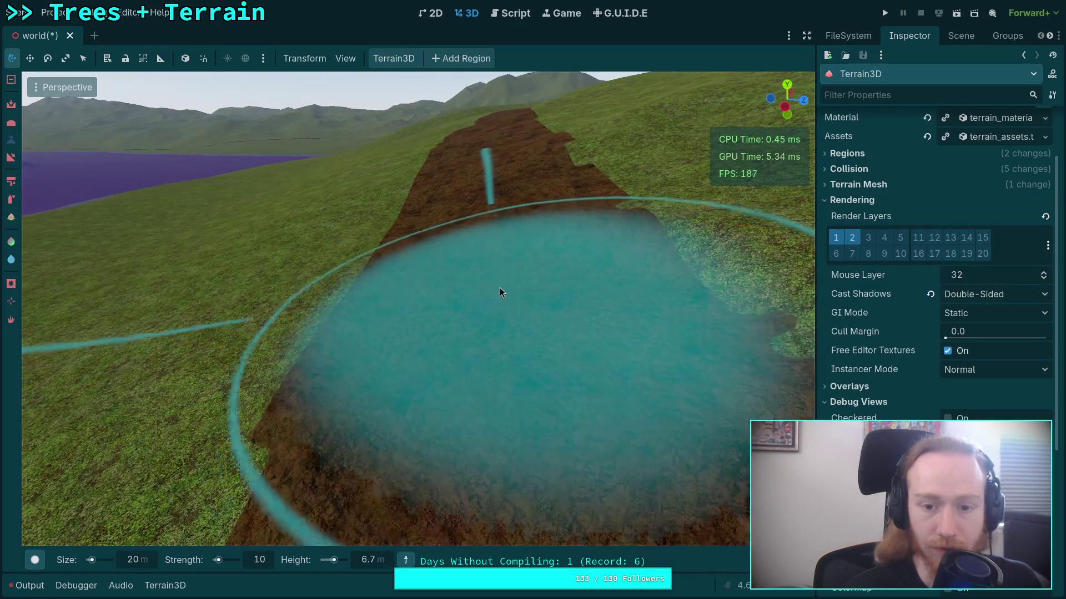
key("w")
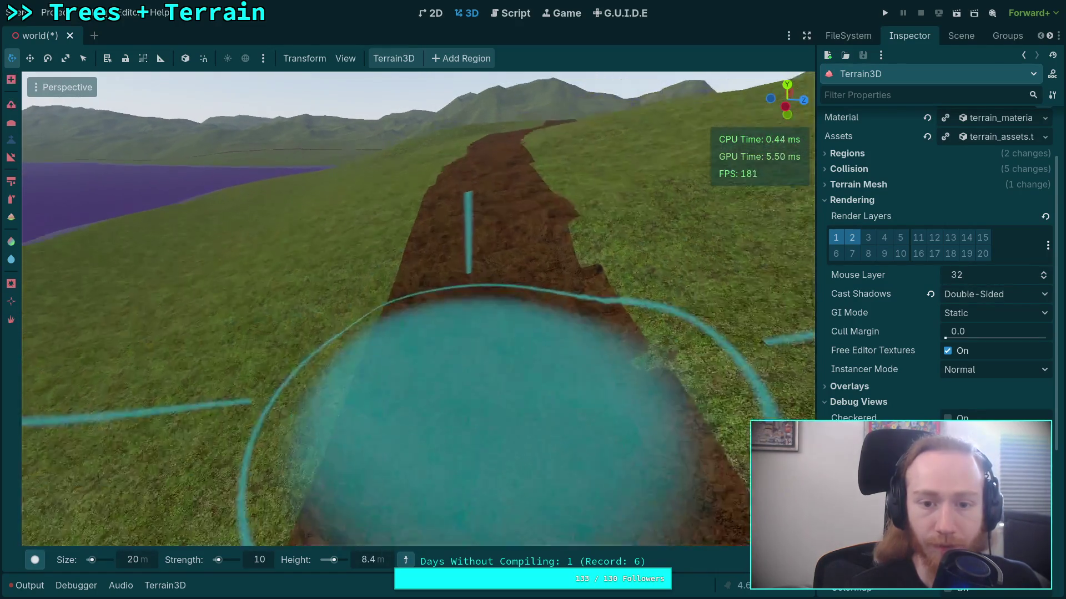
key("w")
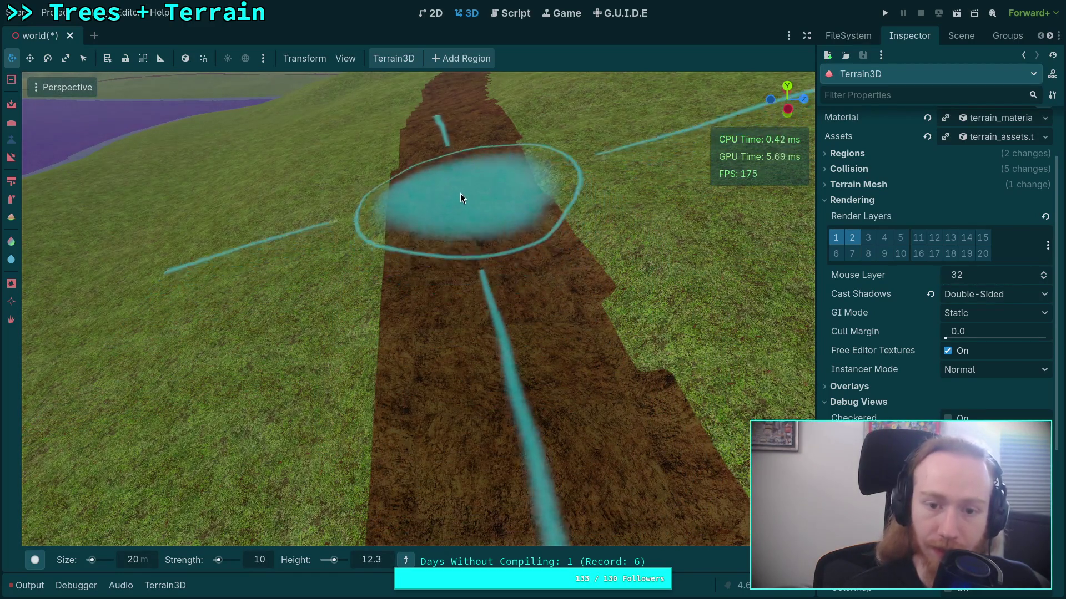
key("w")
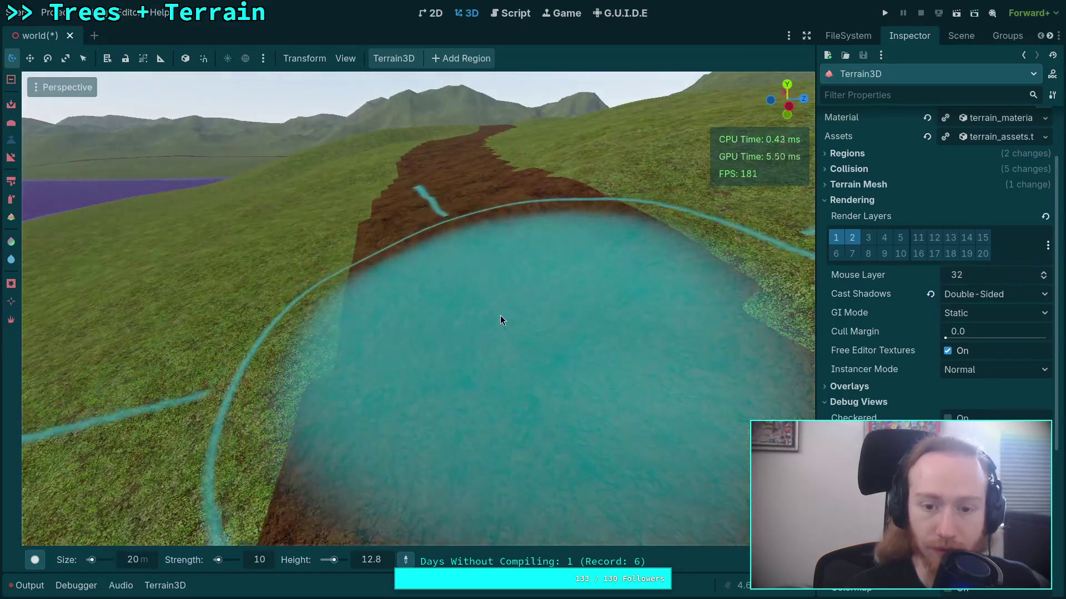
key("s")
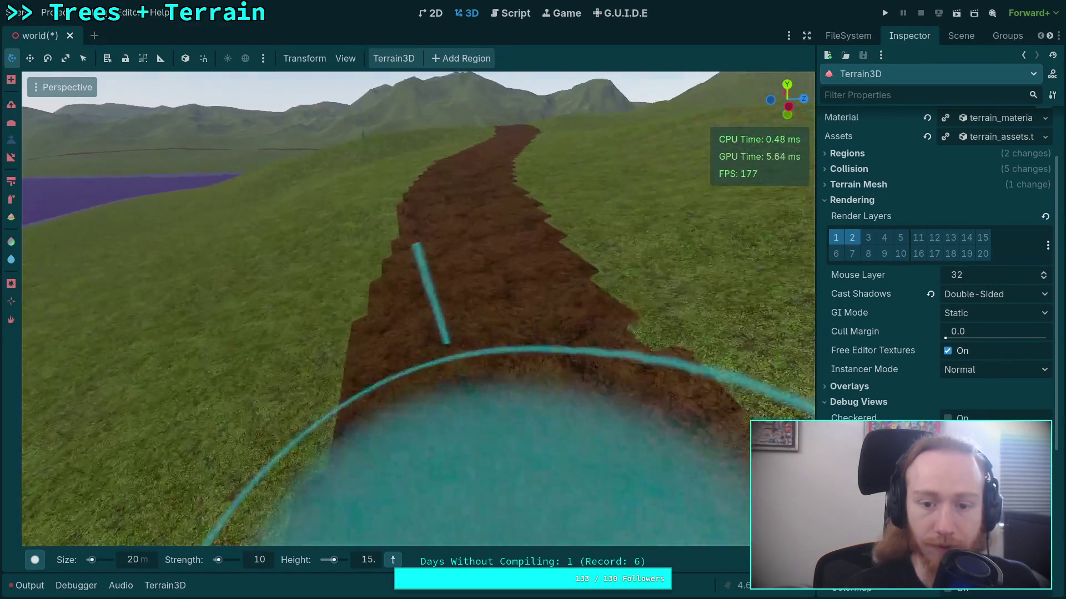
scroll(478, 350, "down", 5)
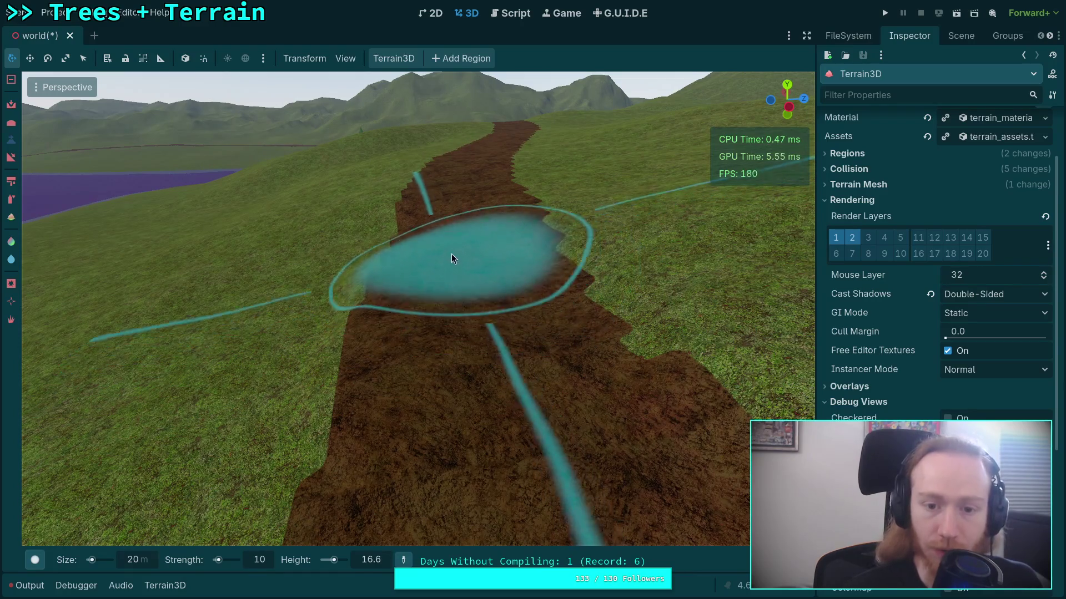
scroll(454, 224, "up", 4)
Step: Flatten the farther path section into a ramp rising to about 28.9 m
mouse_move(491, 262)
left_mouse_down()
mouse_move(466, 229)
mouse_move(472, 188)
left_mouse_up()
scroll(472, 188, "up", 4)
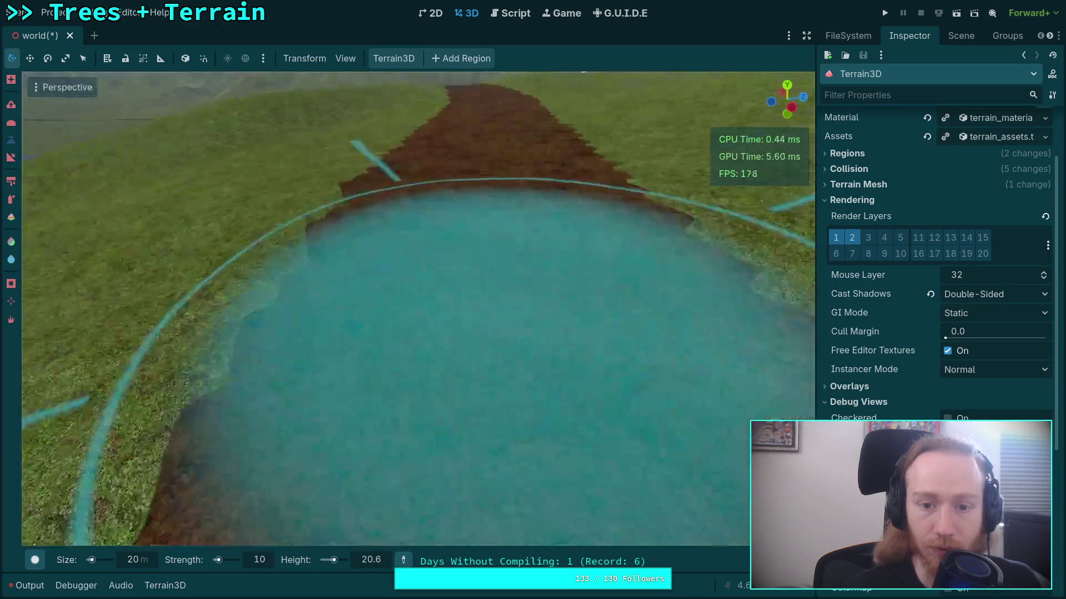
scroll(493, 178, "down", 5)
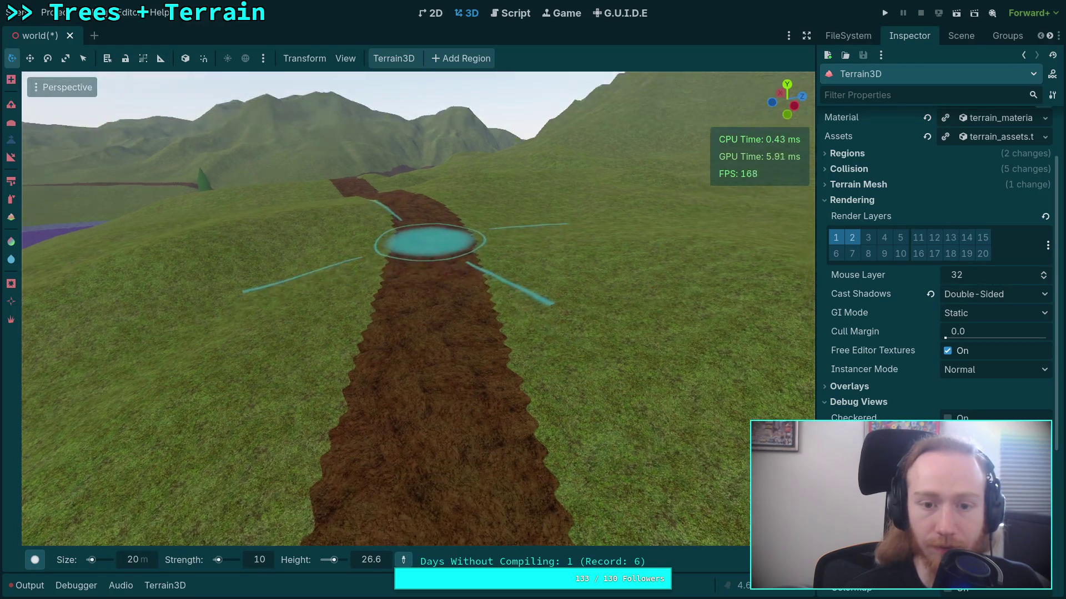
scroll(431, 212, "up", 3)
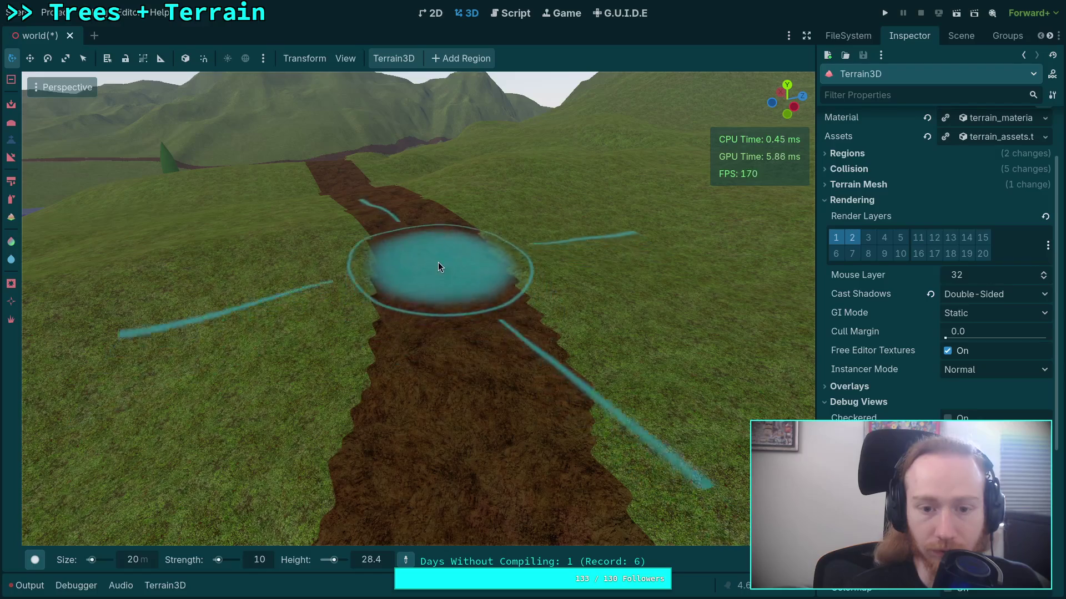
scroll(439, 232, "up", 5)
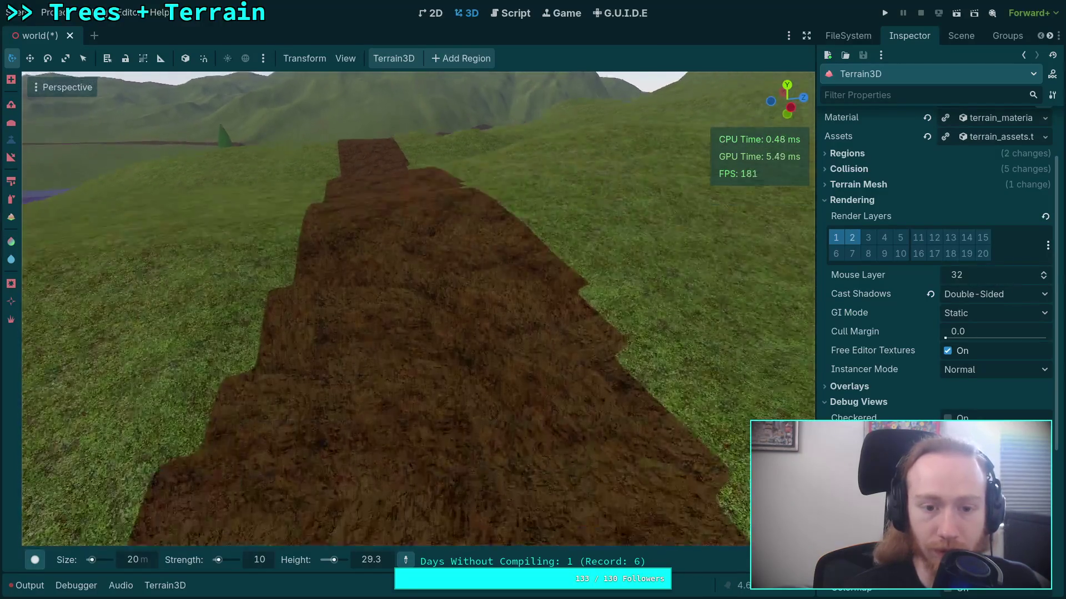
scroll(441, 228, "down", 5)
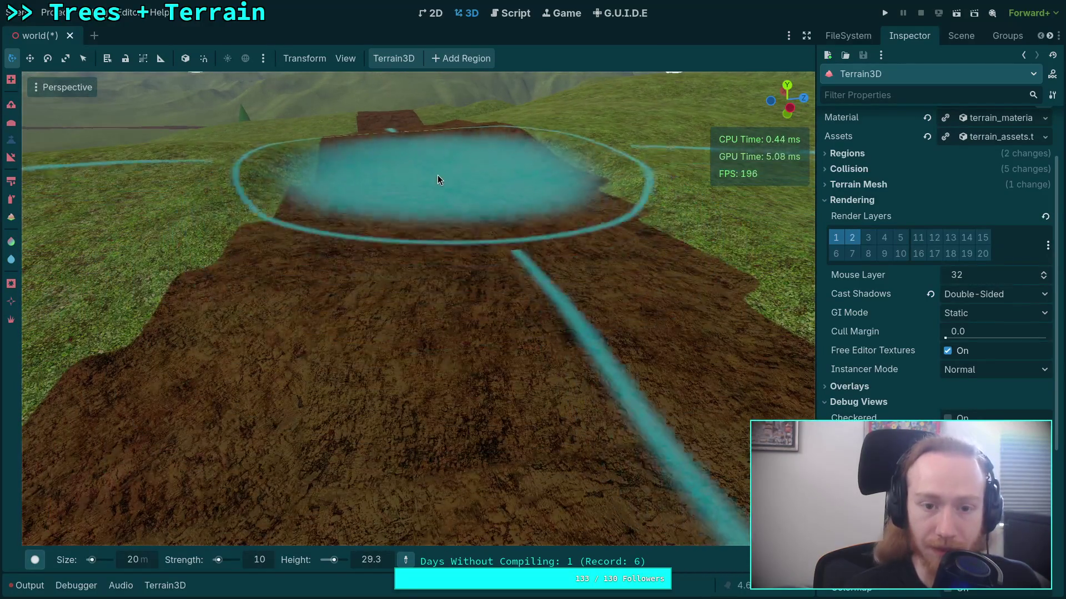
scroll(444, 349, "down", 3)
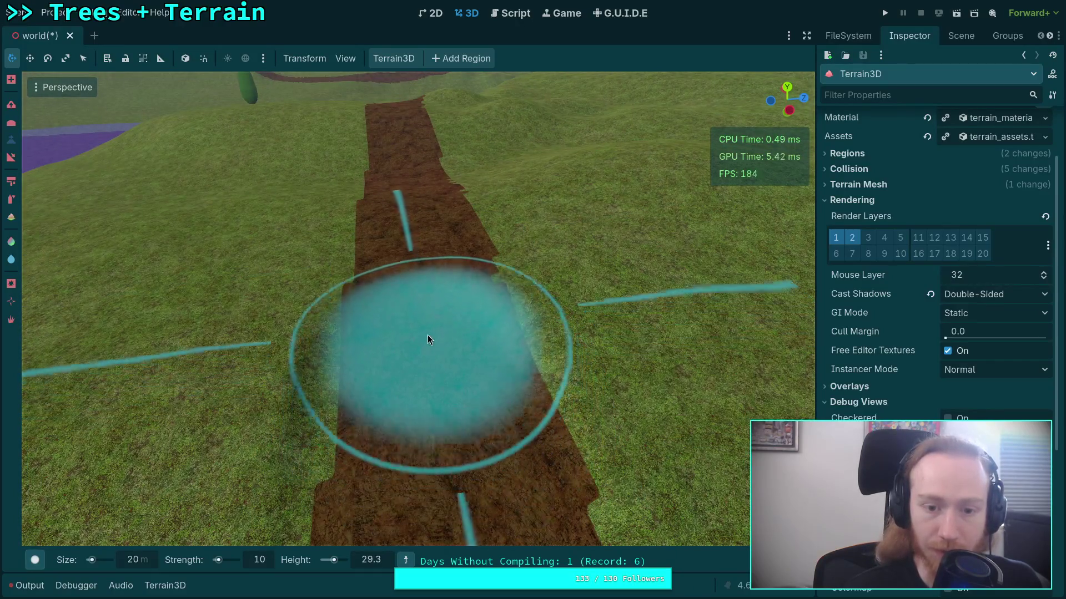
scroll(414, 299, "up", 5)
scroll(508, 356, "down", 2)
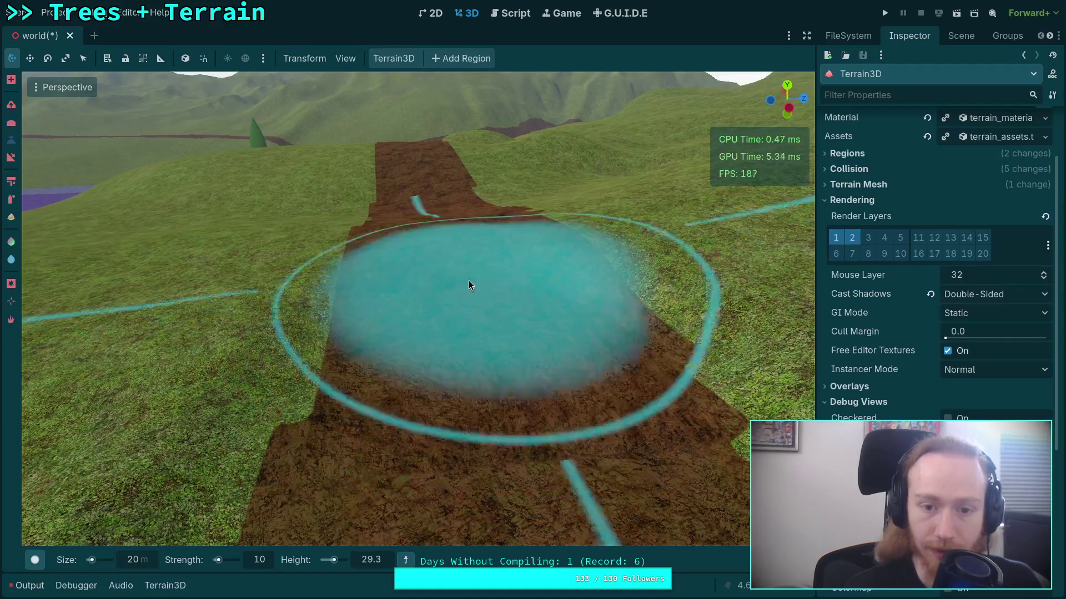
scroll(460, 251, "up", 3)
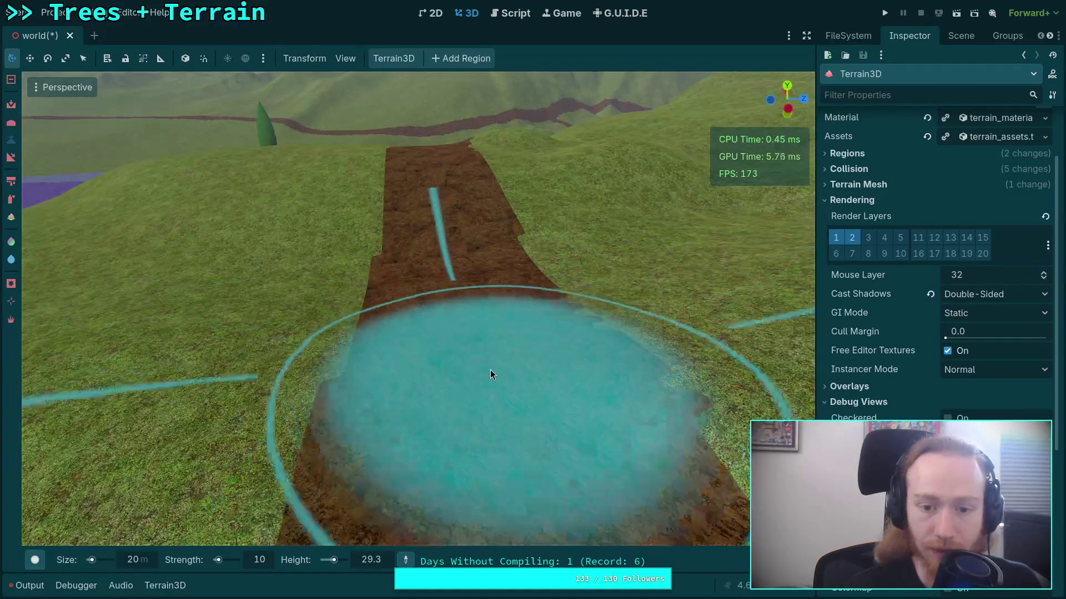
scroll(475, 345, "down", 3)
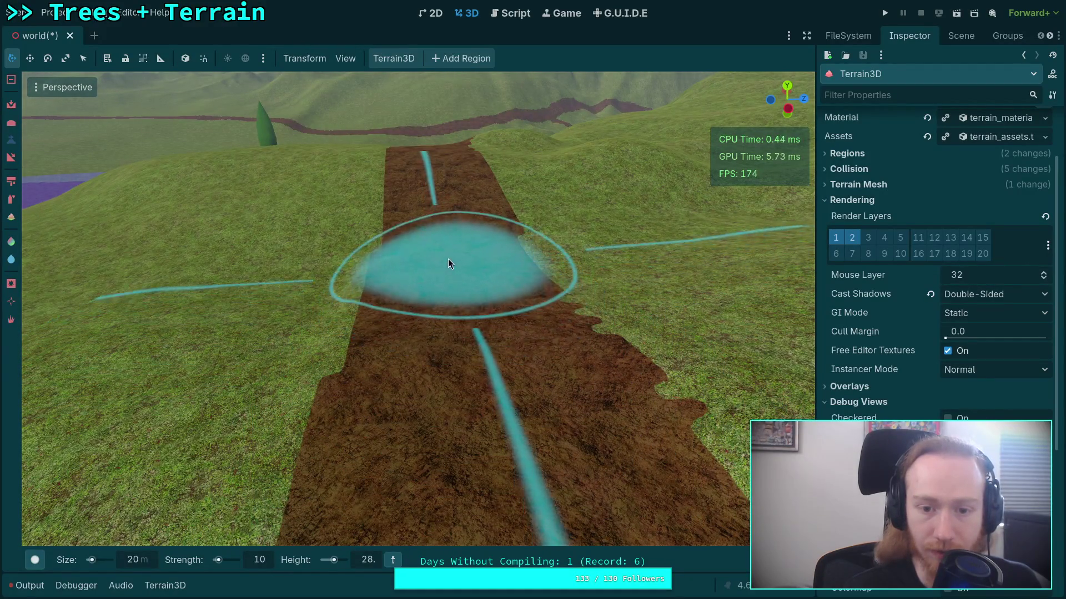
scroll(435, 197, "up", 4)
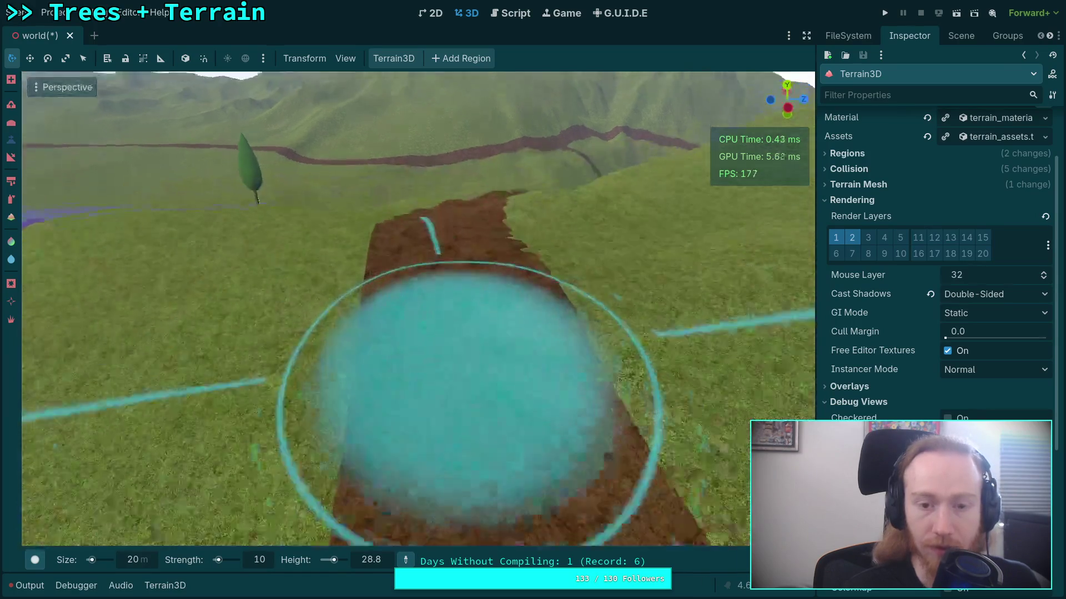
scroll(462, 273, "down", 4)
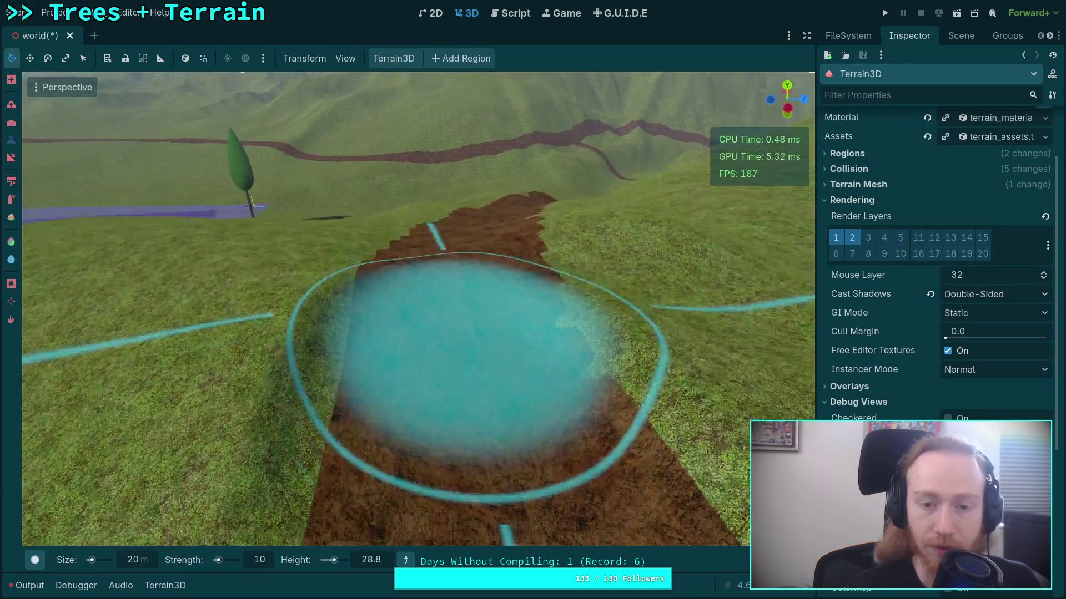
scroll(448, 348, "up", 3)
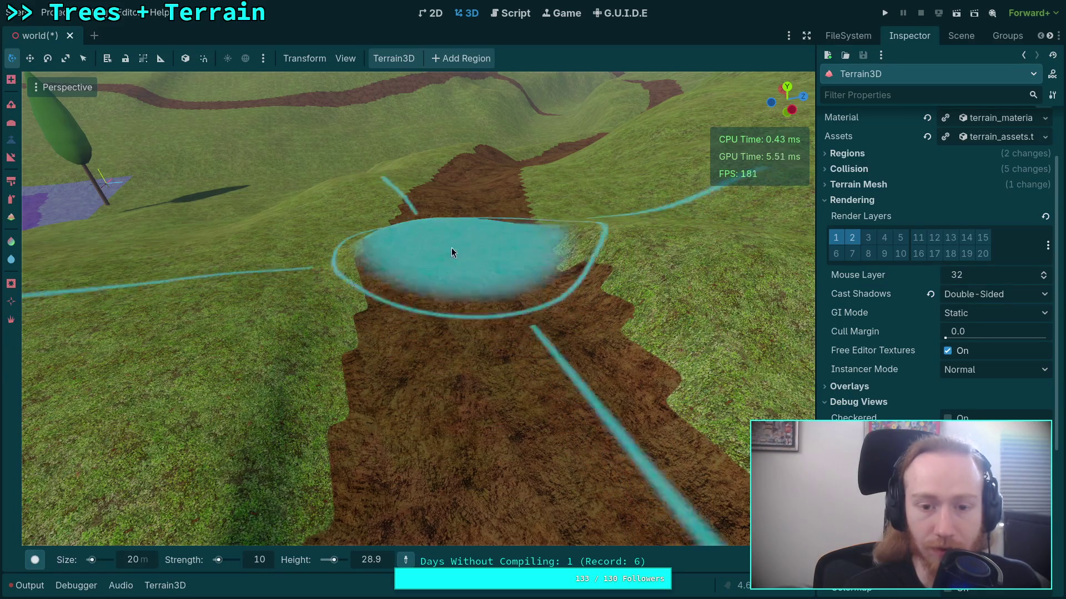
Step: Zoom in and out over the levelled dirt path on the hillside to inspect it
scroll(451, 247, "up", 4)
scroll(445, 282, "down", 2)
scroll(441, 359, "up", 2)
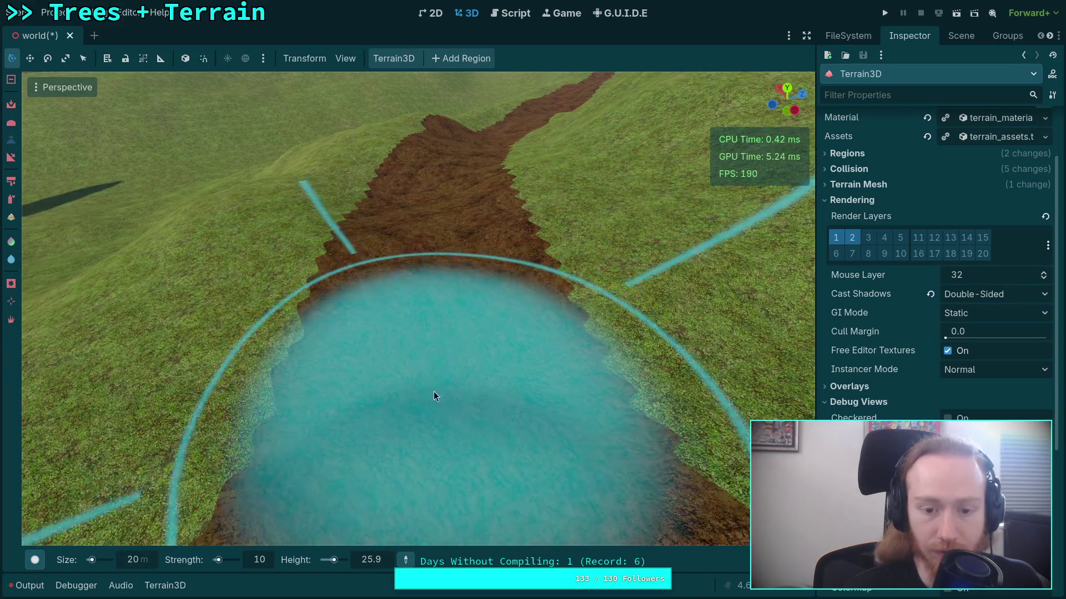
scroll(428, 388, "down", 3)
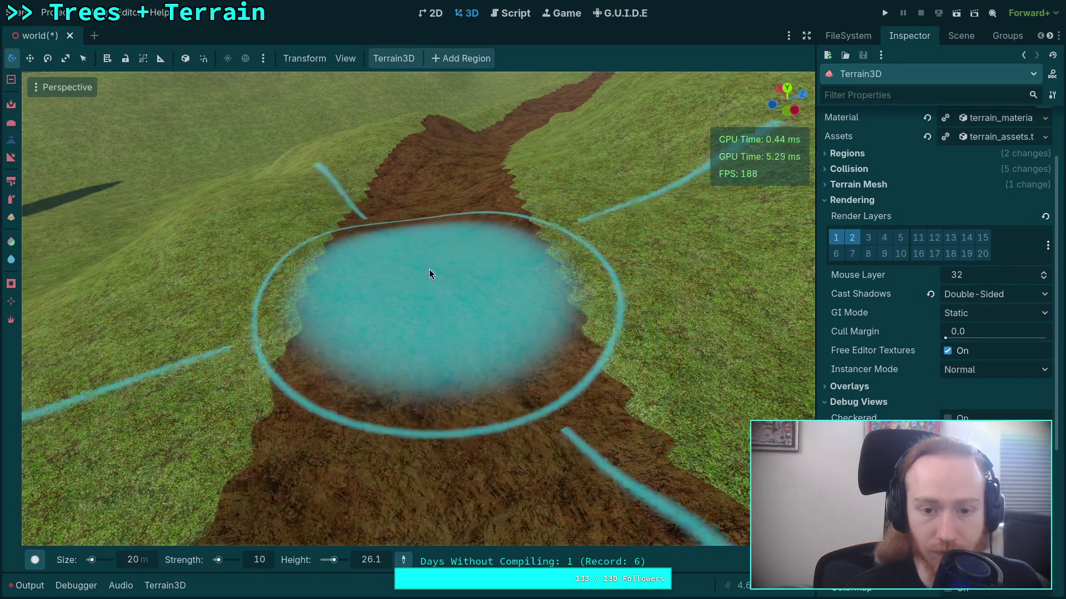
scroll(426, 238, "down", 2)
scroll(432, 333, "up", 4)
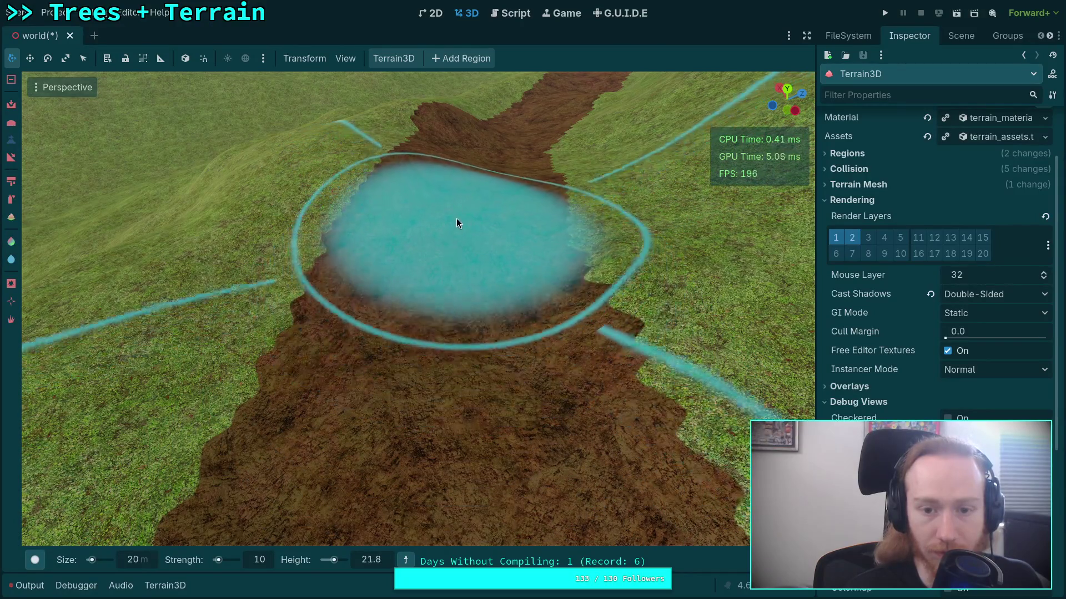
scroll(469, 186, "up", 3)
scroll(542, 255, "down", 3)
scroll(365, 346, "up", 4)
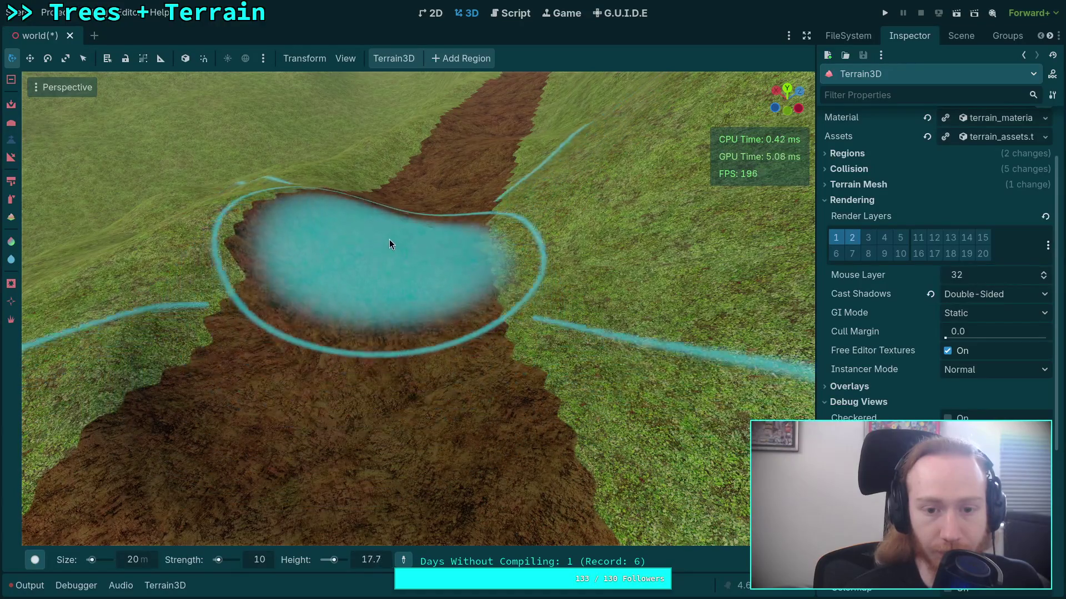
scroll(407, 249, "down", 3)
scroll(415, 321, "up", 4)
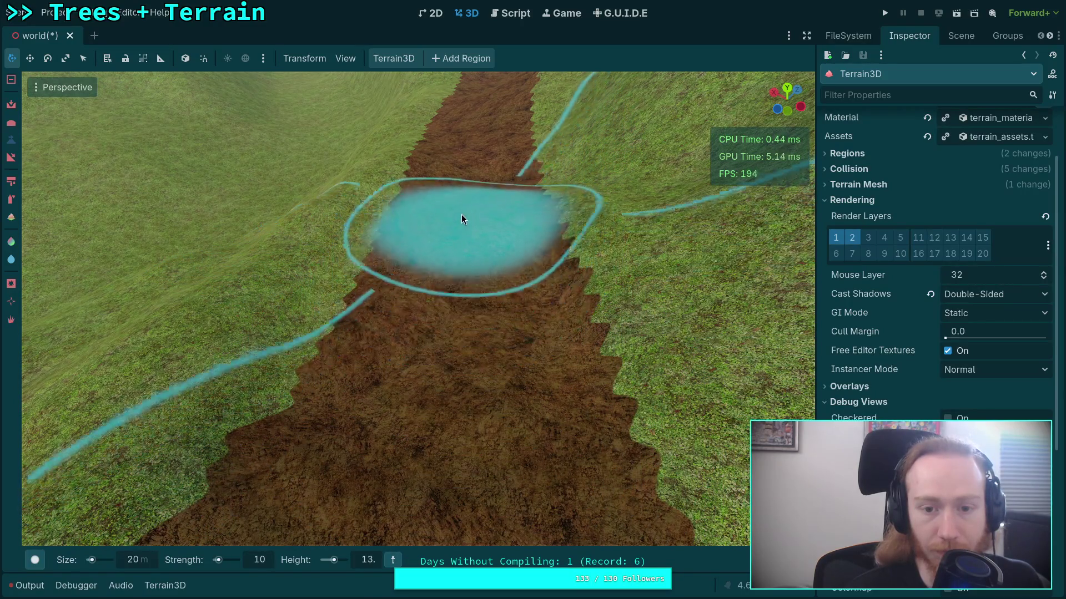
scroll(477, 184, "up", 5)
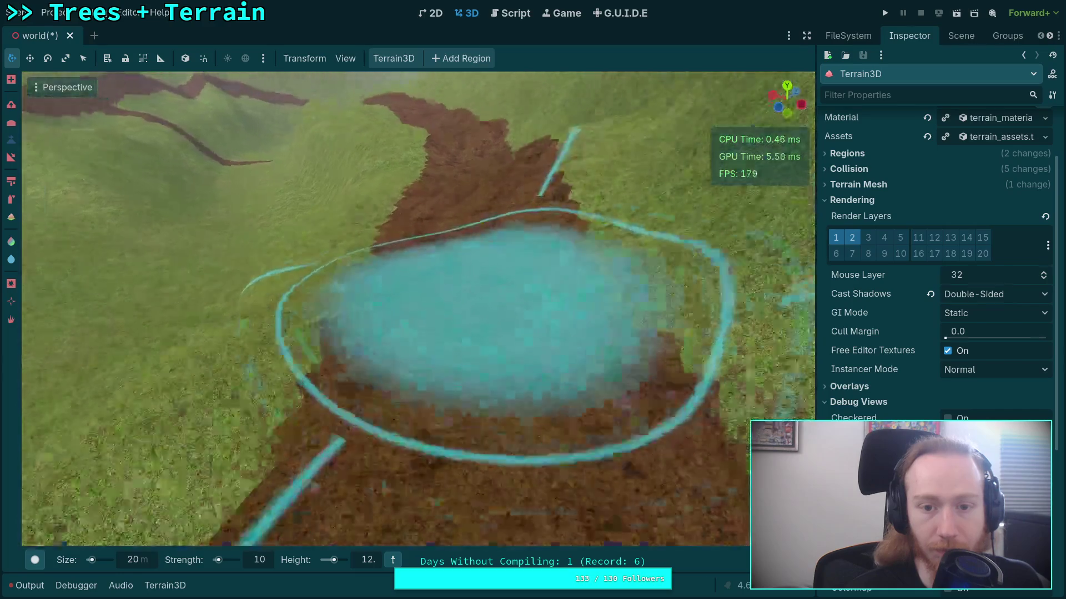
scroll(491, 201, "down", 5)
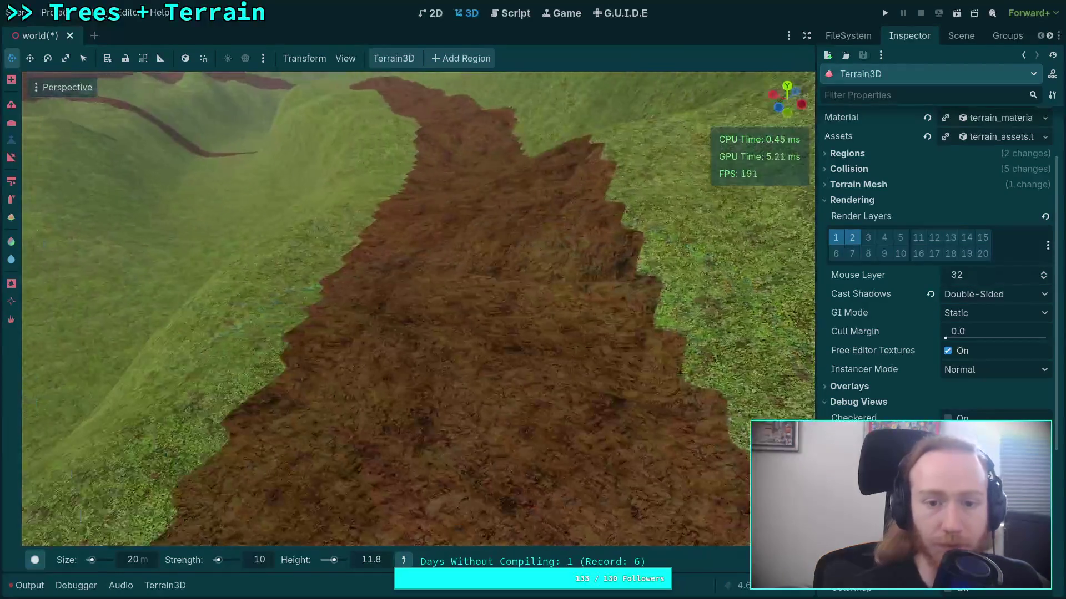
scroll(439, 295, "down", 5)
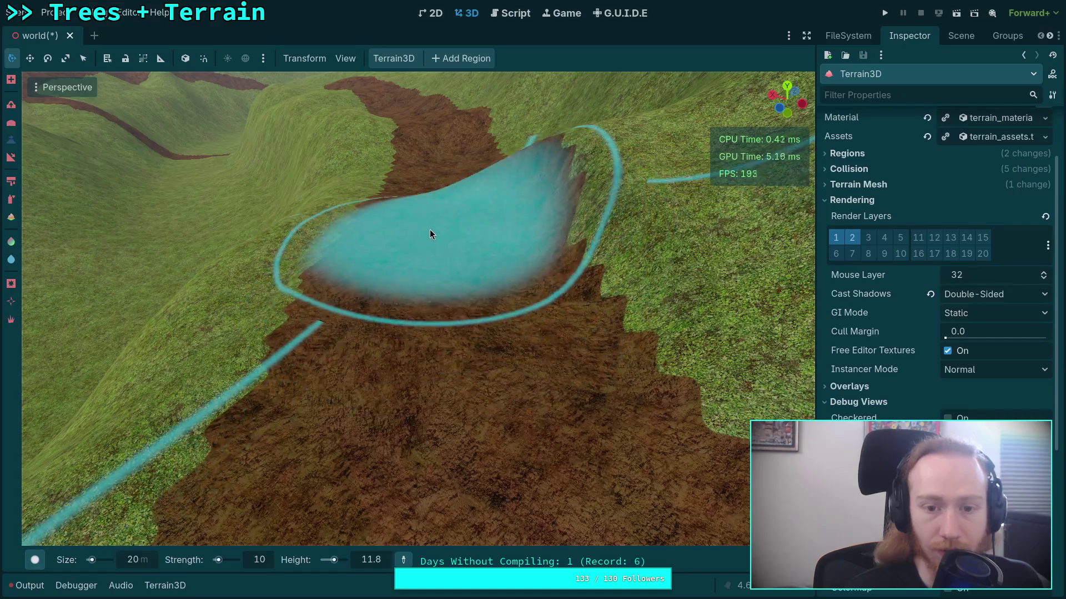
scroll(431, 233, "up", 5)
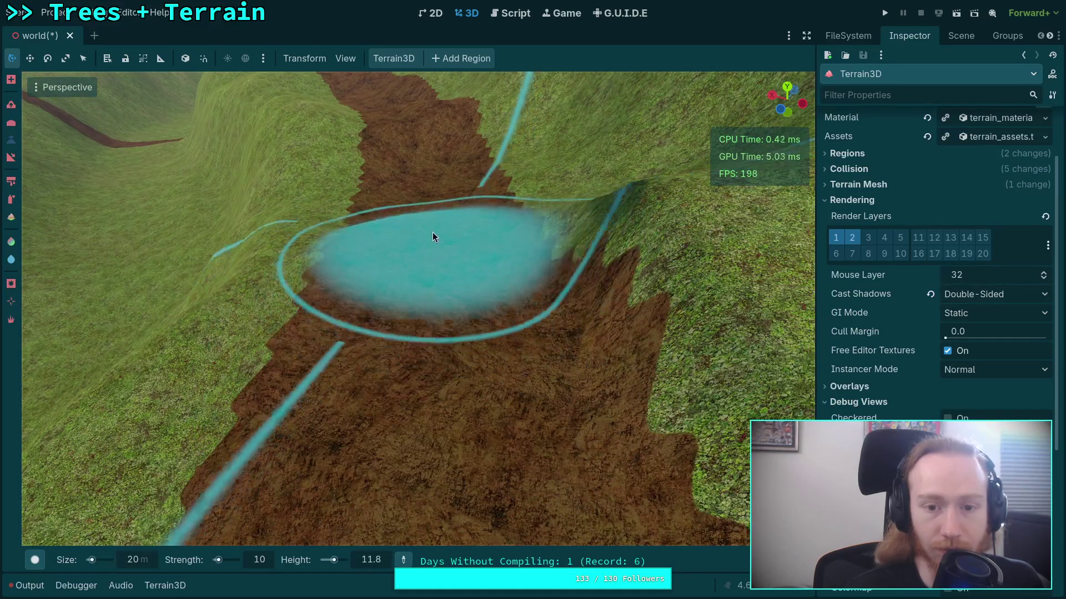
scroll(438, 302, "up", 5)
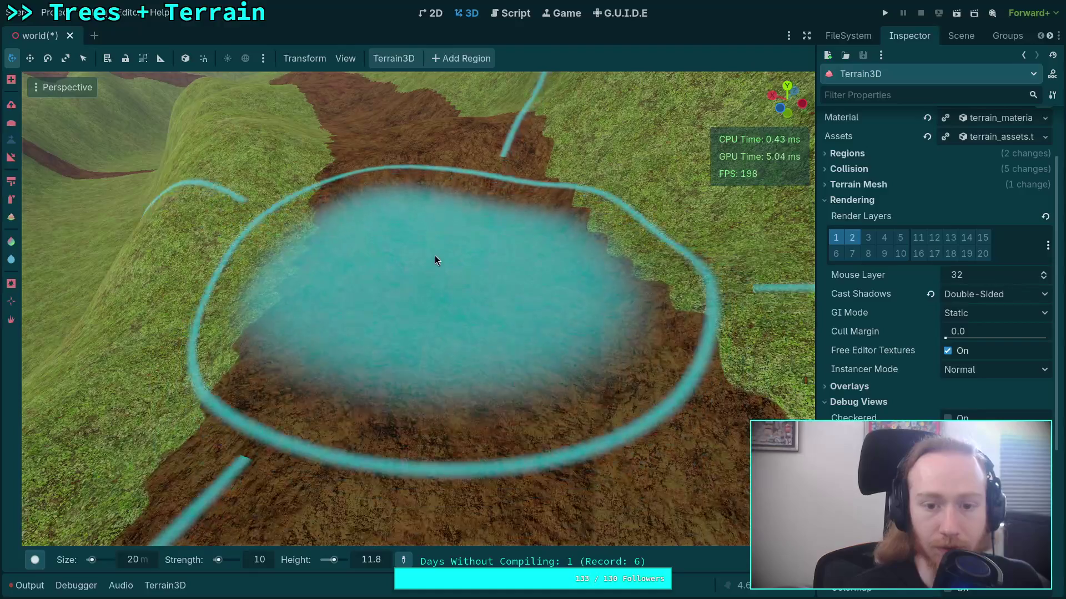
scroll(407, 172, "up", 3)
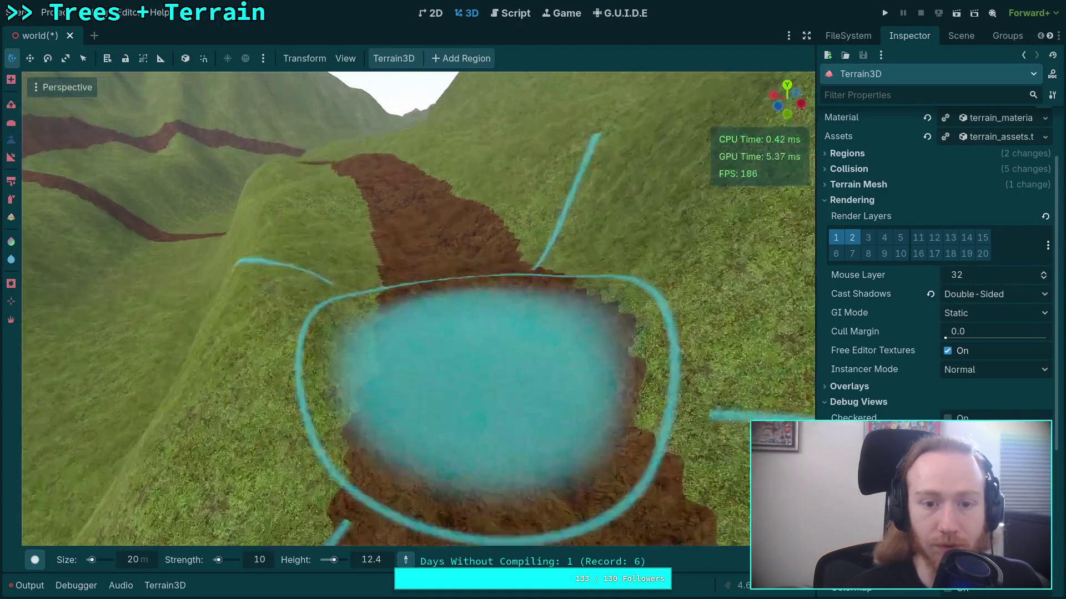
scroll(422, 250, "down", 5)
scroll(432, 306, "up", 5)
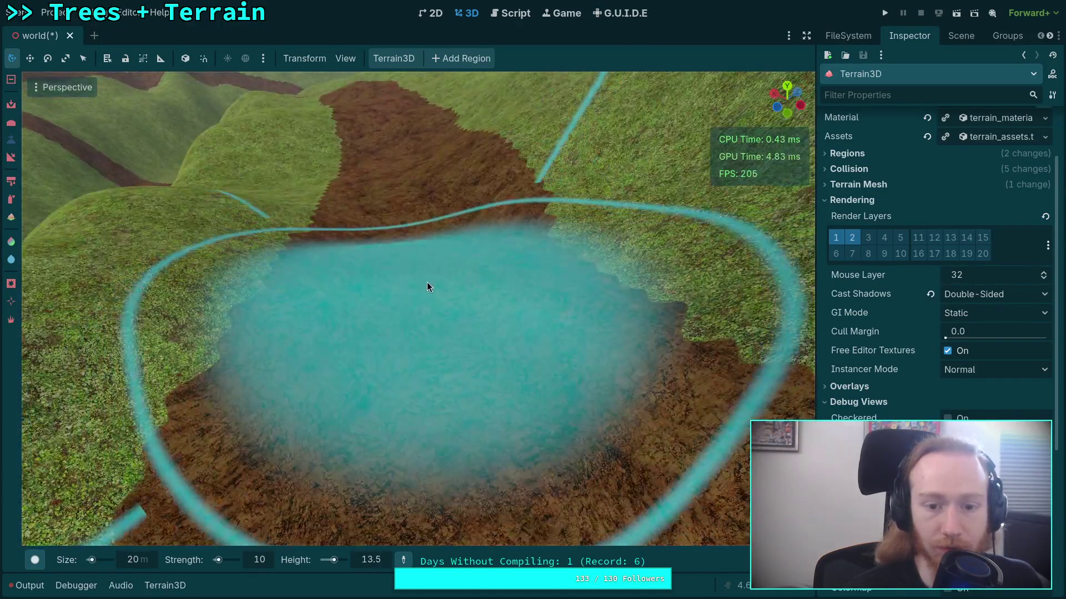
scroll(422, 256, "down", 3)
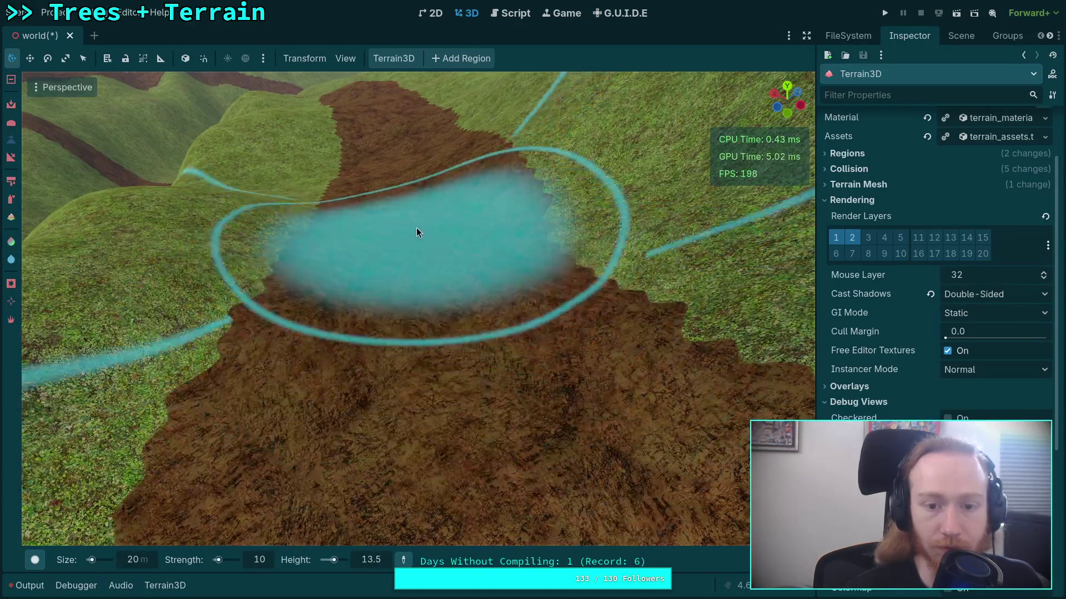
scroll(416, 305, "up", 5)
scroll(464, 299, "down", 5)
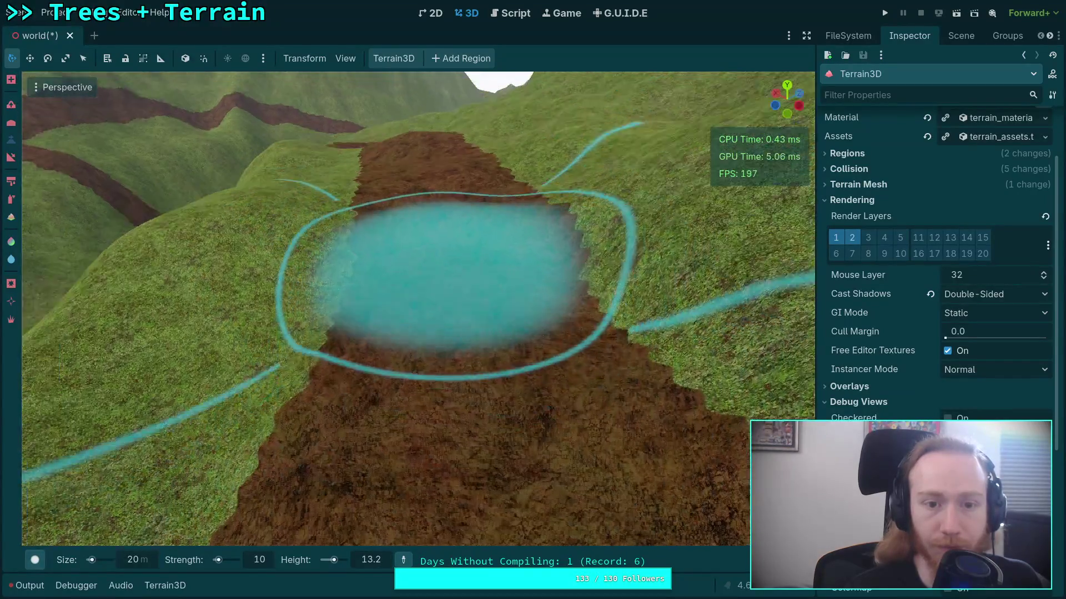
scroll(444, 278, "up", 4)
scroll(438, 317, "down", 2)
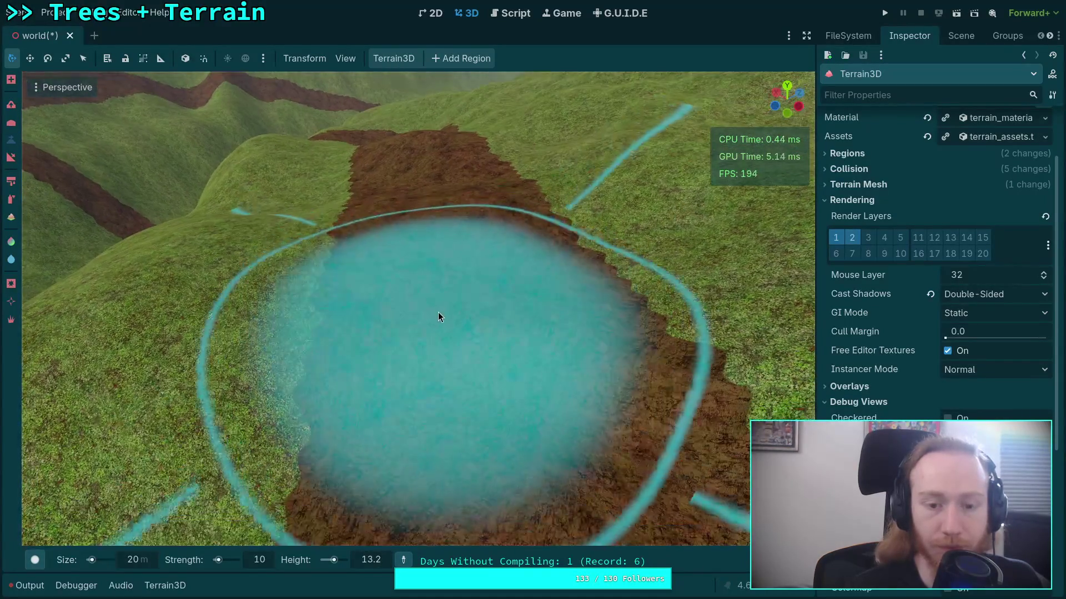
scroll(433, 250, "down", 2)
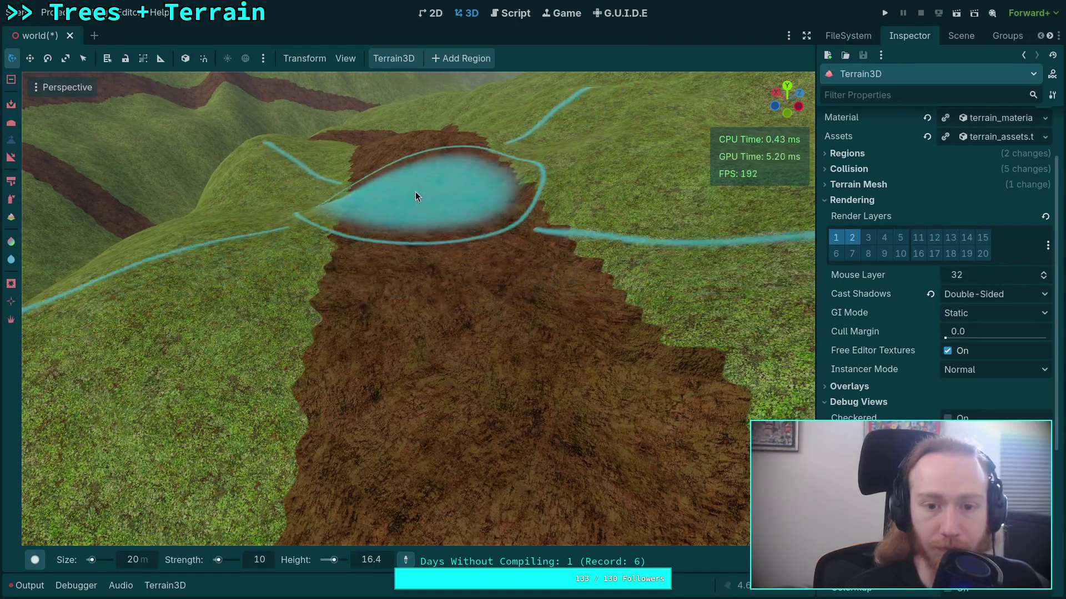
scroll(415, 196, "up", 3)
scroll(434, 304, "down", 2)
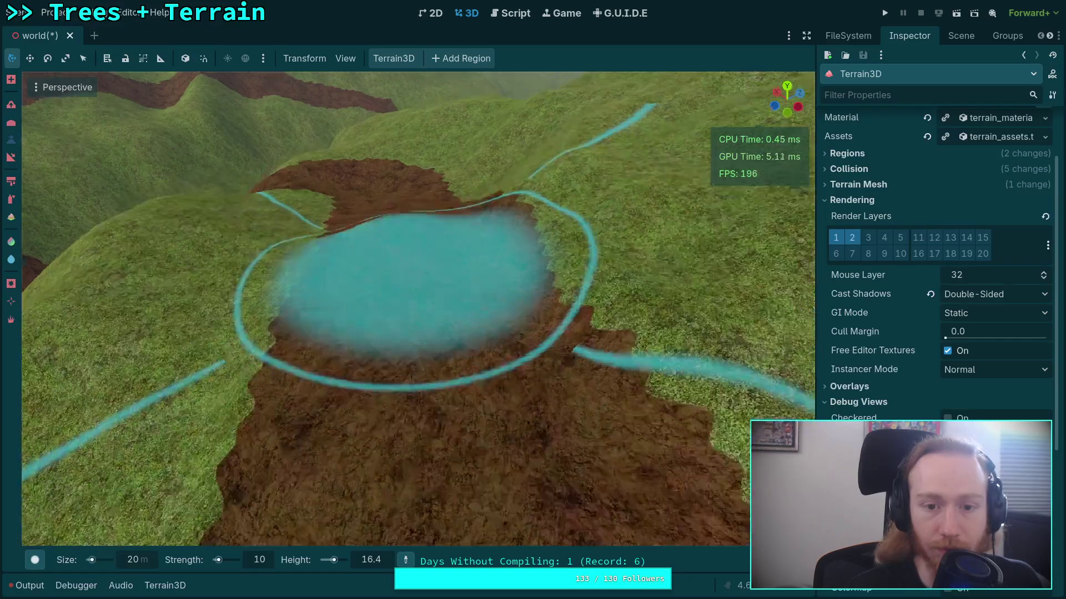
scroll(405, 238, "up", 3)
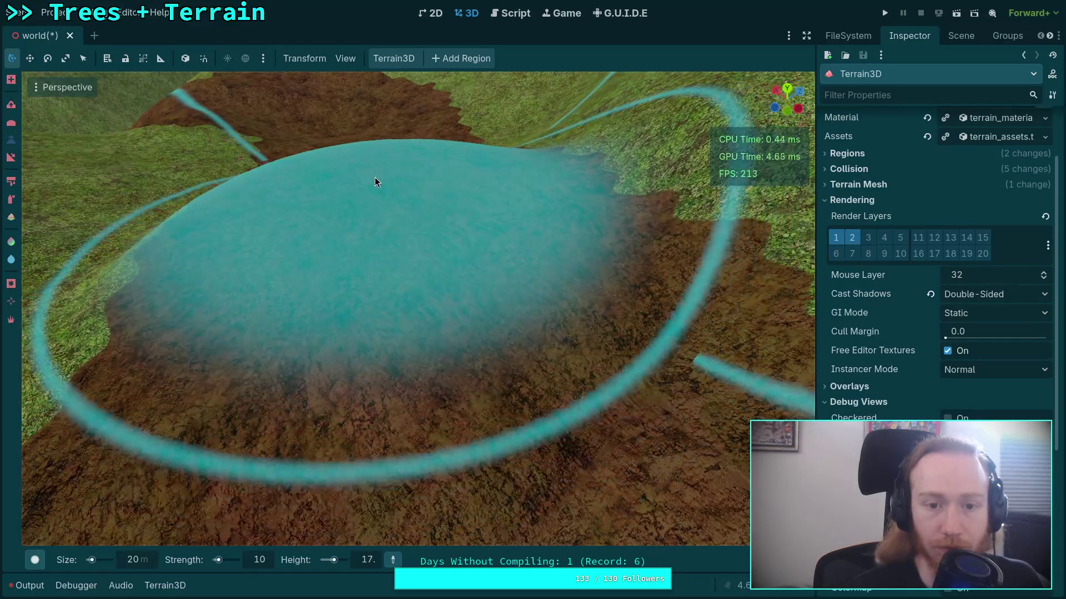
scroll(375, 179, "down", 4)
Step: Bring the camera low over the brushed path, then switch to the Slope sculpting tool
mouse_move(376, 181)
left_mouse_down()
mouse_move(394, 122)
mouse_move(398, 156)
left_mouse_up()
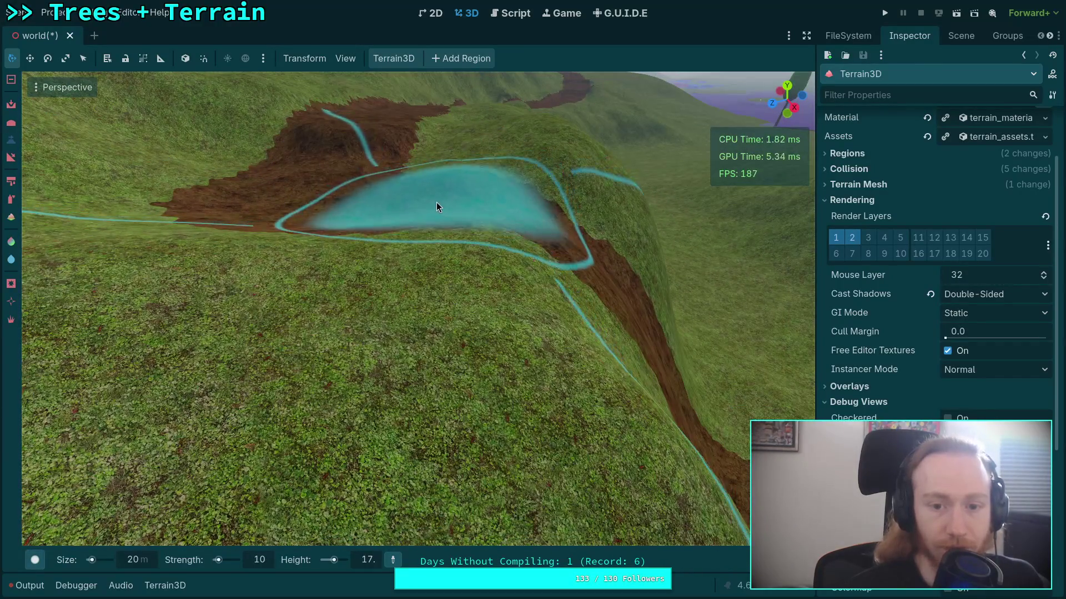
left_click_drag(429, 209, 466, 212)
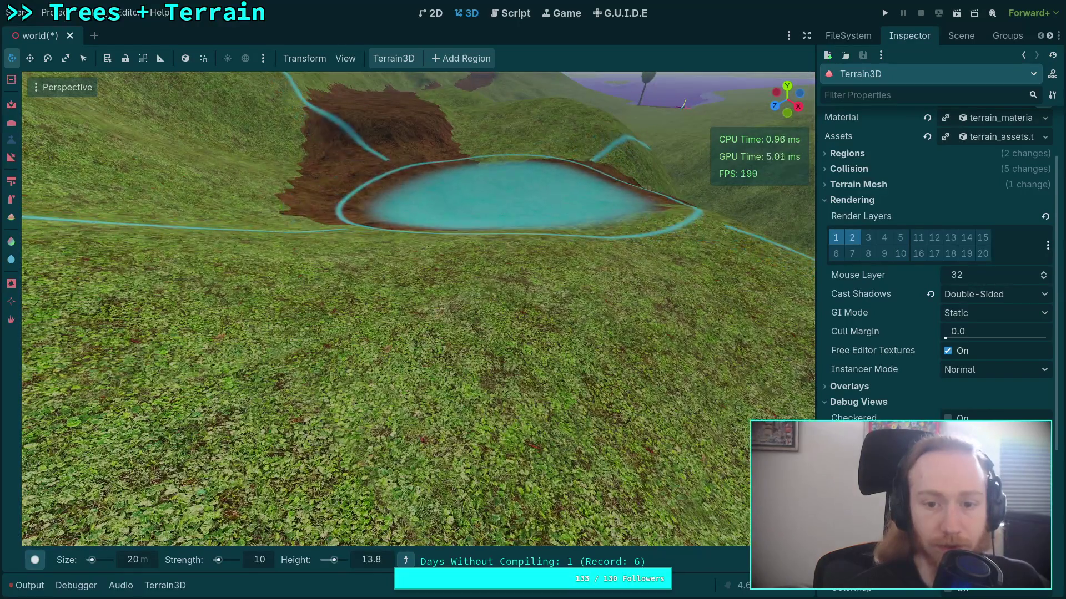
left_click_drag(403, 199, 467, 227)
left_click_drag(422, 194, 344, 125)
left_click_drag(375, 157, 375, 158)
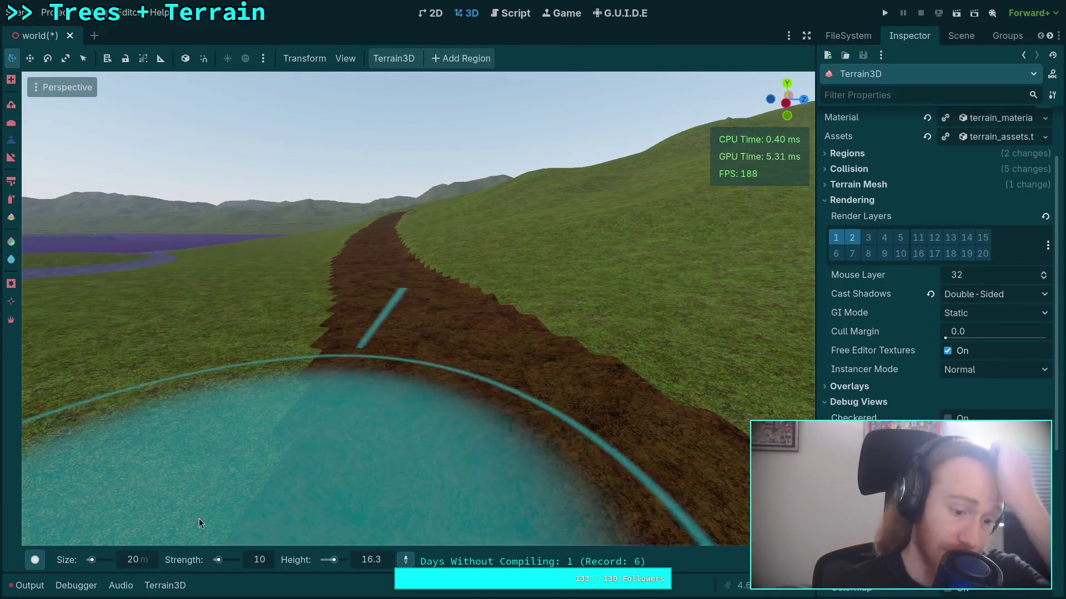
left_click(10, 157)
Step: Choose the Mountain2 brush shape for the slope brush
left_click_drag(361, 460, 202, 561)
mouse_move(44, 565)
left_click(148, 322)
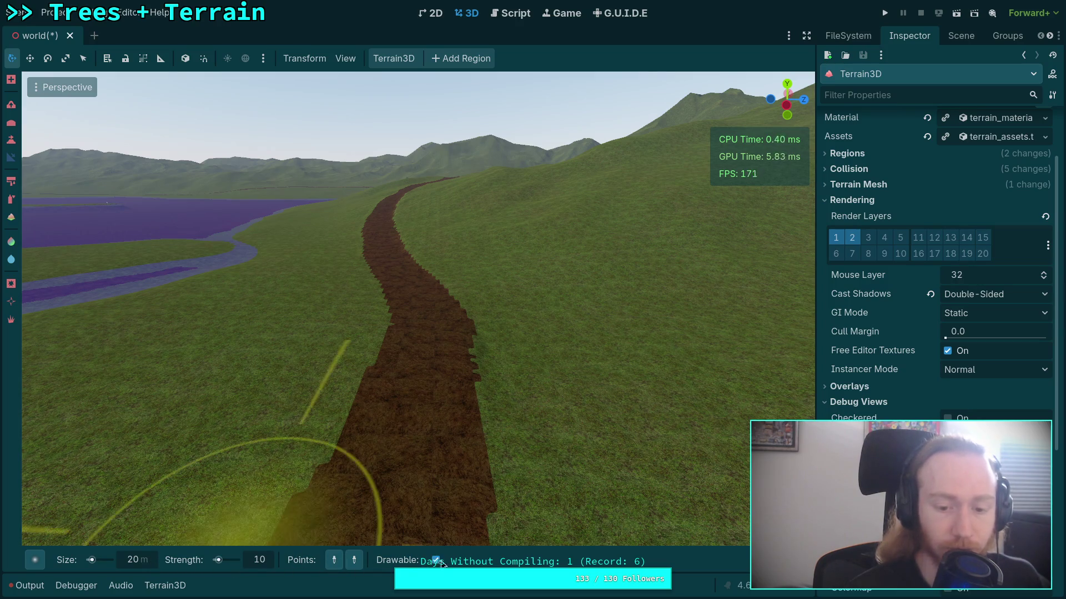
Step: Fly forward with W along the dirt path and look down on it diagonally
key("w")
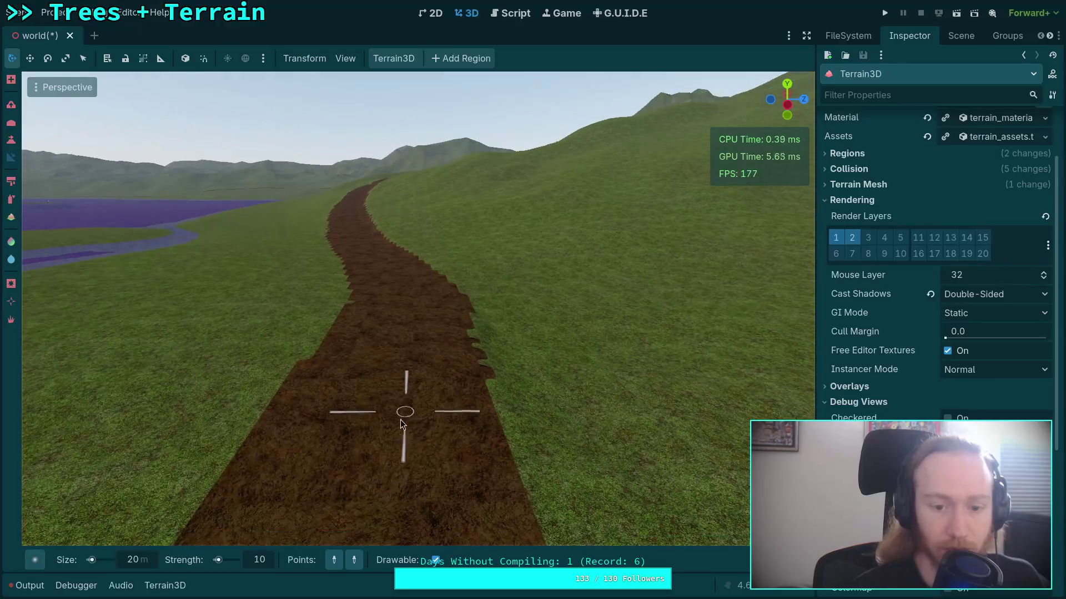
key("w")
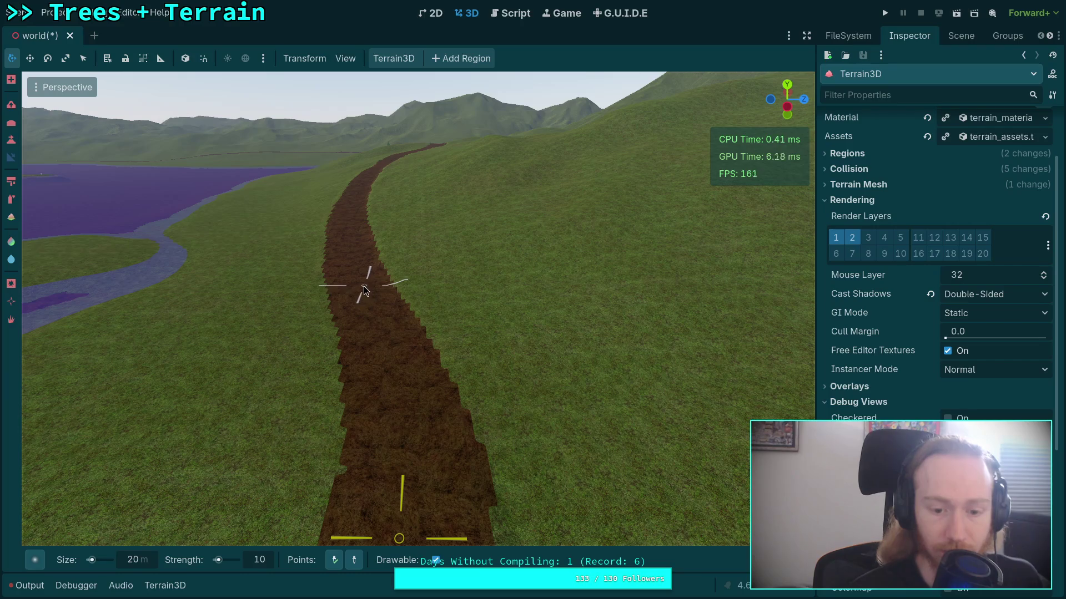
key("w")
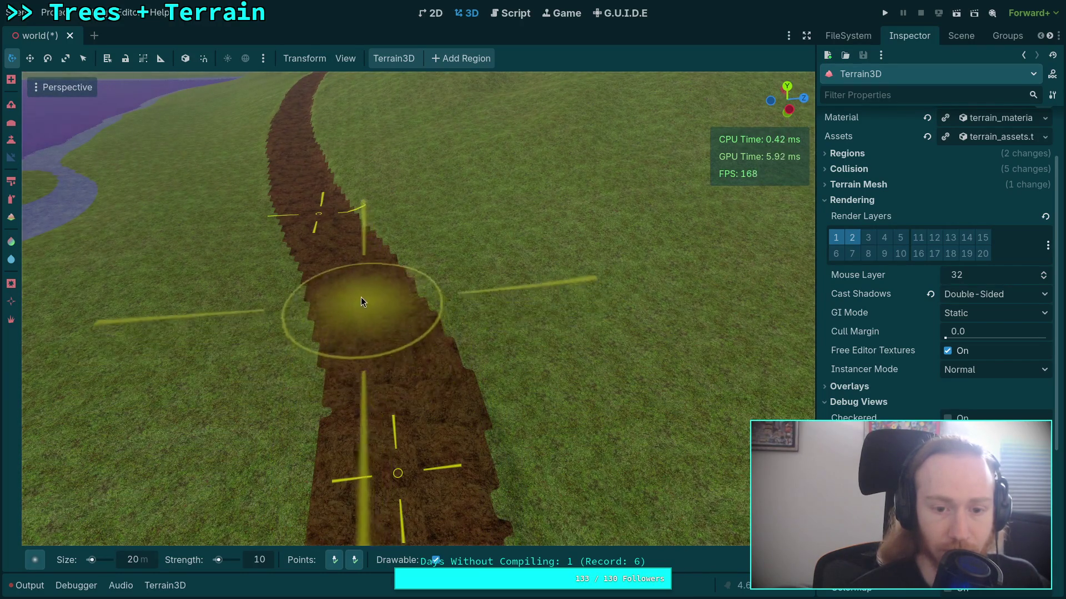
mouse_move(316, 219)
left_mouse_down()
mouse_move(350, 507)
mouse_move(302, 419)
mouse_move(264, 295)
left_mouse_up()
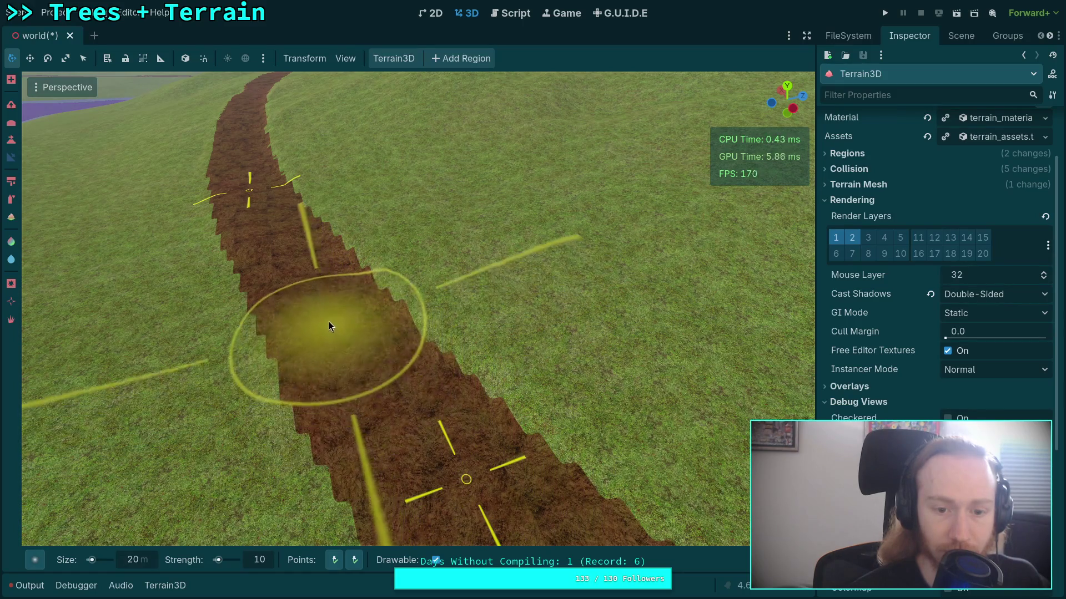
Step: Orbit the camera around the path to view it along its length toward the mountains
scroll(307, 285, "down", 3)
scroll(500, 389, "up", 8)
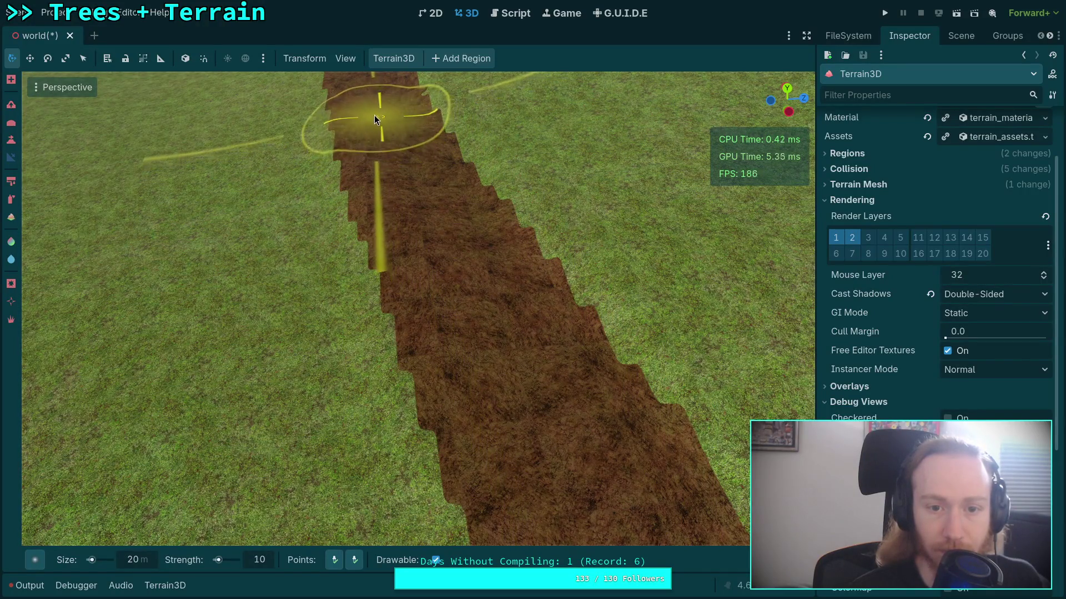
left_click_drag(476, 290, 388, 294)
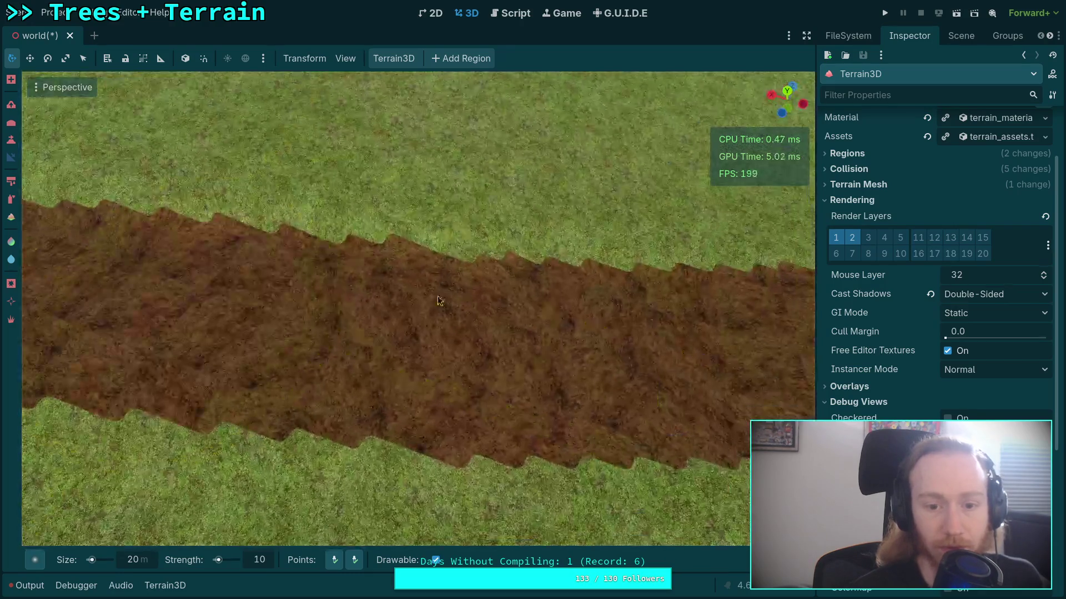
mouse_move(738, 350)
left_mouse_down()
mouse_move(409, 302)
mouse_move(428, 428)
mouse_move(441, 369)
mouse_move(657, 335)
mouse_move(475, 357)
left_mouse_up()
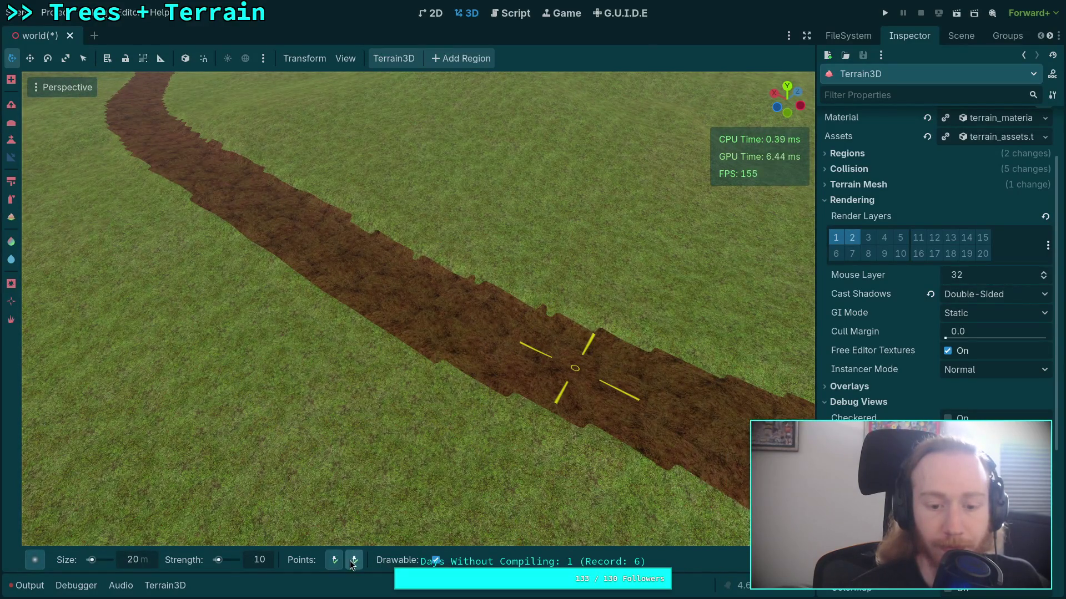
mouse_move(433, 358)
left_mouse_down()
mouse_move(572, 427)
mouse_move(389, 333)
mouse_move(175, 299)
left_mouse_up()
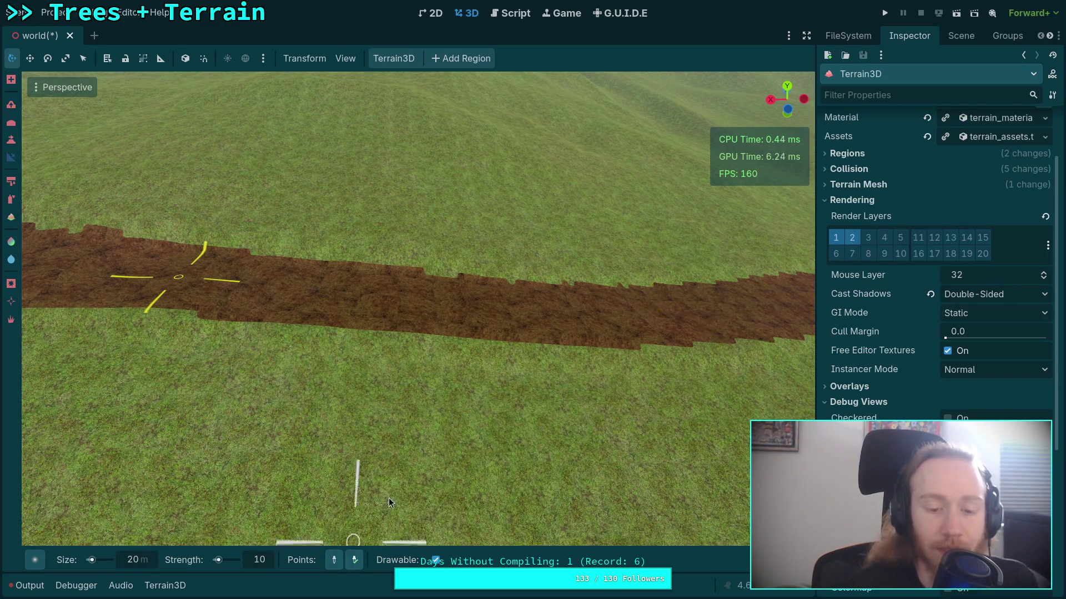
left_click_drag(542, 351, 501, 269)
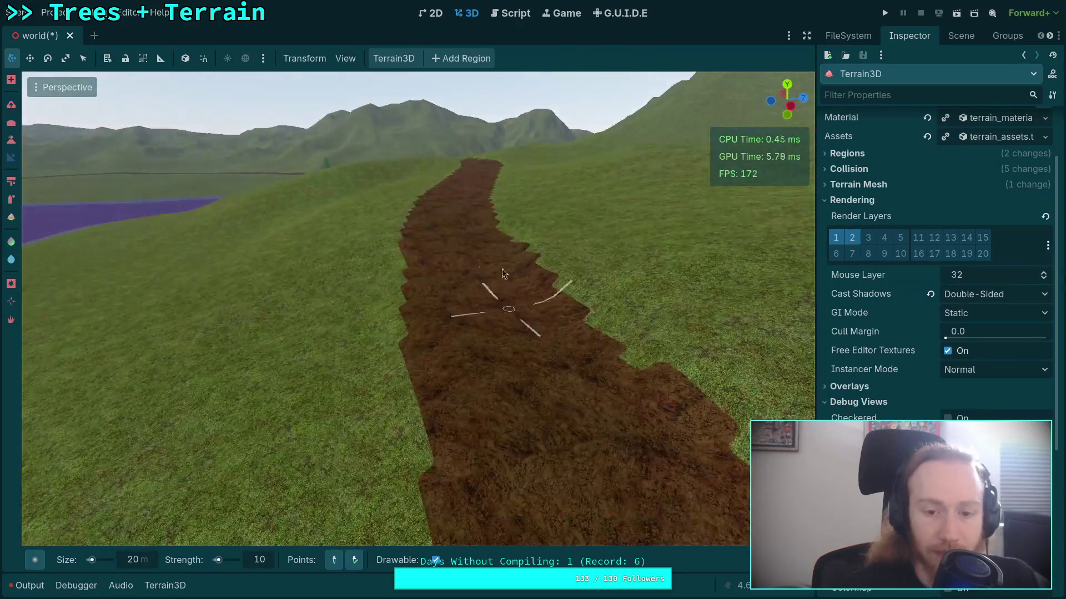
left_click_drag(456, 222, 452, 313)
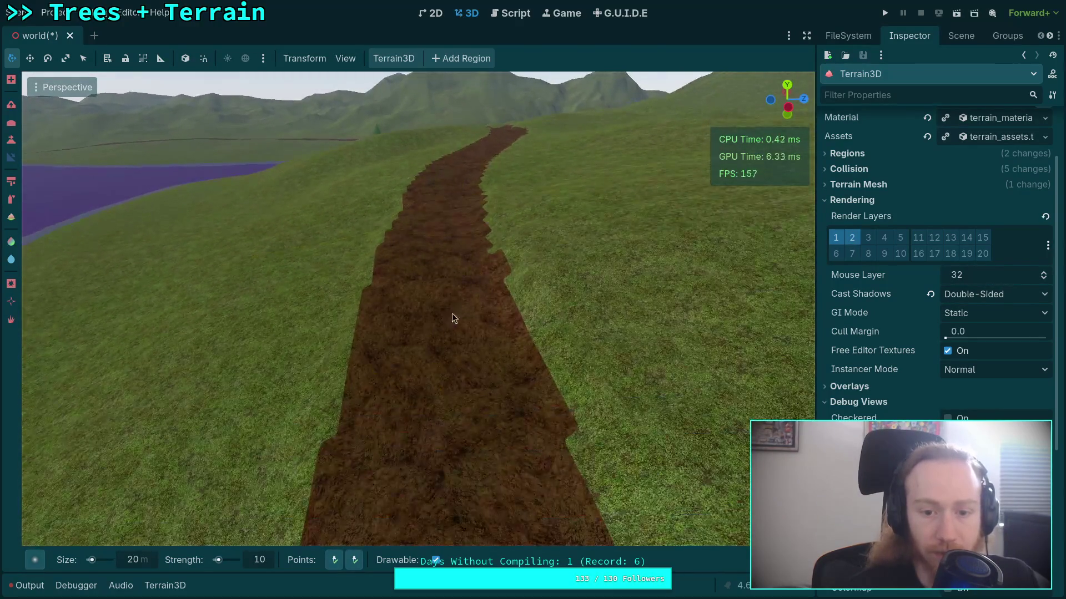
mouse_move(437, 269)
left_mouse_down()
mouse_move(428, 351)
mouse_move(442, 231)
mouse_move(435, 389)
mouse_move(441, 185)
mouse_move(414, 449)
mouse_move(405, 259)
mouse_move(418, 192)
mouse_move(415, 464)
left_mouse_up()
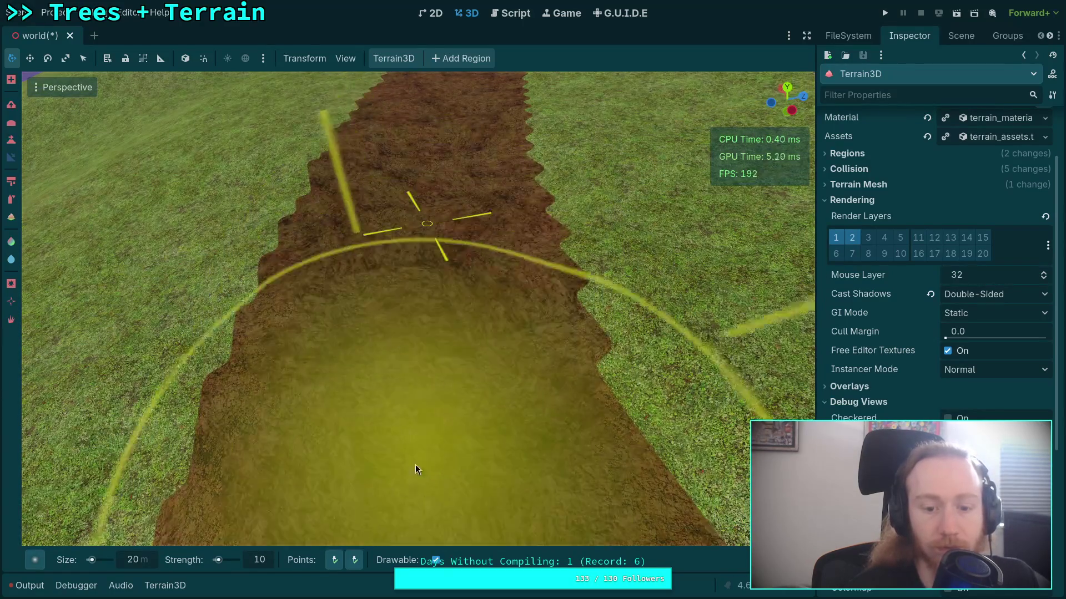
Step: Toggle the Points option and level the dirt path downhill toward the mountains
left_click(334, 560)
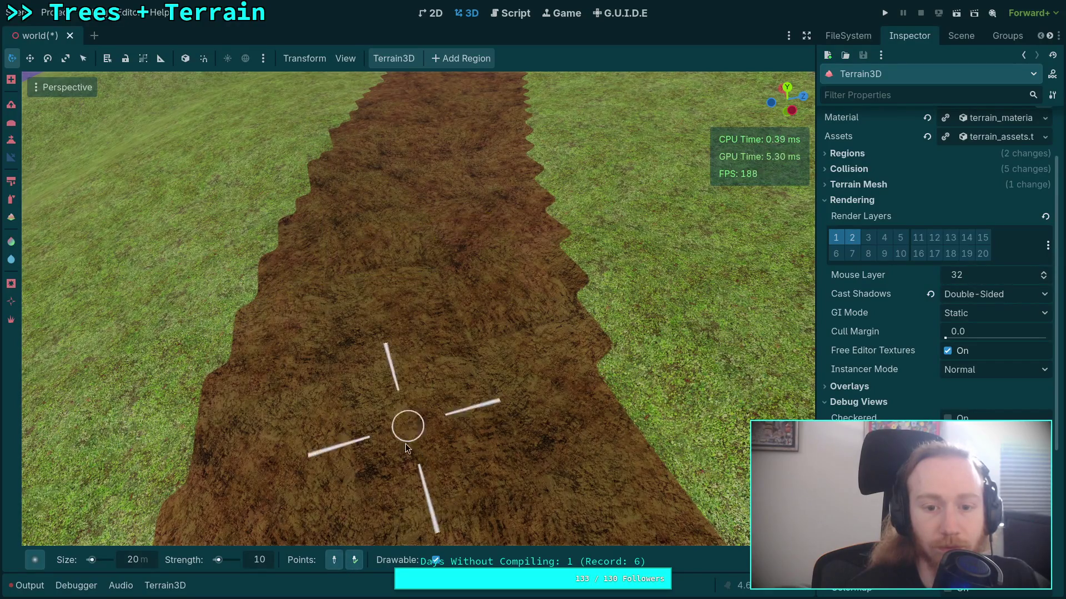
mouse_move(423, 220)
left_mouse_down()
mouse_move(368, 558)
mouse_move(418, 271)
left_mouse_up()
mouse_move(422, 229)
left_mouse_down()
mouse_move(448, 393)
mouse_move(424, 317)
mouse_move(466, 489)
mouse_move(442, 286)
left_mouse_up()
mouse_move(434, 205)
left_mouse_down()
mouse_move(425, 438)
mouse_move(461, 428)
mouse_move(458, 260)
left_mouse_up()
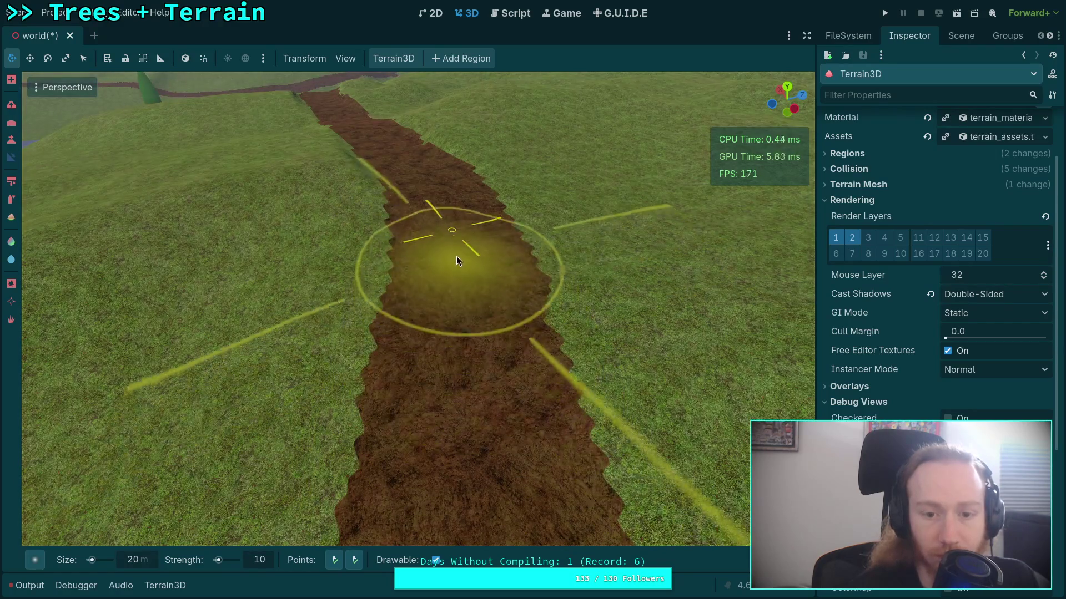
mouse_move(448, 221)
left_mouse_down()
mouse_move(475, 343)
mouse_move(442, 264)
mouse_move(554, 299)
mouse_move(374, 255)
mouse_move(442, 301)
mouse_move(447, 337)
left_mouse_up()
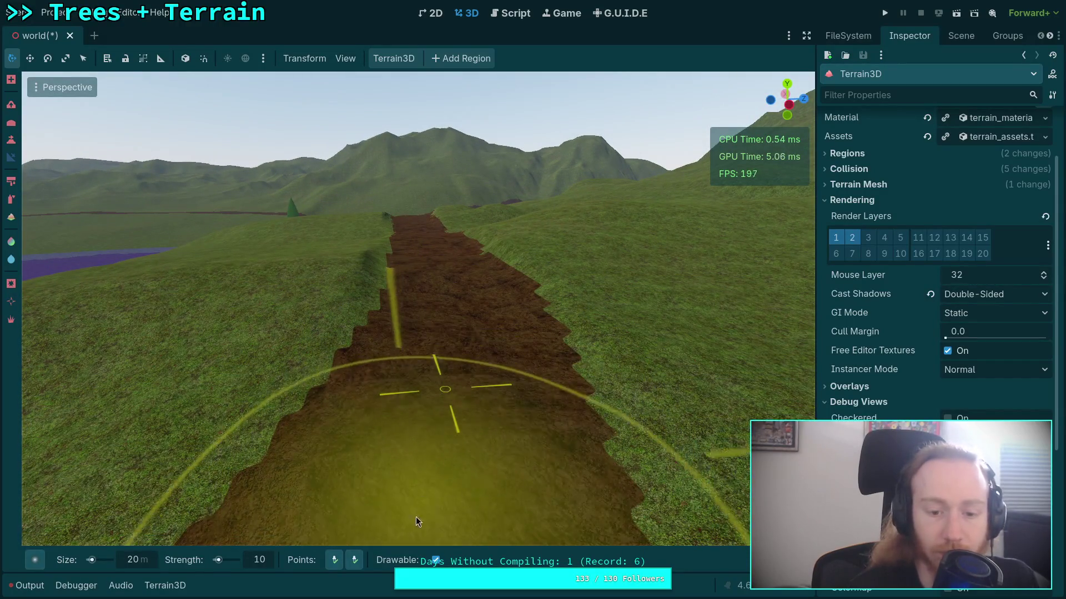
Step: Toggle Points again and fly the camera along the curving path toward the water
left_click(355, 560)
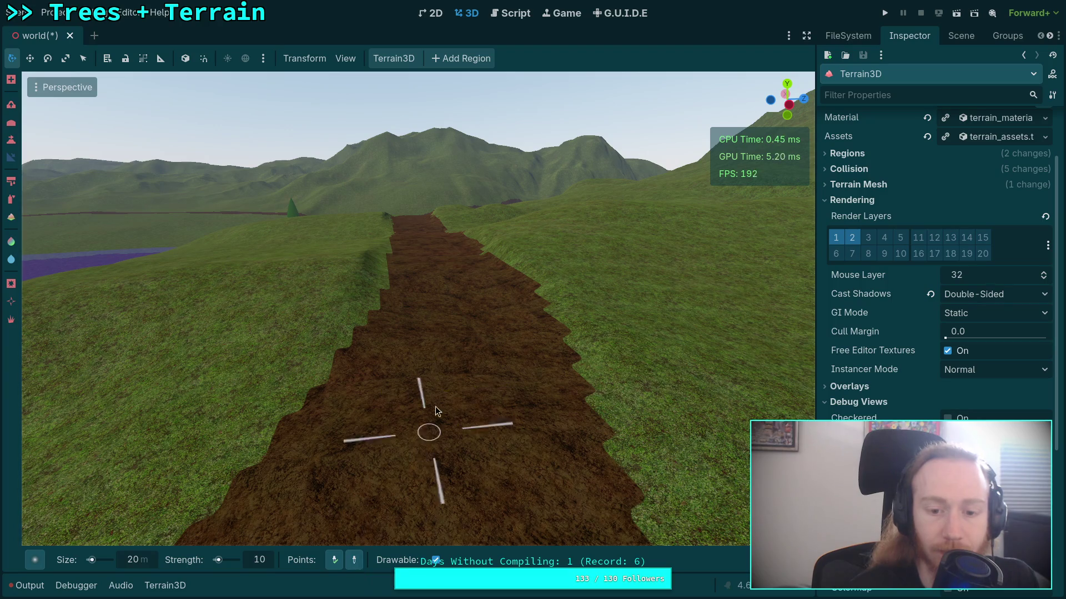
left_click_drag(433, 406, 345, 394)
scroll(448, 361, "up", 3)
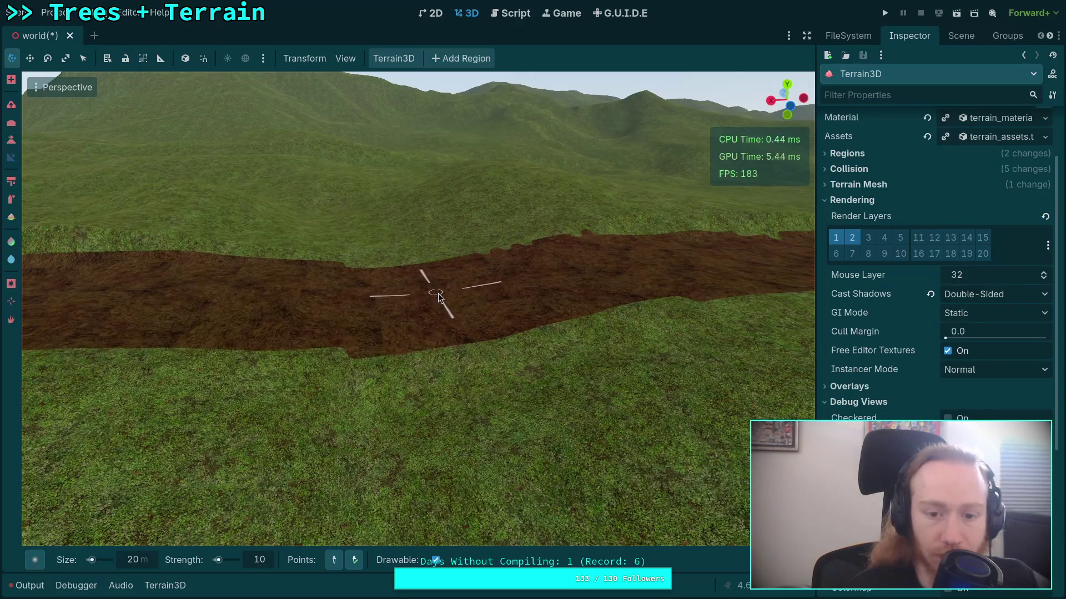
mouse_move(440, 345)
left_mouse_down()
mouse_move(564, 181)
mouse_move(380, 535)
mouse_move(681, 283)
mouse_move(697, 316)
left_mouse_up()
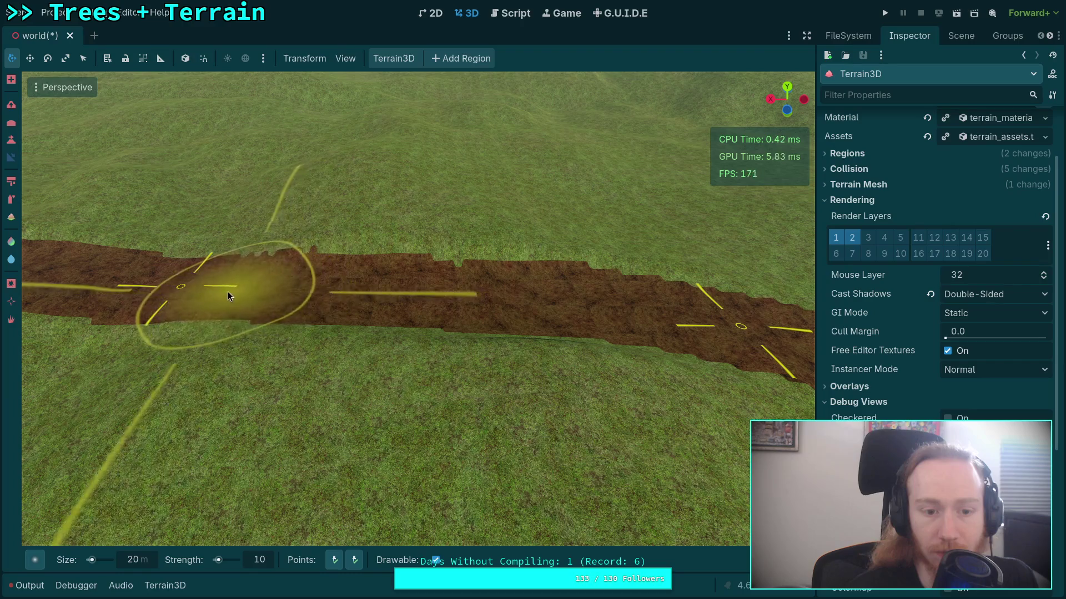
mouse_move(161, 287)
left_mouse_down()
mouse_move(233, 280)
mouse_move(289, 344)
left_mouse_up()
left_click_drag(368, 351, 361, 319)
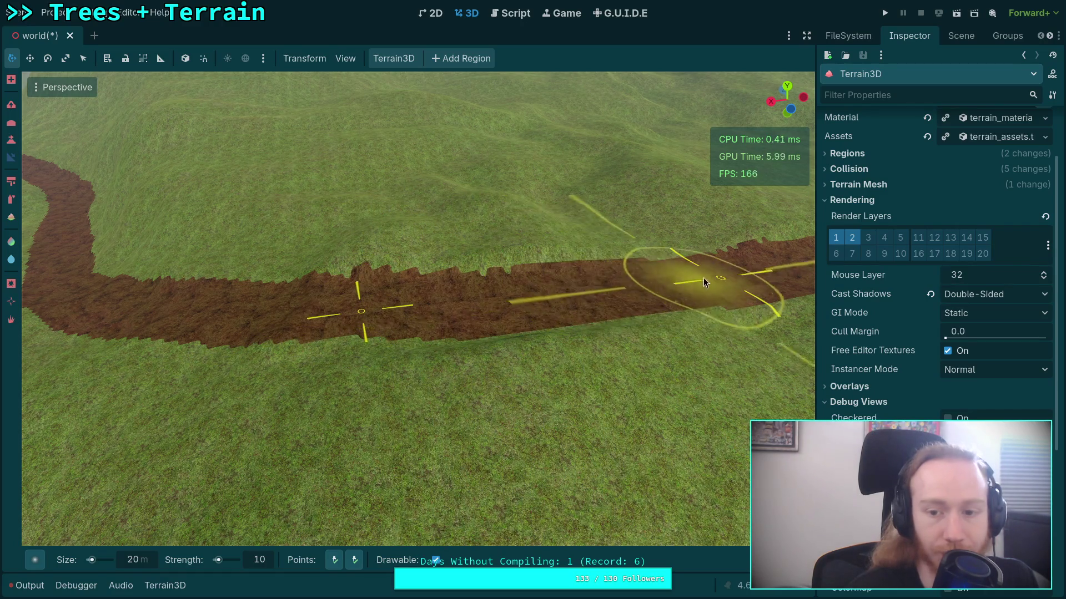
left_click_drag(370, 377, 561, 366)
mouse_move(309, 365)
left_mouse_down()
mouse_move(281, 383)
mouse_move(397, 395)
left_mouse_up()
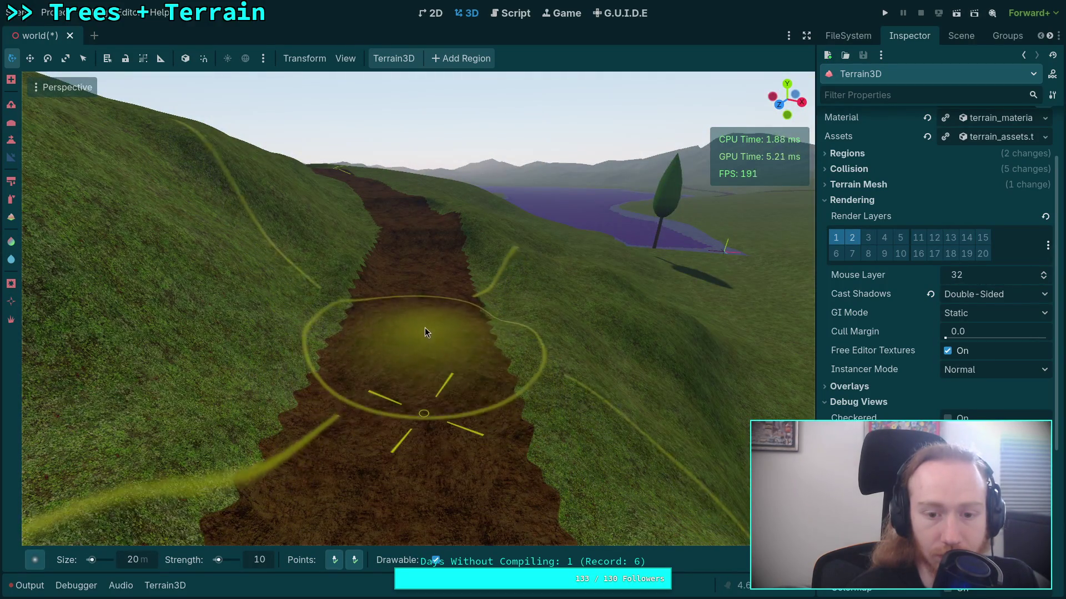
Step: Flatten and smooth the dirt path where it descends the hill
left_click_drag(424, 414, 426, 316)
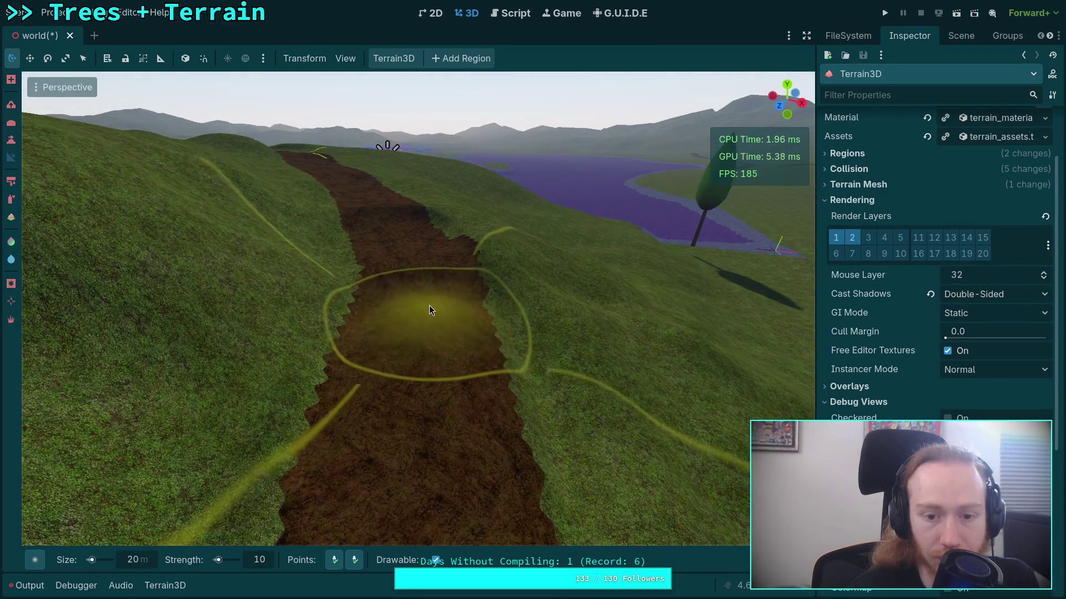
left_click_drag(421, 268, 426, 440)
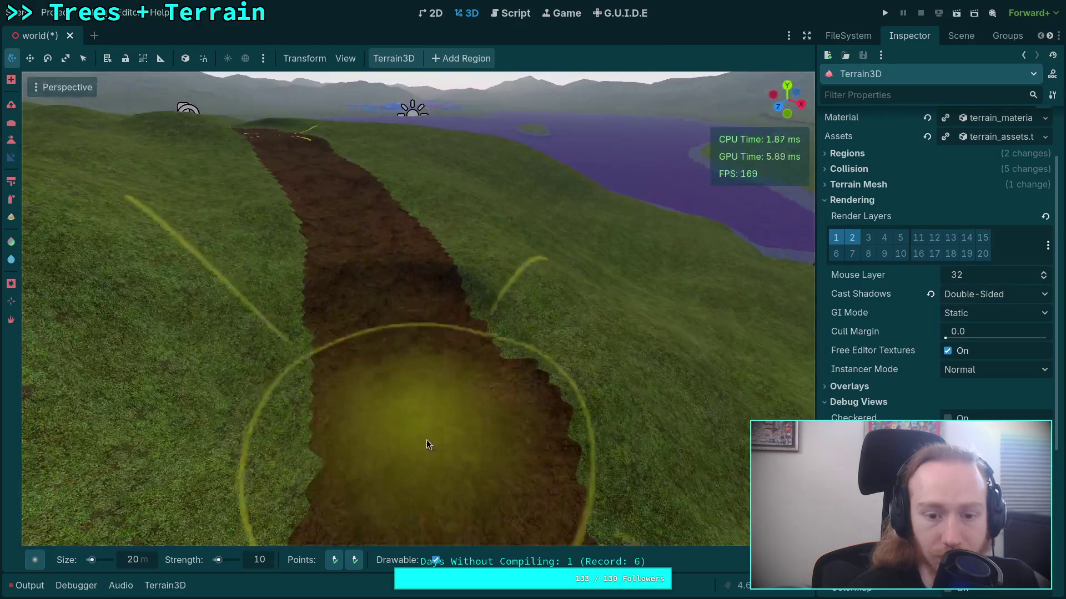
left_click_drag(387, 262, 379, 303)
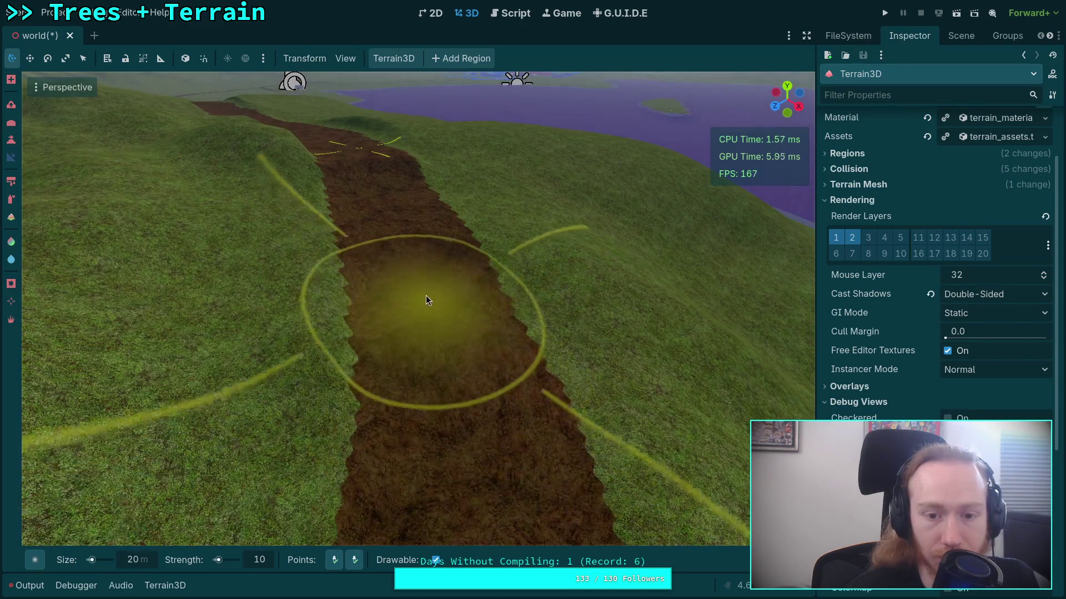
left_click_drag(412, 241, 428, 312)
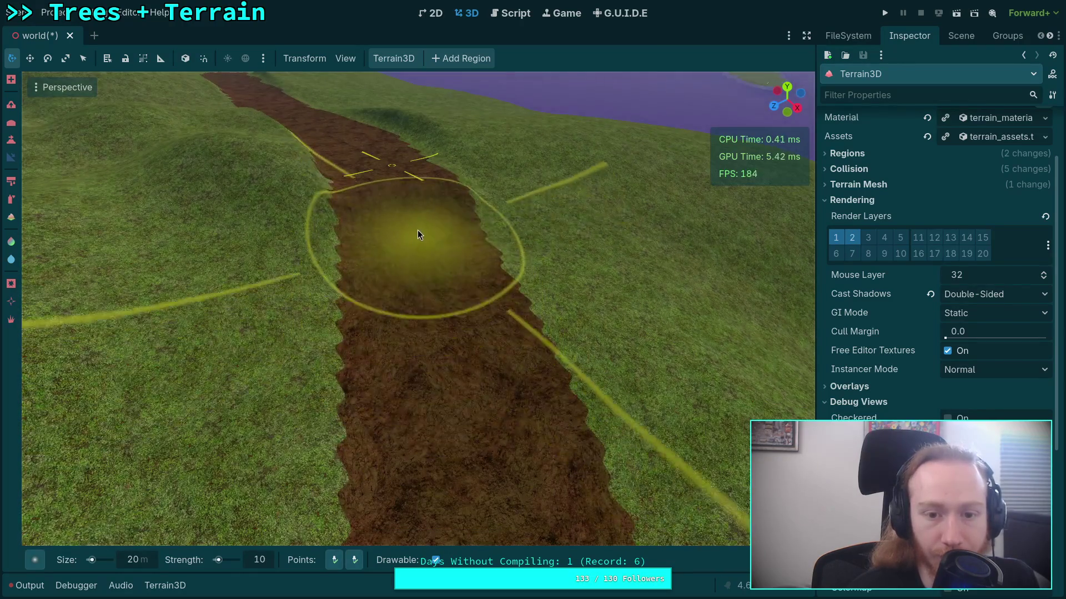
Step: Flatten and smooth the path where it climbs the ridge and crosses the hilltop hump
mouse_move(392, 166)
left_mouse_down()
mouse_move(524, 185)
mouse_move(516, 226)
mouse_move(658, 277)
mouse_move(534, 277)
left_mouse_up()
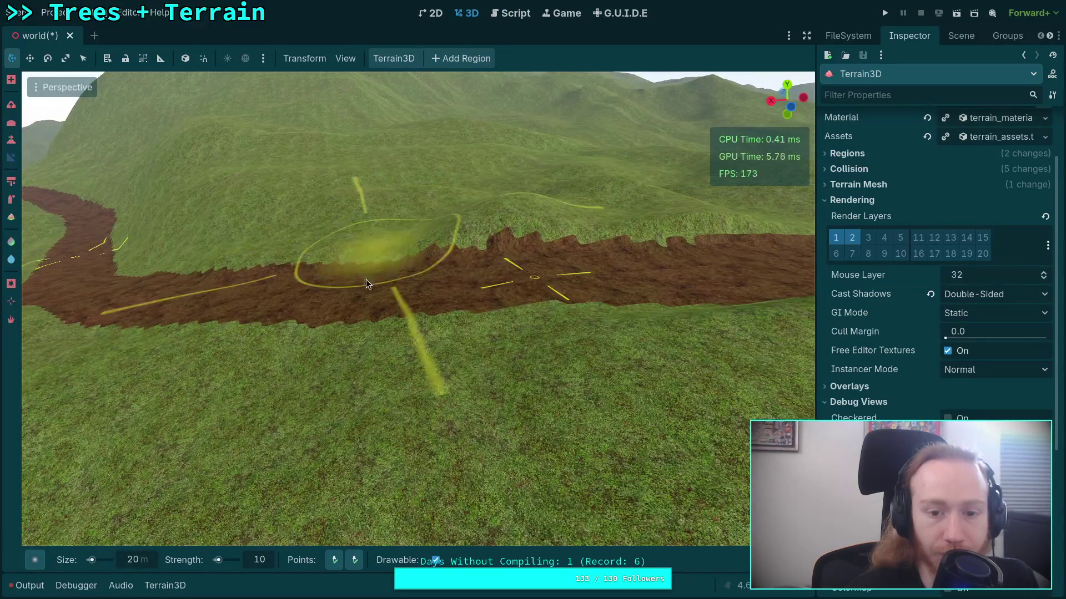
mouse_move(461, 284)
left_mouse_down()
mouse_move(678, 325)
mouse_move(499, 362)
mouse_move(485, 315)
left_mouse_up()
left_click_drag(374, 217, 455, 272)
mouse_move(525, 411)
left_mouse_down()
mouse_move(511, 311)
mouse_move(433, 336)
mouse_move(383, 314)
mouse_move(371, 515)
left_mouse_up()
mouse_move(358, 556)
left_mouse_down()
mouse_move(338, 444)
mouse_move(344, 527)
mouse_move(346, 505)
left_mouse_up()
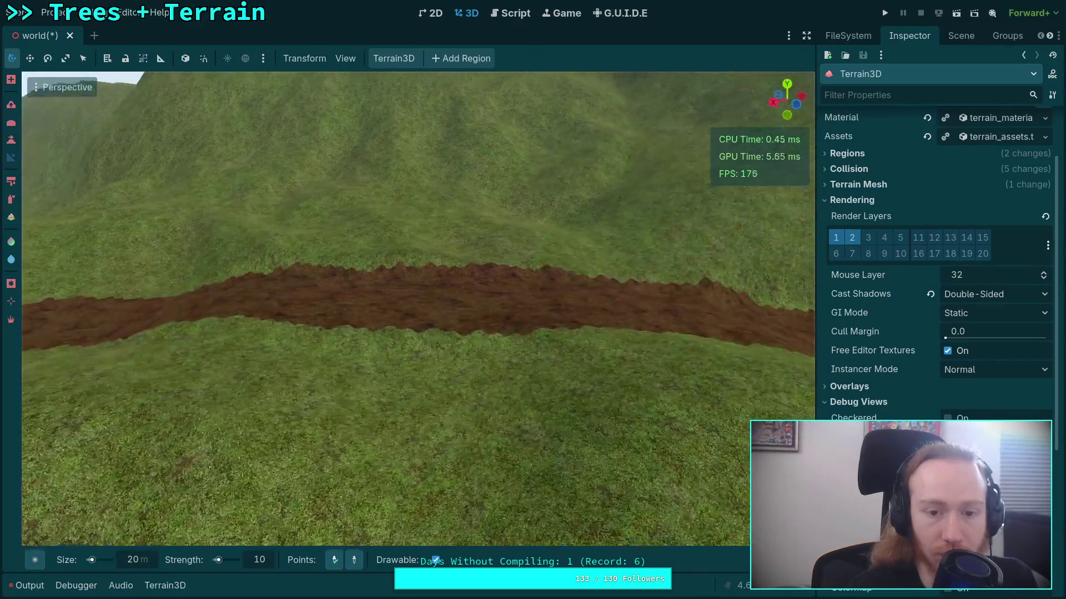
mouse_move(475, 305)
left_mouse_down()
mouse_move(421, 411)
mouse_move(478, 302)
left_mouse_up()
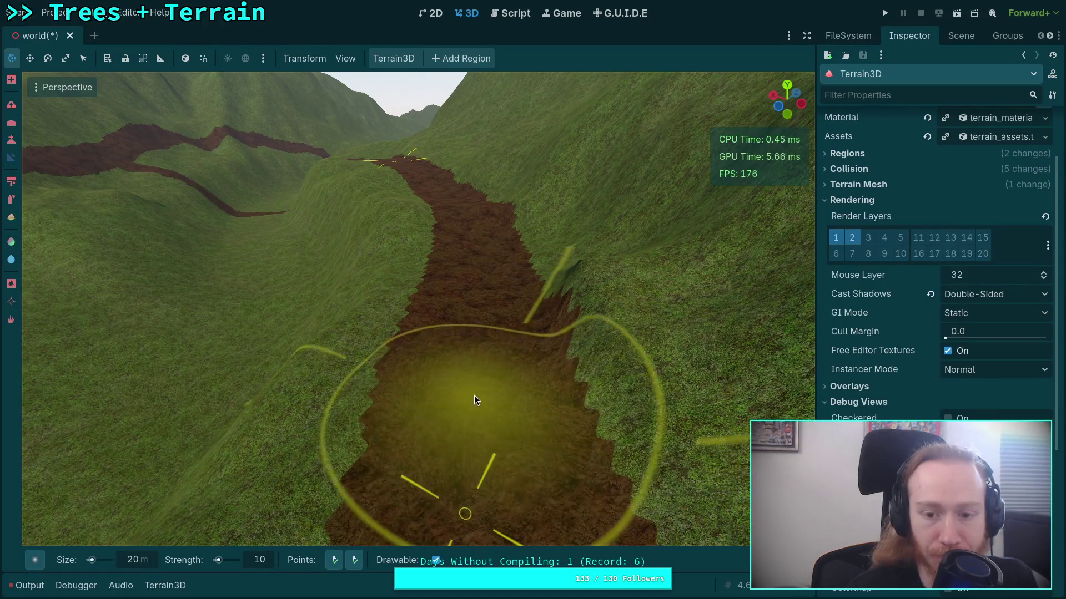
mouse_move(470, 267)
left_mouse_down()
mouse_move(497, 443)
mouse_move(458, 378)
left_mouse_up()
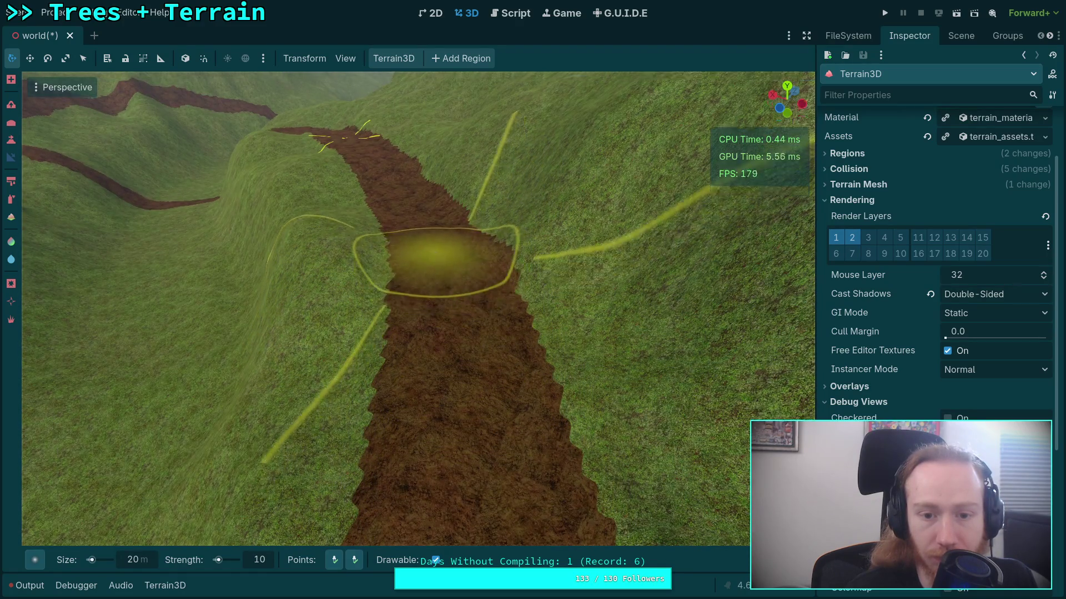
scroll(435, 258, "up", 3)
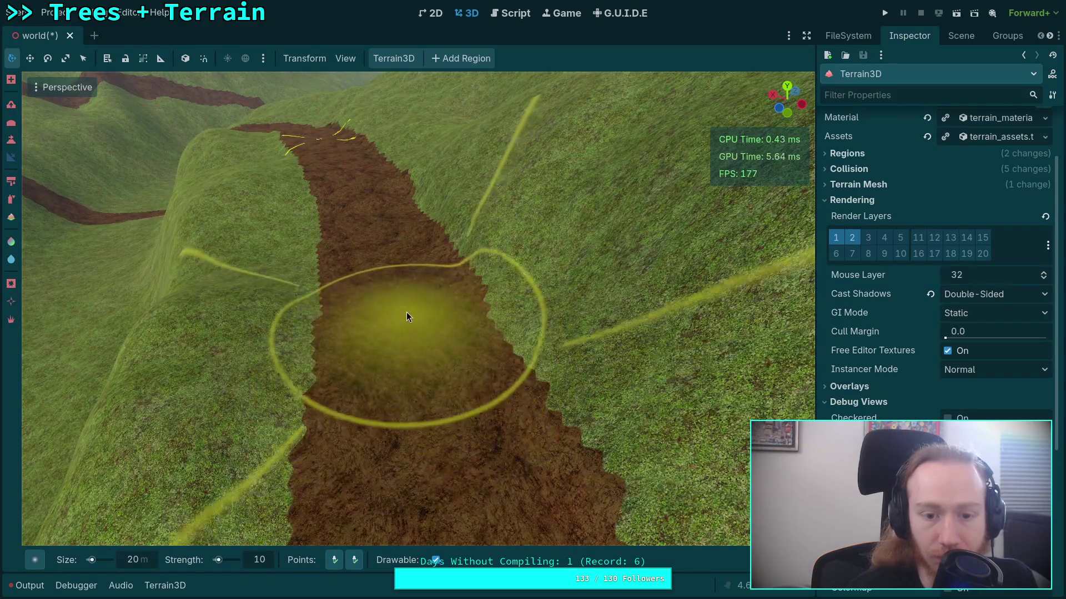
mouse_move(377, 241)
left_mouse_down()
mouse_move(400, 245)
mouse_move(469, 422)
mouse_move(447, 329)
left_mouse_up()
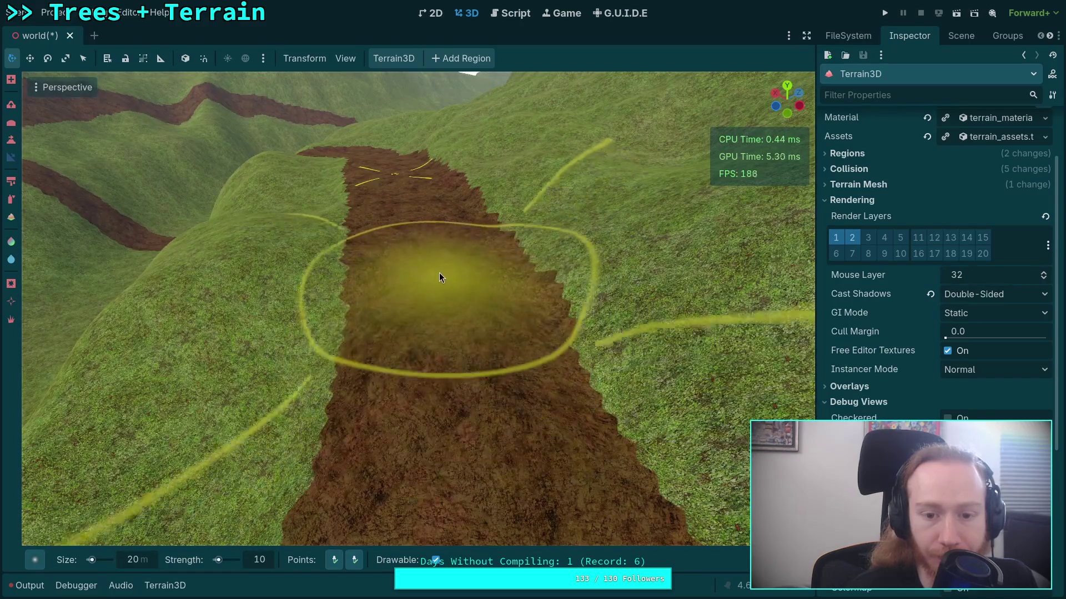
scroll(429, 230, "down", 2)
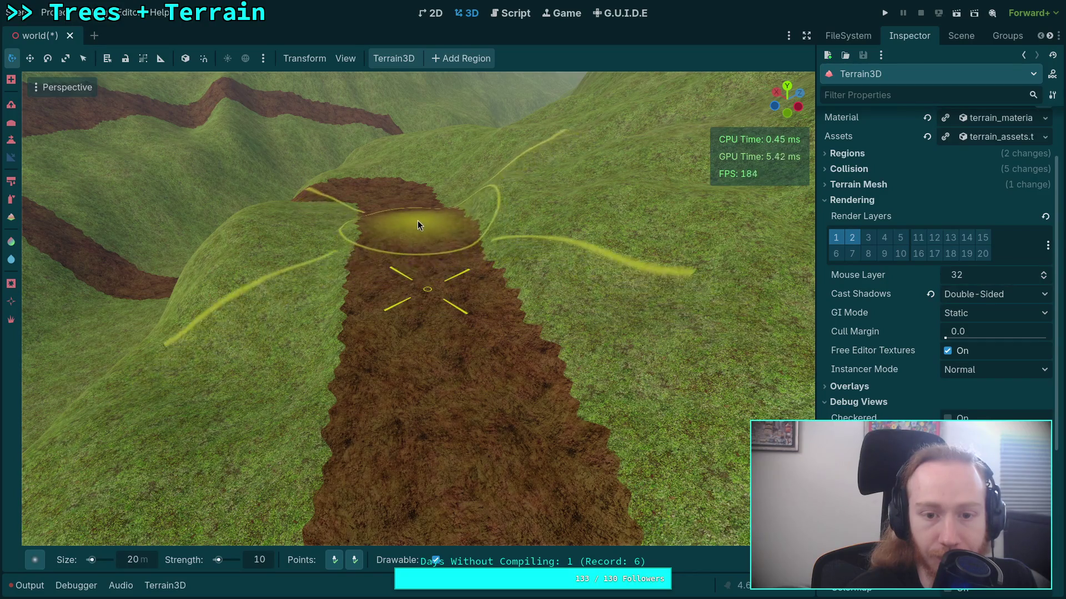
scroll(417, 221, "up", 5)
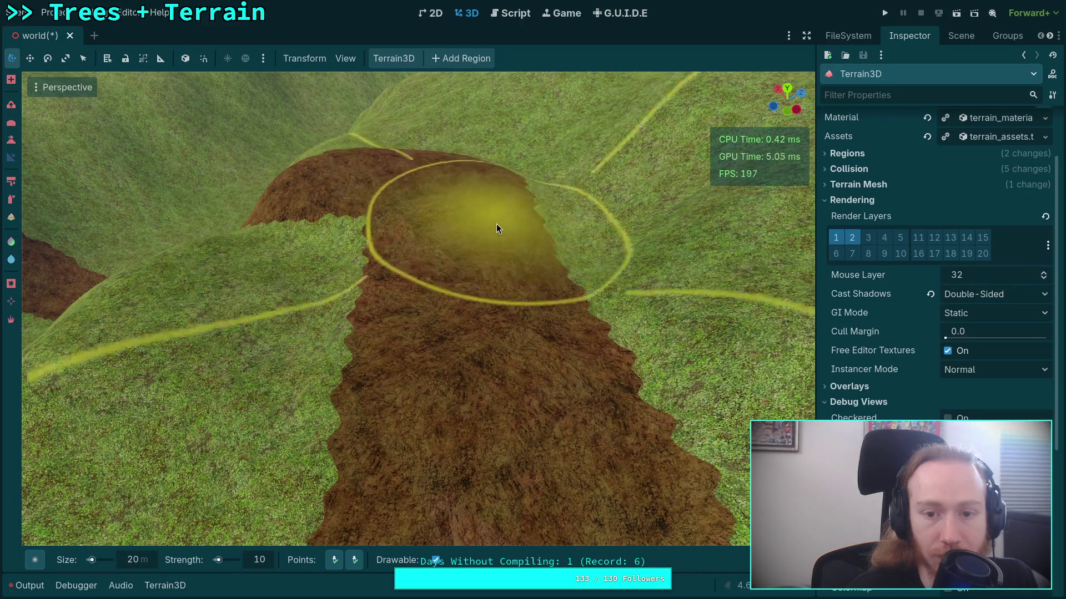
scroll(501, 216, "up", 3)
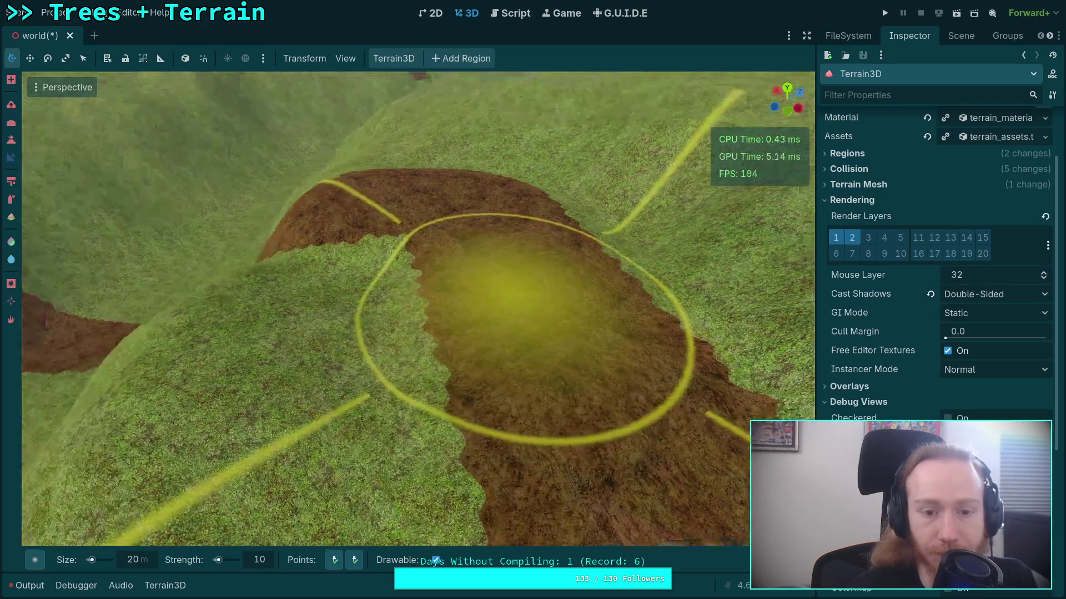
key("w")
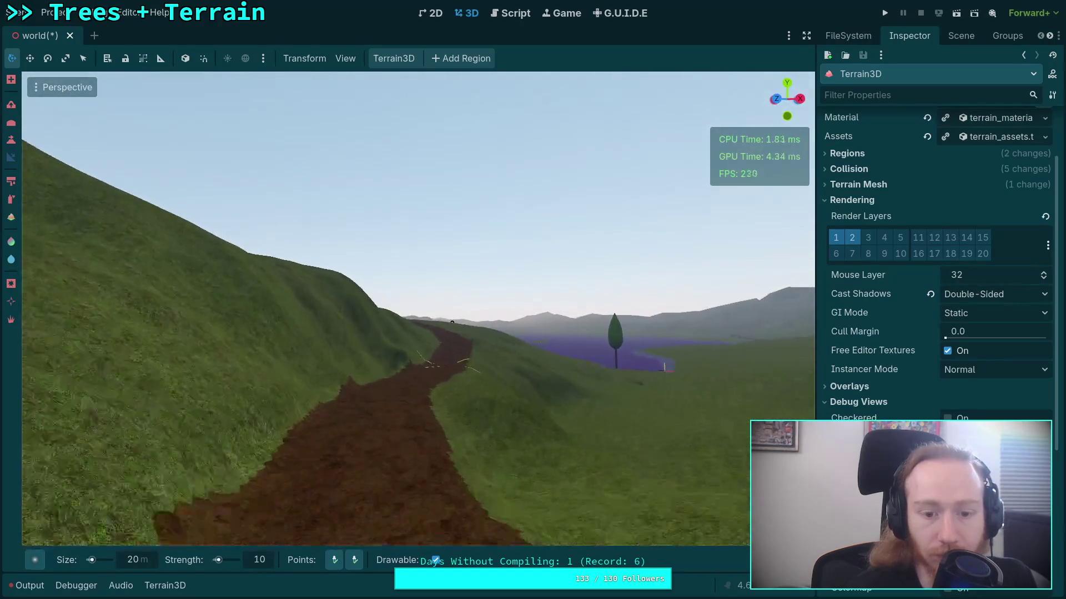
key("w")
key("w")
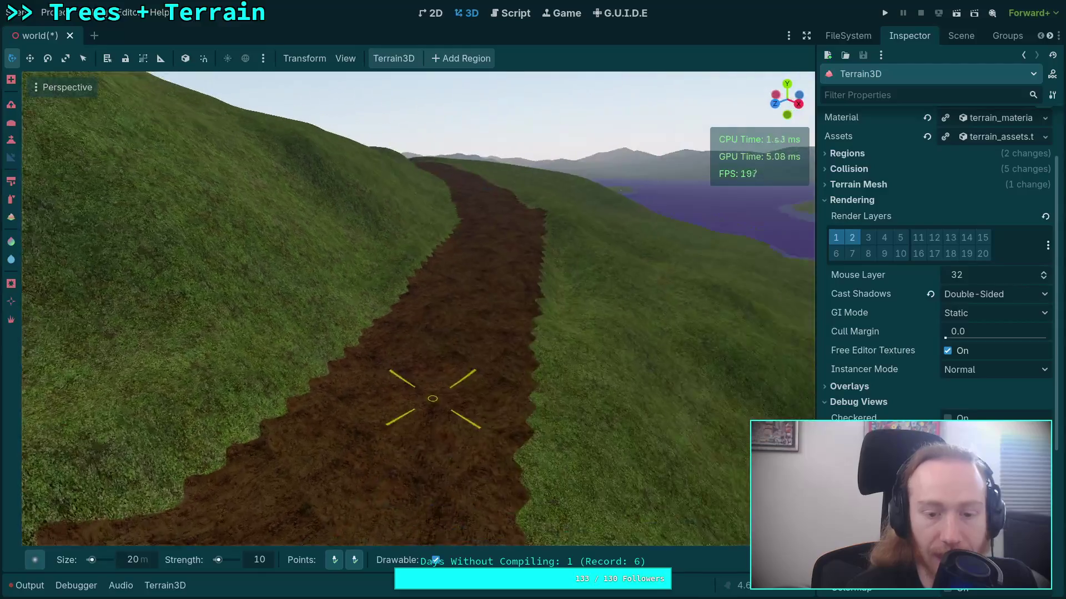
key("w")
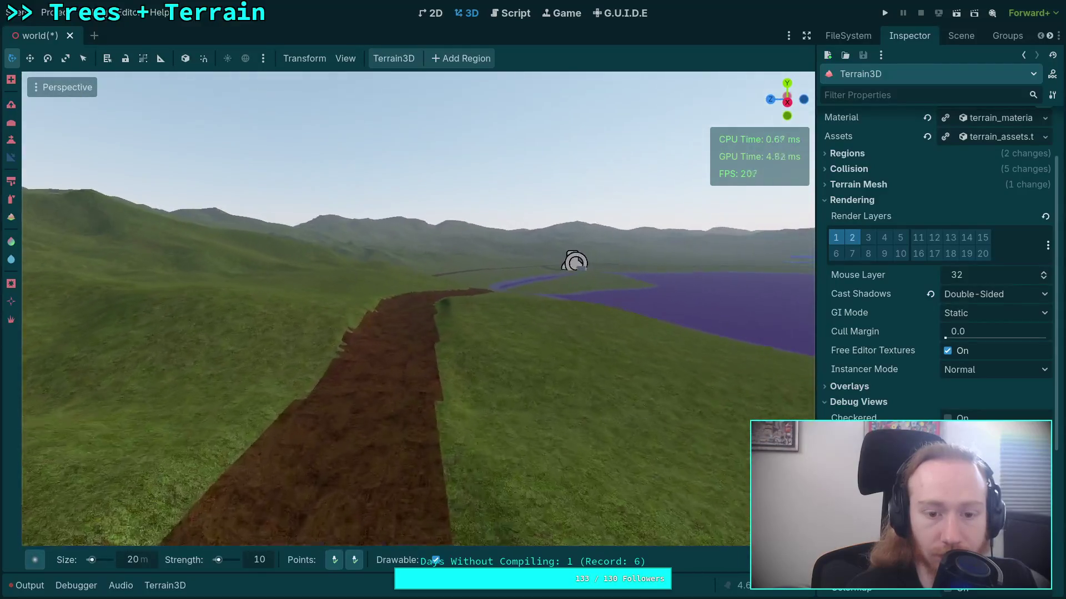
key("w")
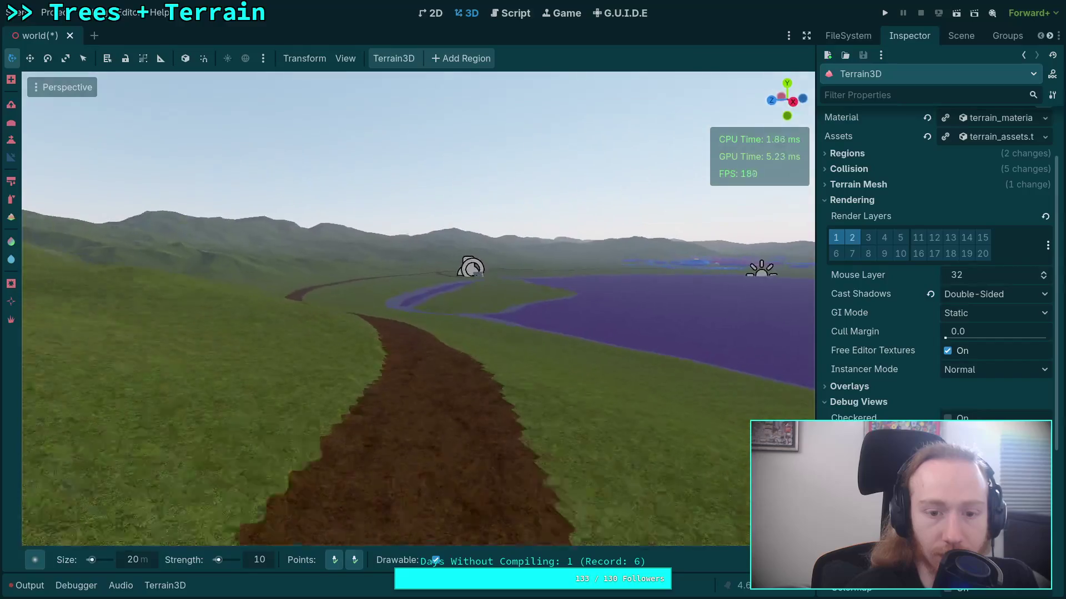
key("w")
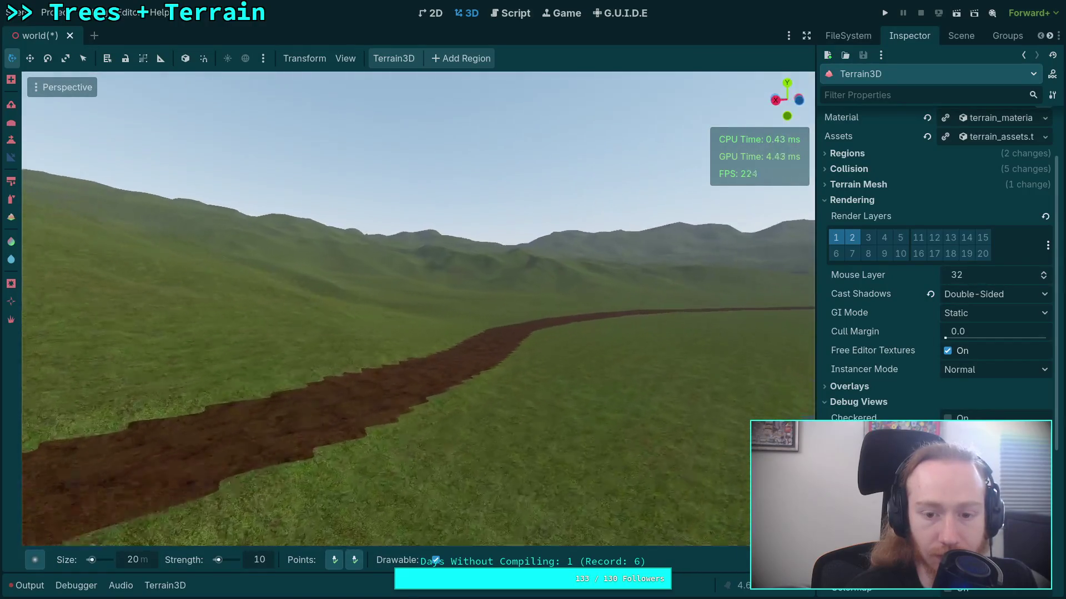
key("w")
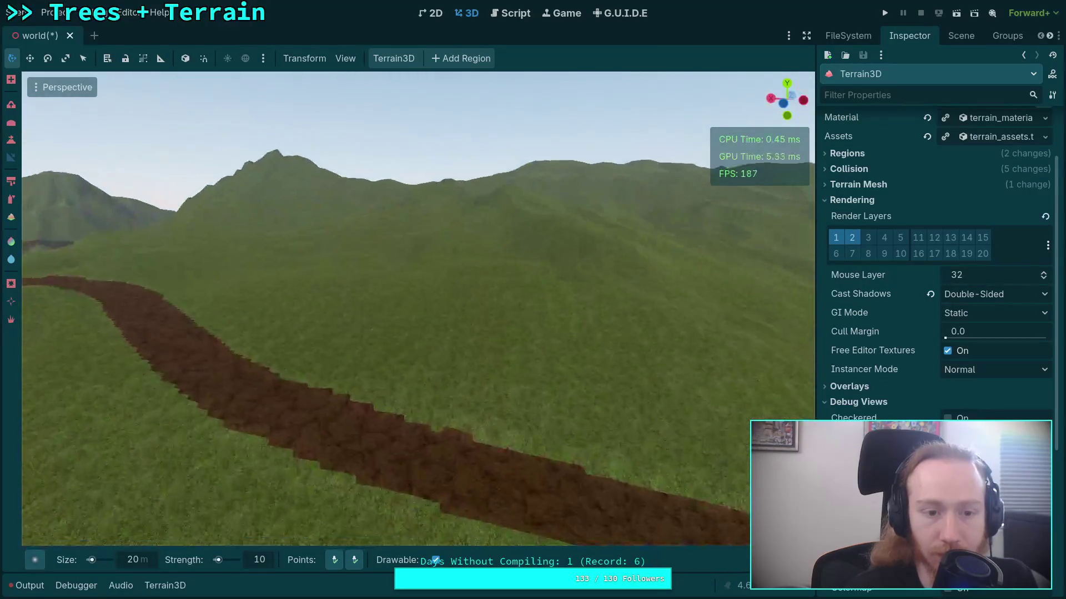
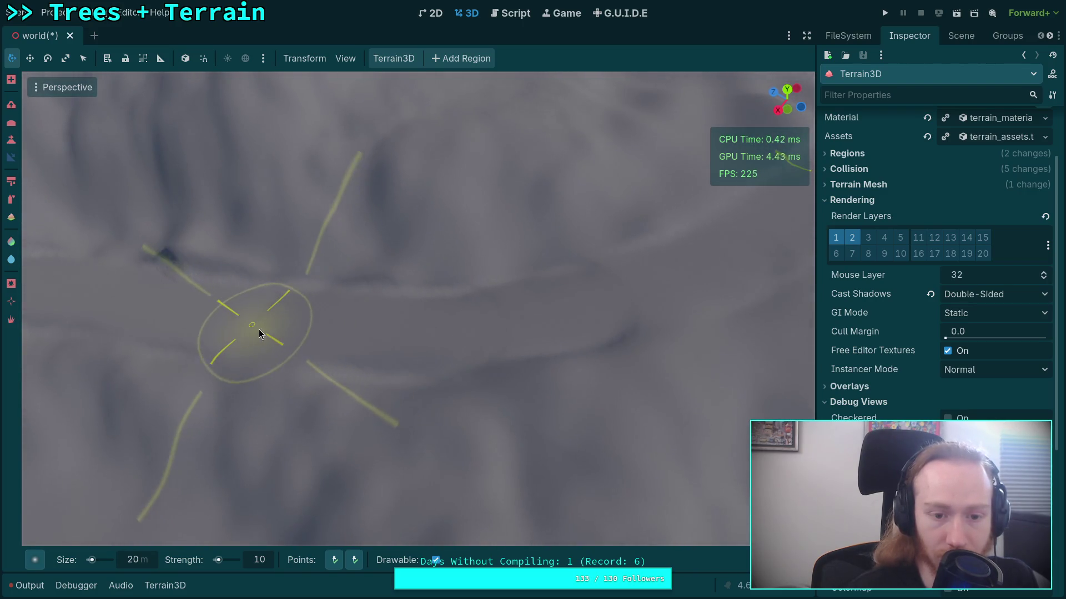
Step: Fly the camera over the hilly terrain and set the Terrain3D brush size to 15
right_click(381, 328)
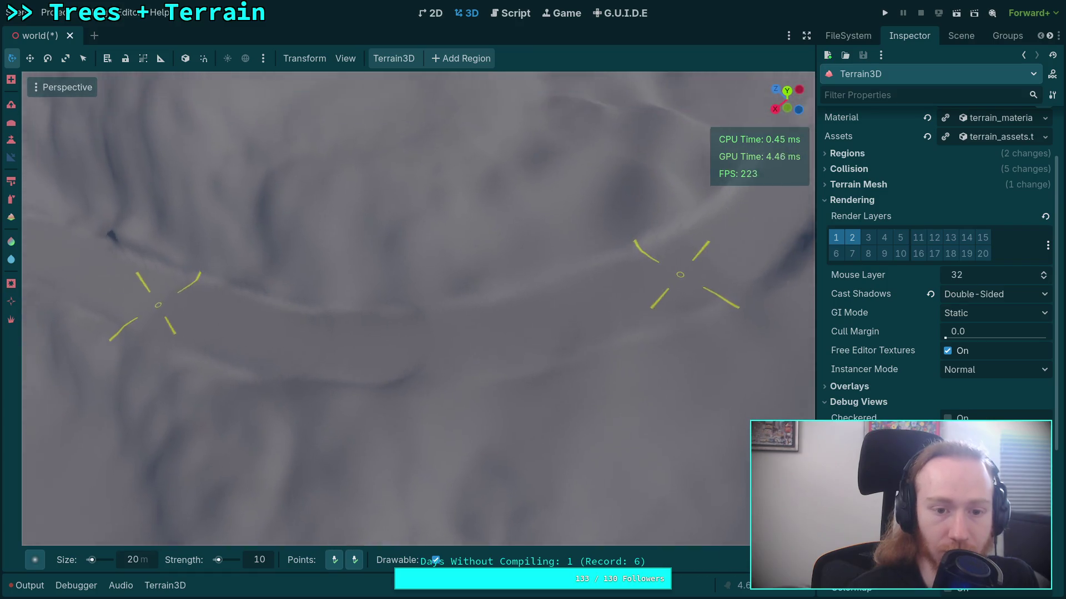
right_click(230, 279)
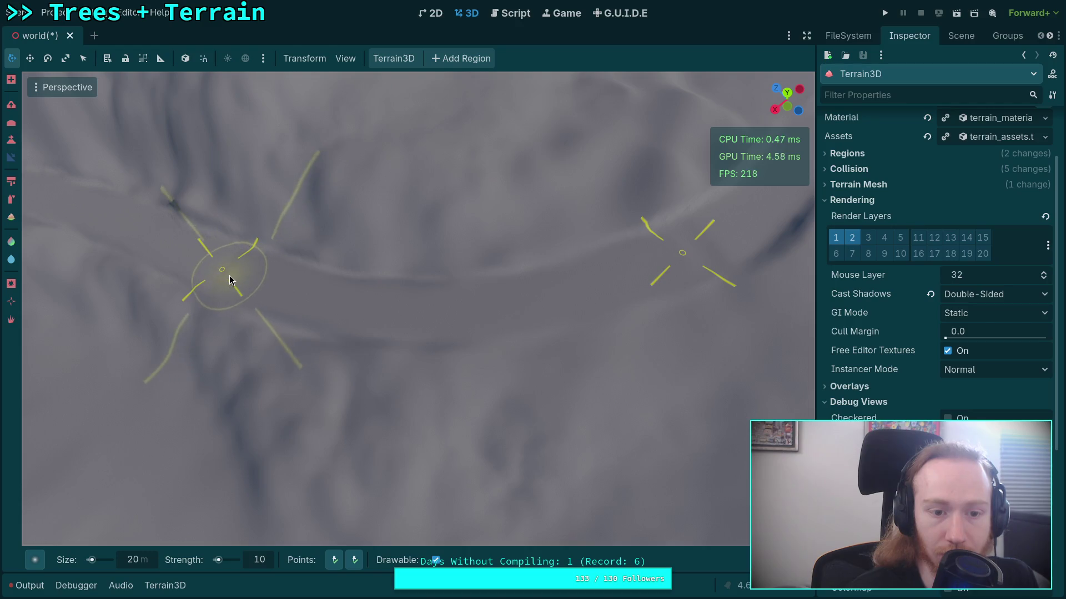
left_click_drag(361, 269, 361, 377)
mouse_move(456, 290)
left_mouse_down()
mouse_move(357, 238)
mouse_move(349, 167)
mouse_move(564, 281)
mouse_move(354, 277)
mouse_move(499, 298)
mouse_move(381, 357)
mouse_move(333, 214)
mouse_move(375, 349)
left_mouse_up()
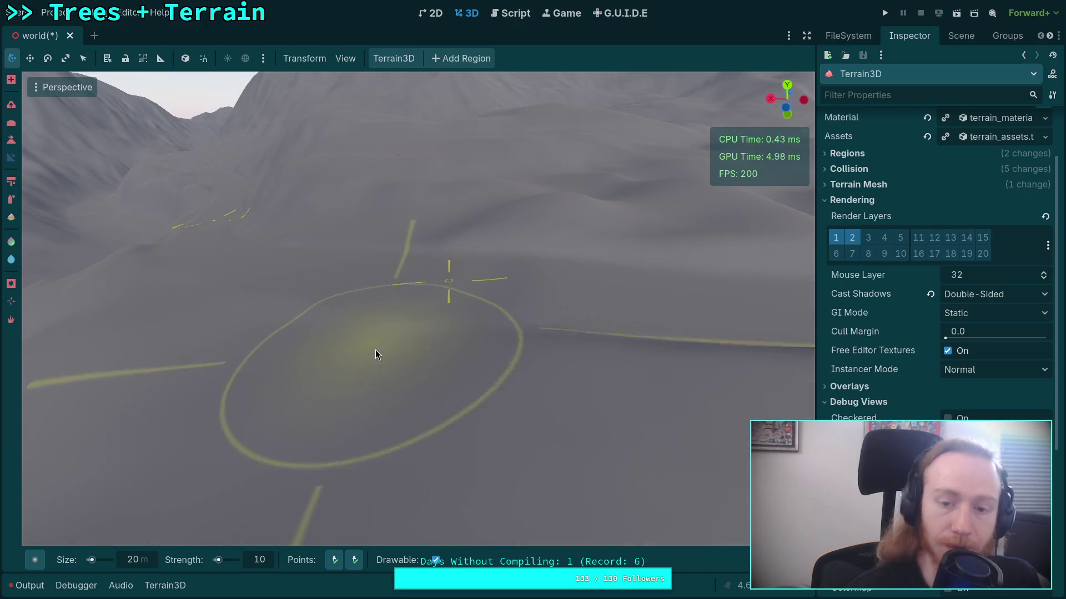
mouse_move(417, 407)
left_mouse_down()
mouse_move(410, 355)
mouse_move(512, 280)
left_mouse_up()
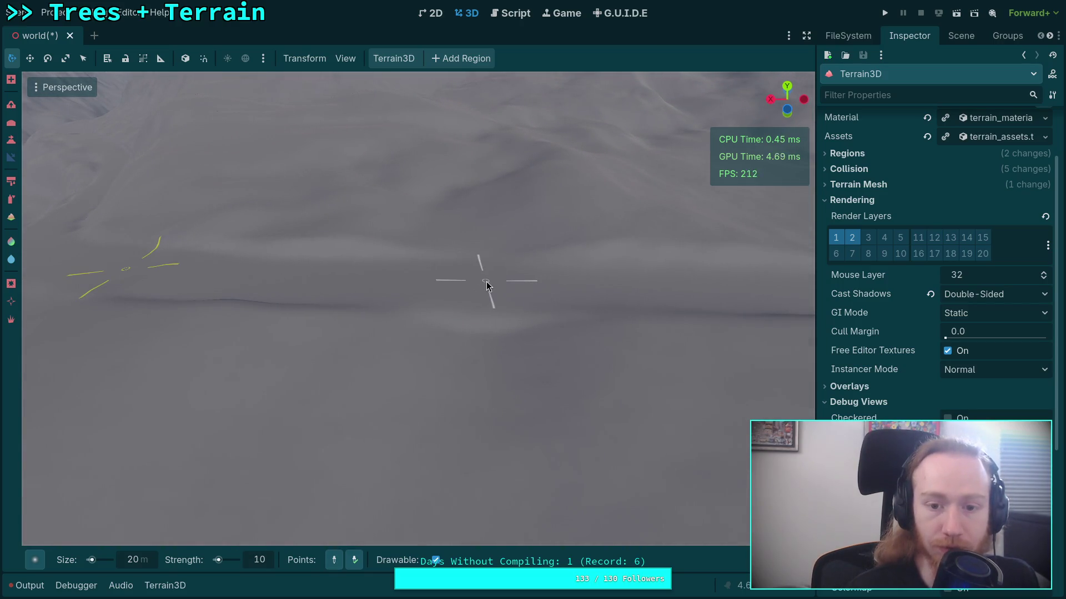
mouse_move(416, 302)
left_mouse_down()
mouse_move(422, 333)
mouse_move(425, 300)
left_mouse_up()
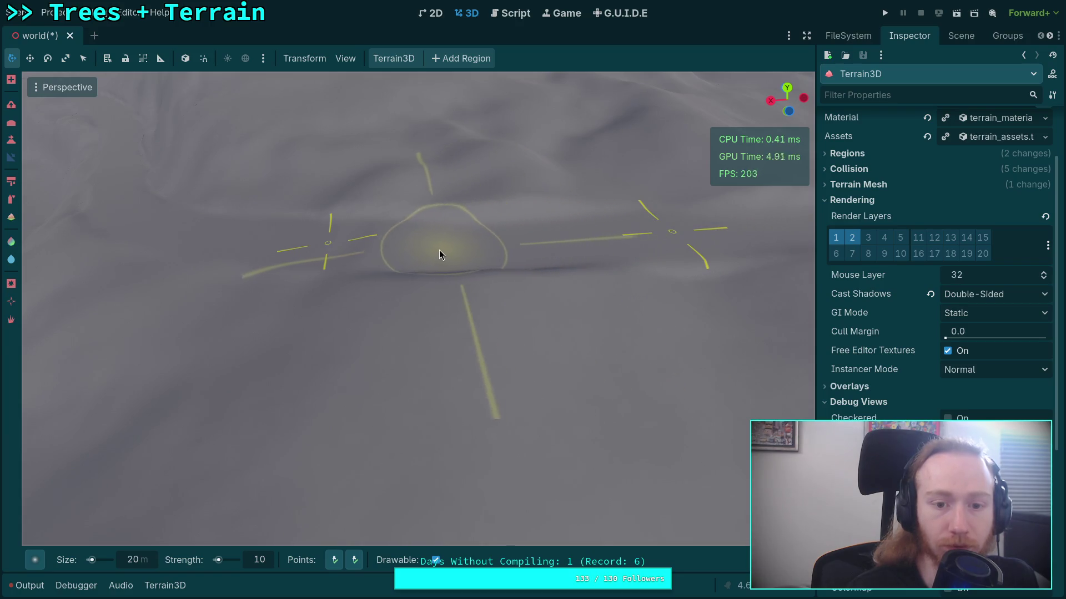
mouse_move(375, 251)
left_mouse_down()
mouse_move(626, 132)
mouse_move(722, 146)
left_mouse_up()
mouse_move(381, 250)
left_mouse_down()
mouse_move(316, 254)
mouse_move(105, 218)
mouse_move(388, 297)
mouse_move(474, 176)
mouse_move(619, 217)
left_mouse_up()
mouse_move(388, 294)
left_mouse_down()
mouse_move(499, 194)
mouse_move(526, 156)
mouse_move(444, 286)
left_mouse_up()
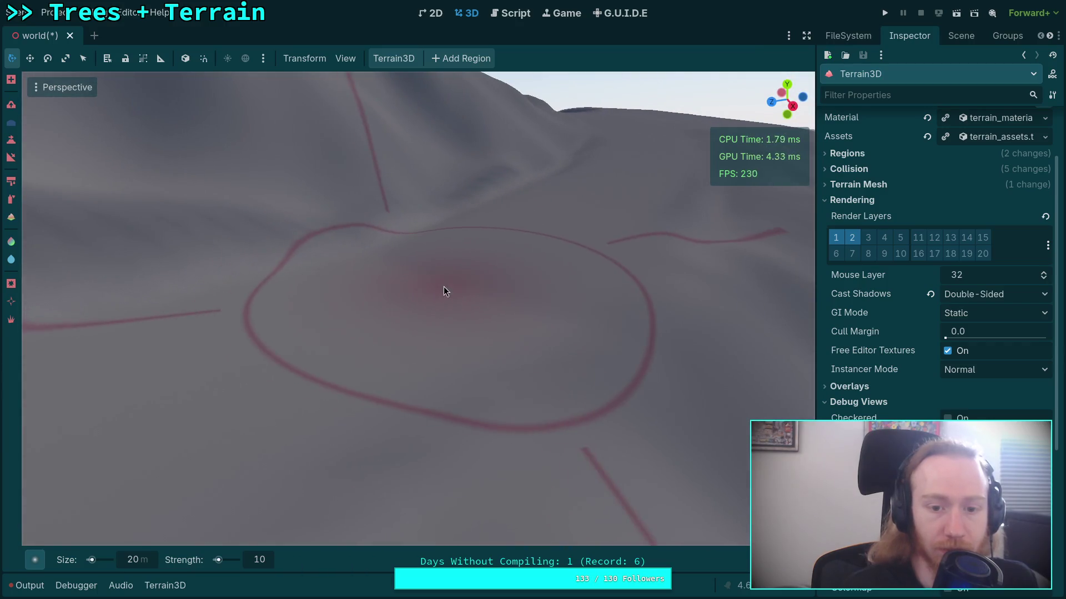
type("15")
key("Return")
Step: Choose Circle1 as the terrain brush shape
left_click_drag(407, 337, 408, 337)
mouse_move(34, 563)
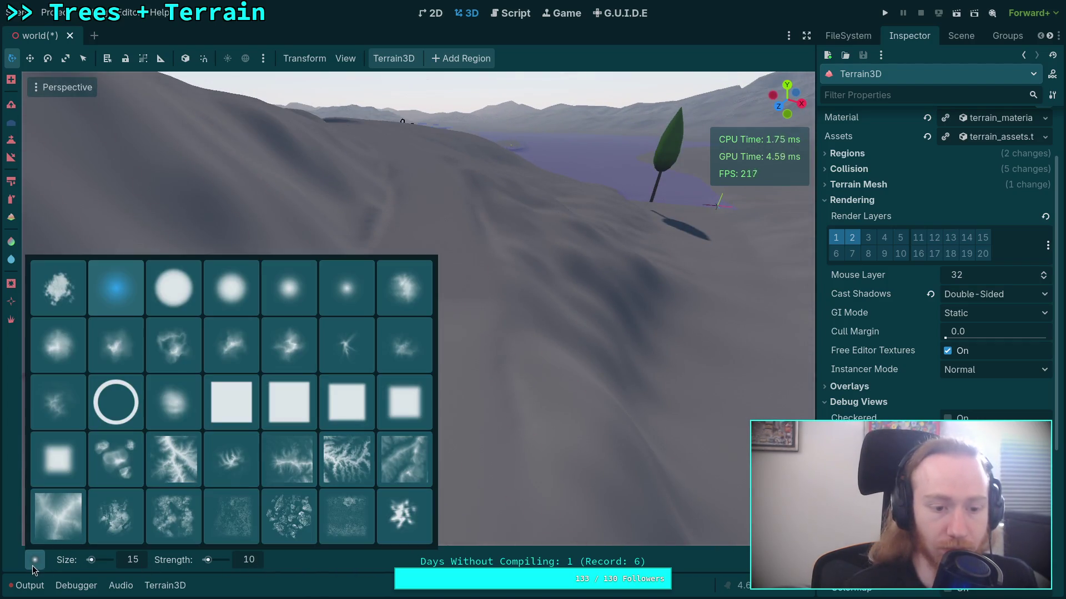
left_click(174, 275)
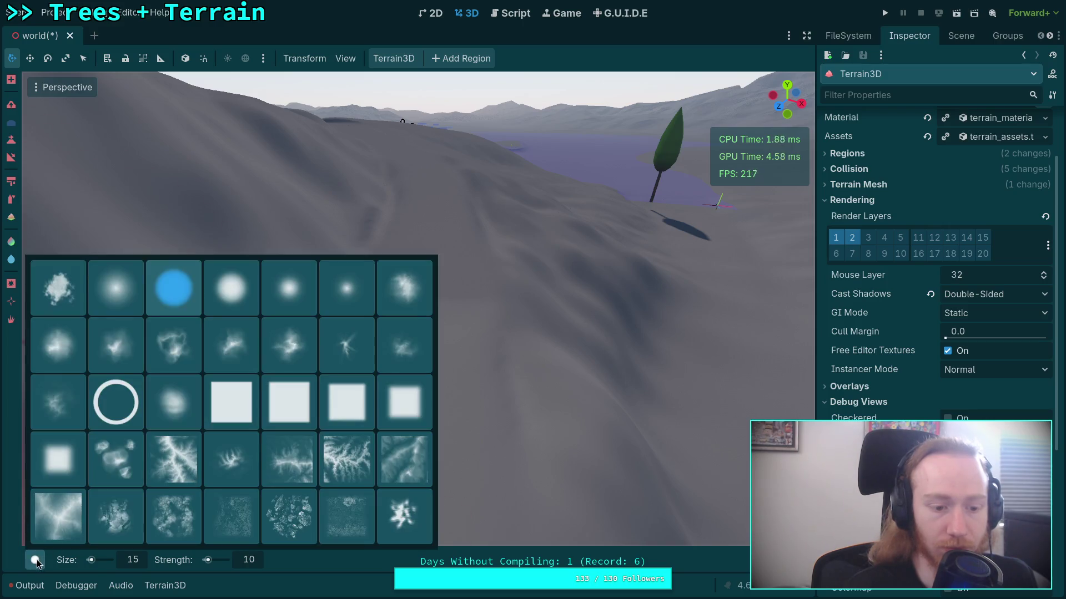
left_click(235, 276)
scroll(438, 323, "up", 5)
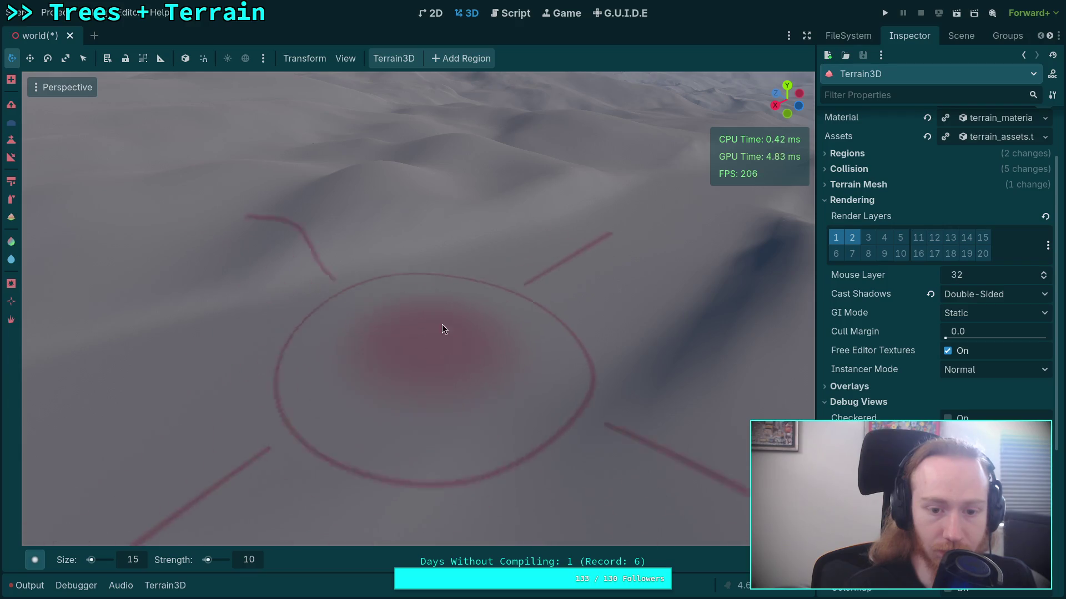
Step: Orbit the view across the ridges toward the distant mountains
mouse_move(755, 559)
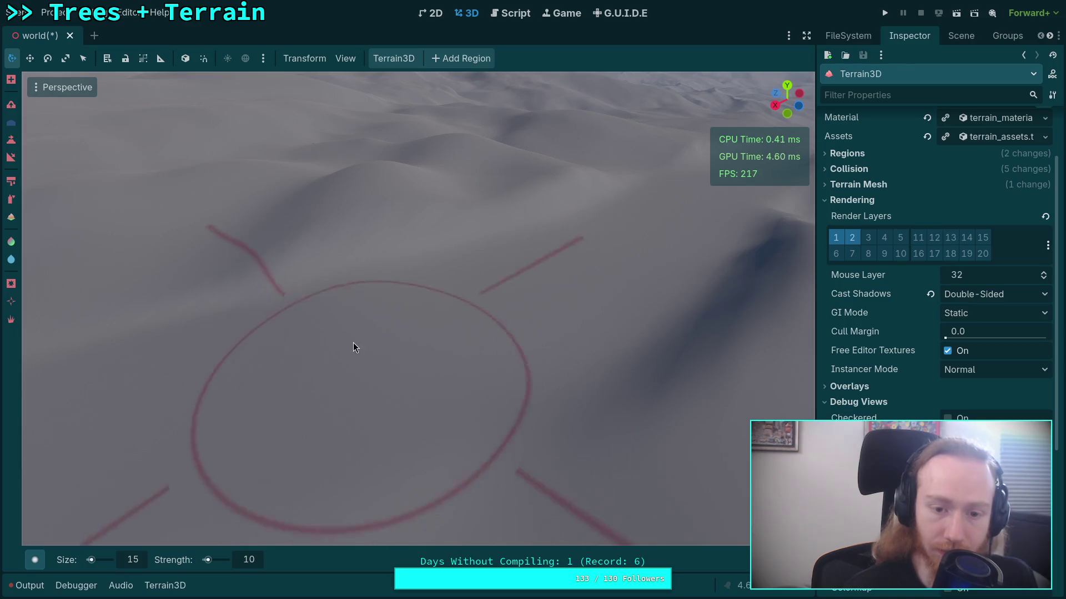
mouse_move(427, 336)
left_mouse_down()
mouse_move(554, 242)
mouse_move(616, 255)
mouse_move(386, 364)
left_mouse_up()
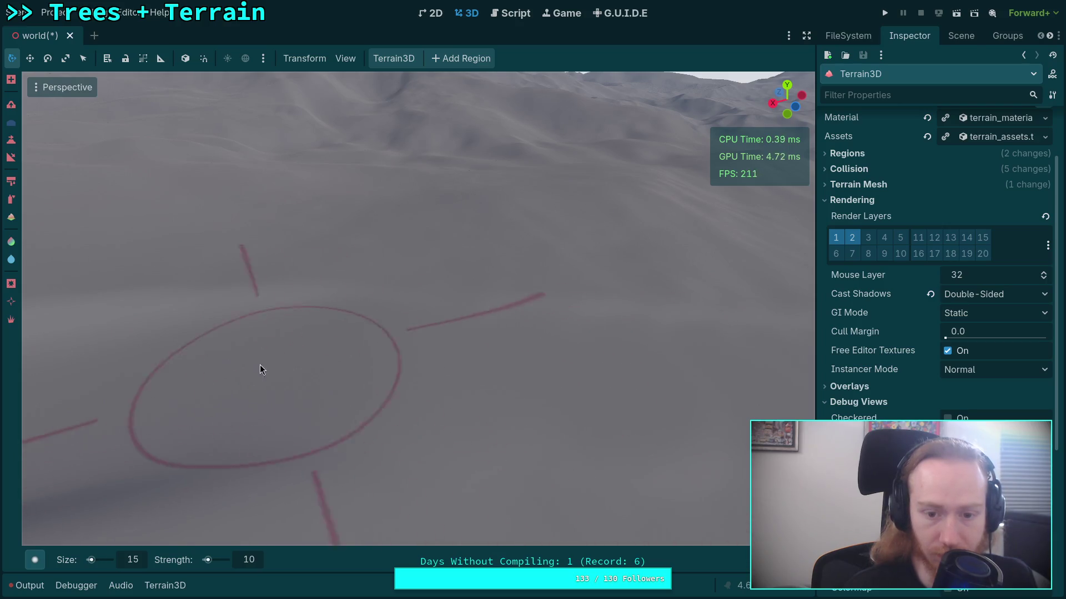
mouse_move(602, 371)
left_mouse_down()
mouse_move(599, 333)
mouse_move(407, 382)
left_mouse_up()
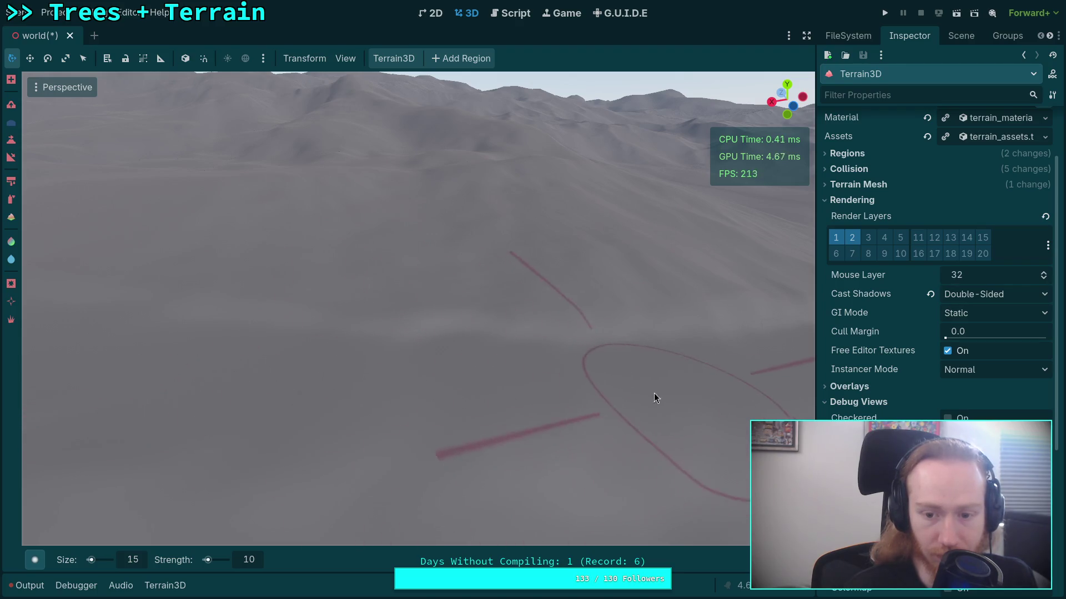
left_click_drag(334, 404, 283, 382)
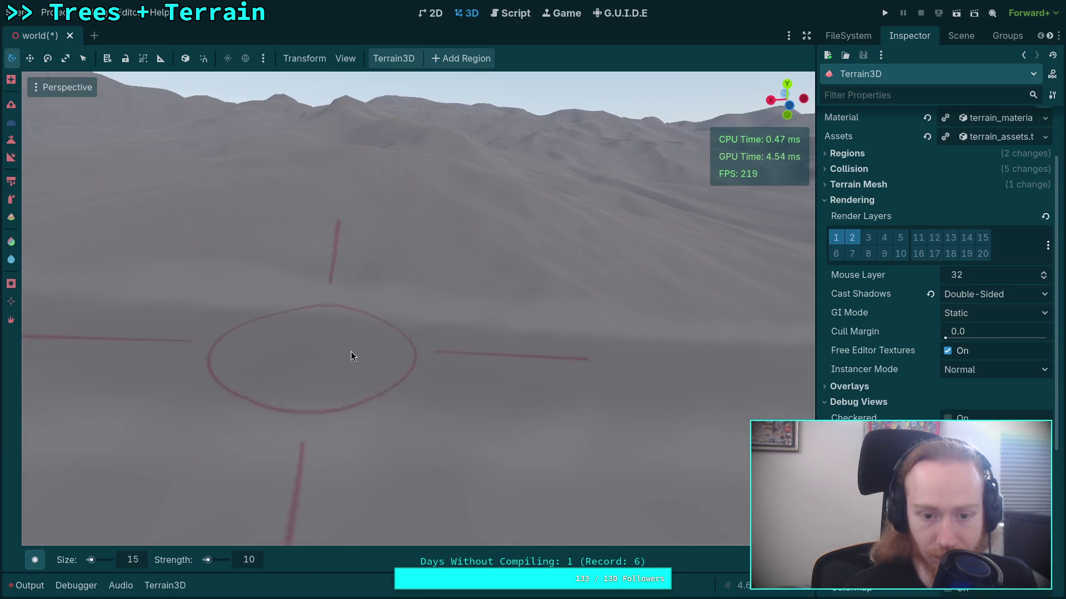
mouse_move(421, 369)
left_mouse_down()
mouse_move(142, 357)
mouse_move(257, 345)
left_mouse_up()
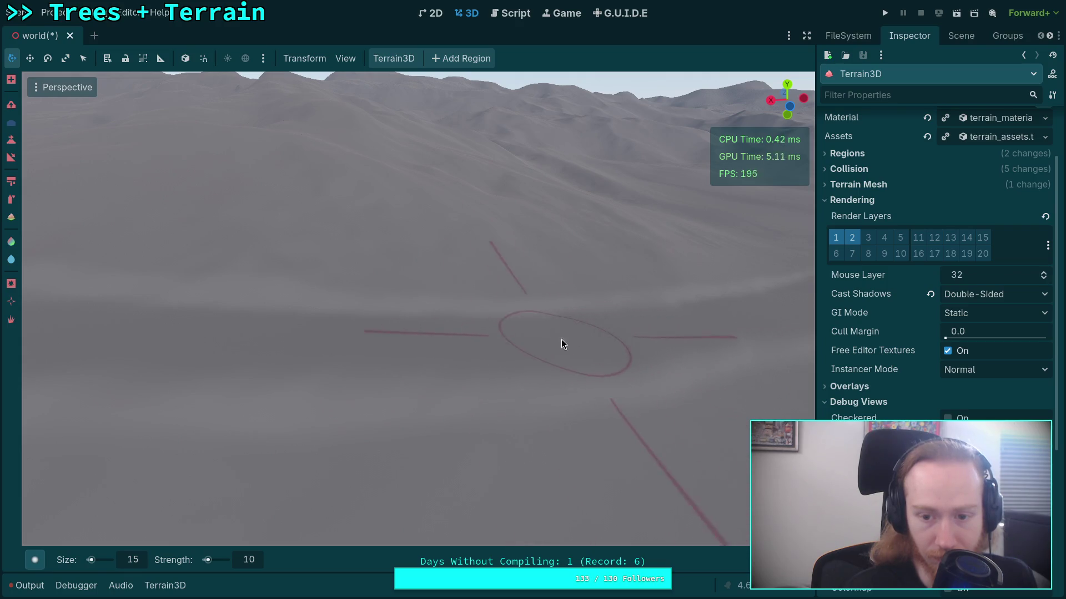
scroll(561, 338, "up", 5)
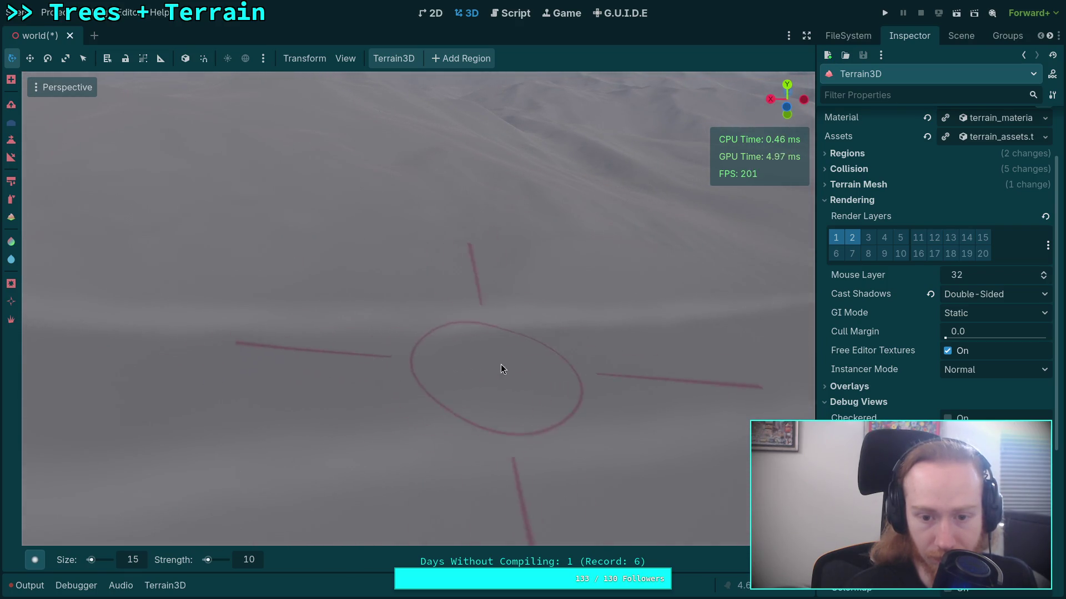
mouse_move(463, 355)
left_mouse_down()
mouse_move(463, 245)
mouse_move(266, 245)
mouse_move(347, 362)
left_mouse_up()
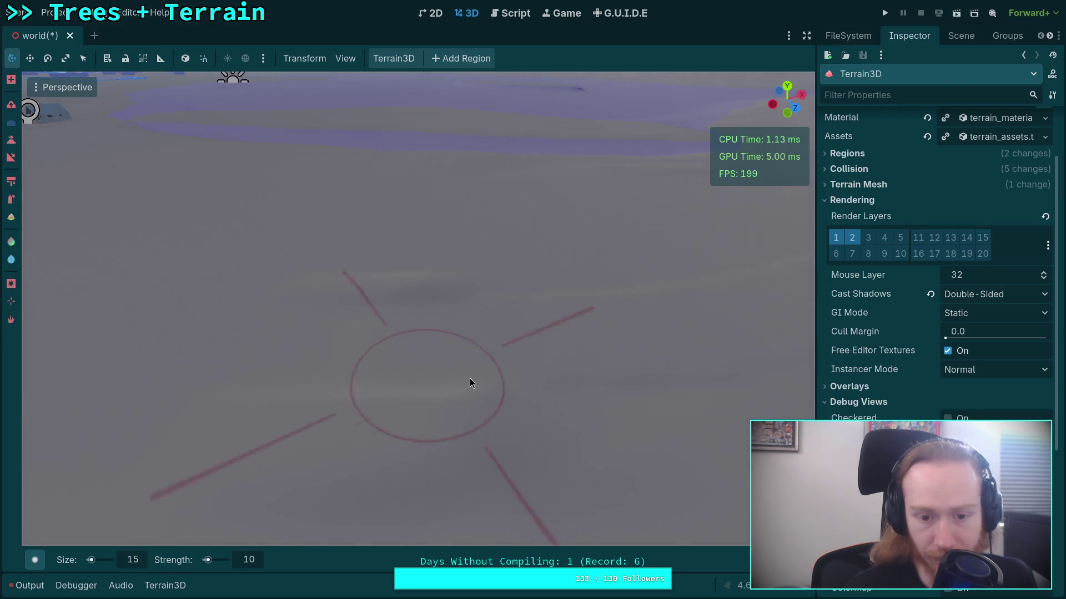
mouse_move(310, 378)
left_mouse_down()
mouse_move(333, 345)
mouse_move(388, 333)
mouse_move(493, 367)
left_mouse_up()
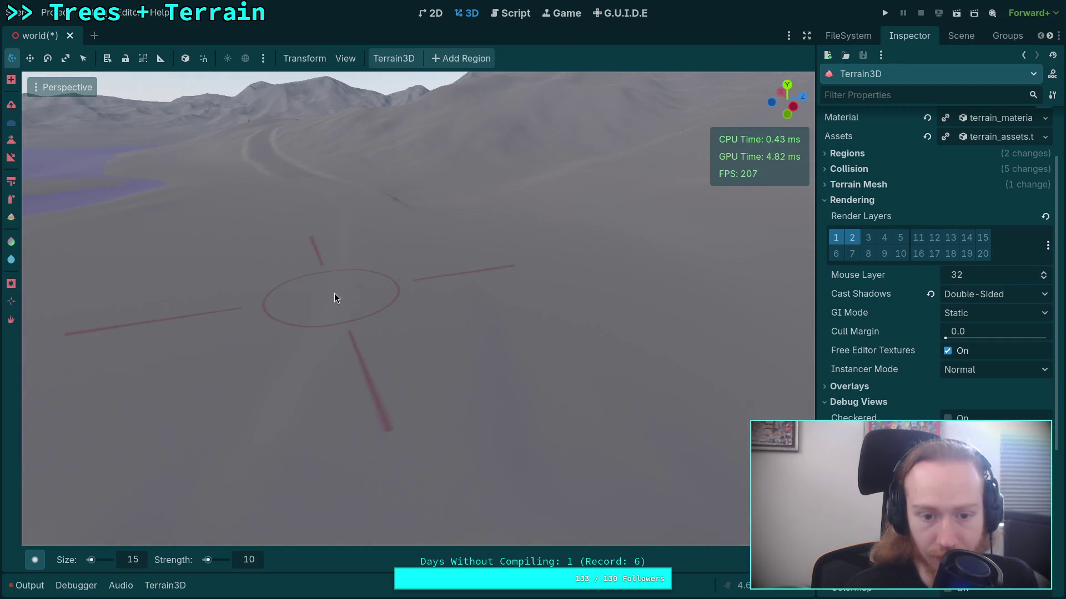
left_click_drag(346, 245, 321, 332)
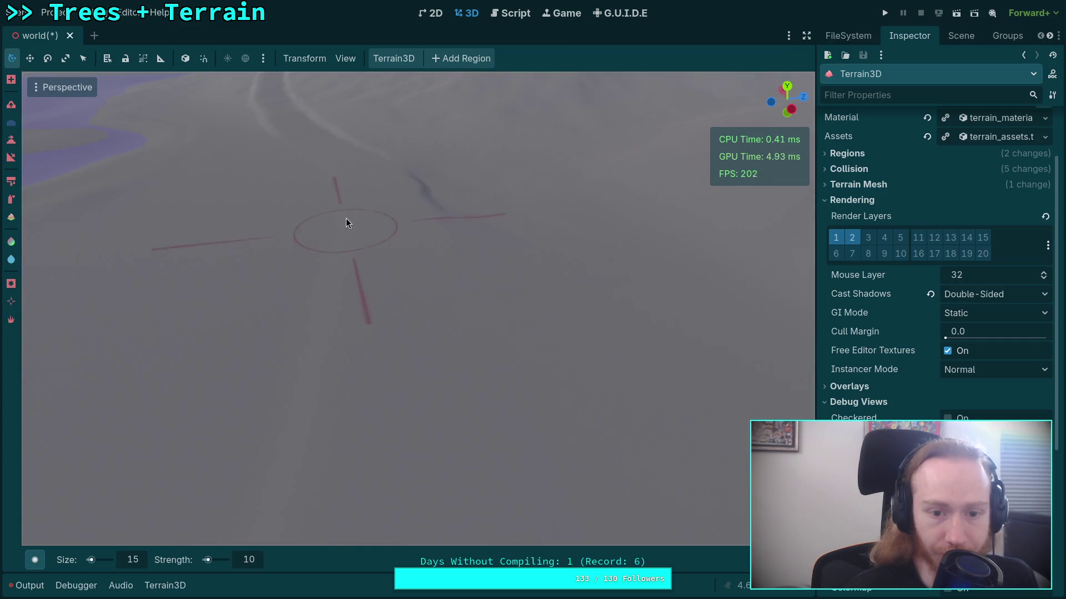
scroll(345, 221, "up", 3)
scroll(414, 244, "down", 2)
mouse_move(418, 227)
left_mouse_down()
mouse_move(413, 211)
mouse_move(405, 302)
left_mouse_up()
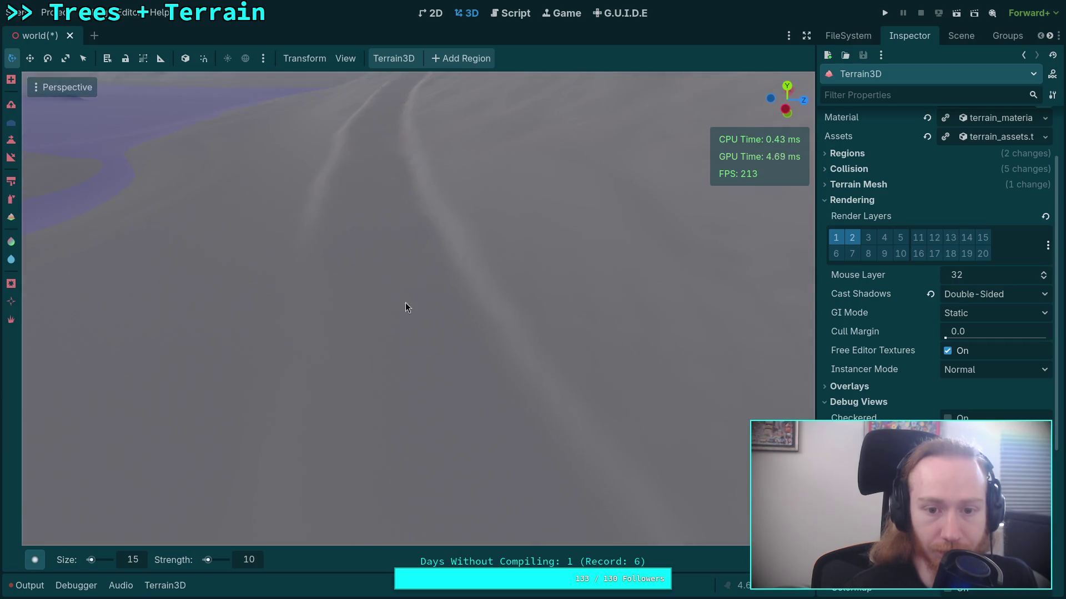
mouse_move(431, 267)
left_mouse_down()
mouse_move(383, 173)
mouse_move(331, 166)
mouse_move(250, 209)
left_mouse_up()
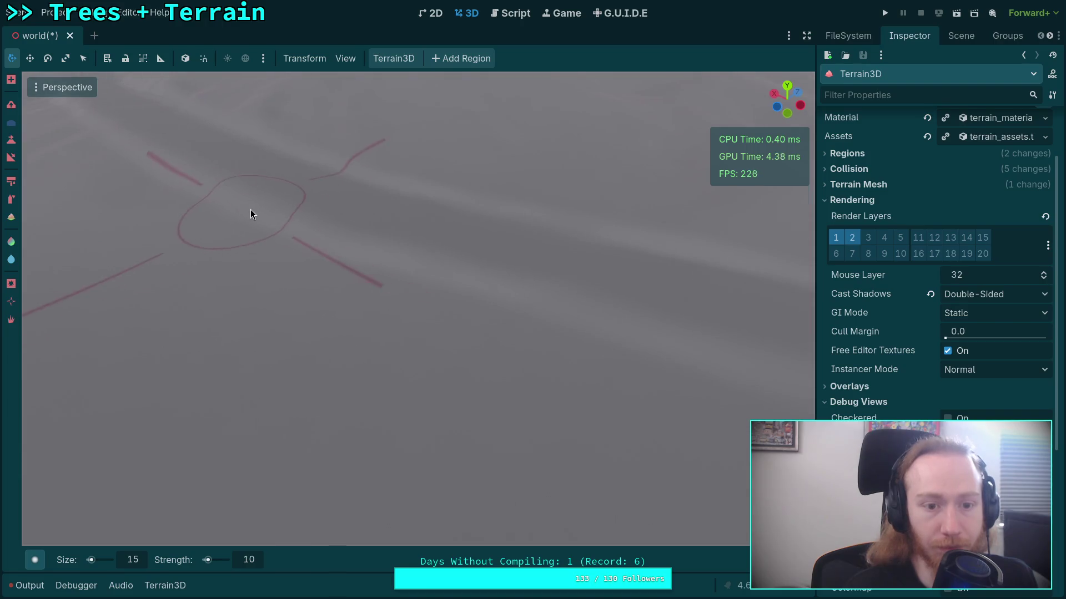
mouse_move(422, 278)
left_mouse_down()
mouse_move(629, 332)
mouse_move(333, 311)
left_mouse_up()
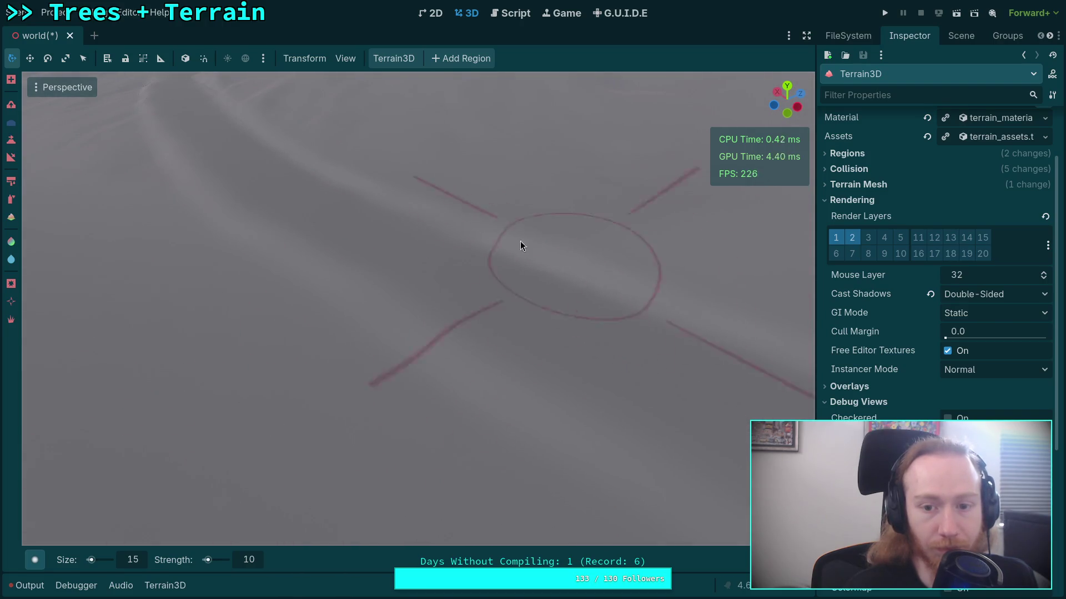
mouse_move(355, 209)
left_mouse_down()
mouse_move(209, 281)
mouse_move(467, 457)
mouse_move(392, 364)
left_mouse_up()
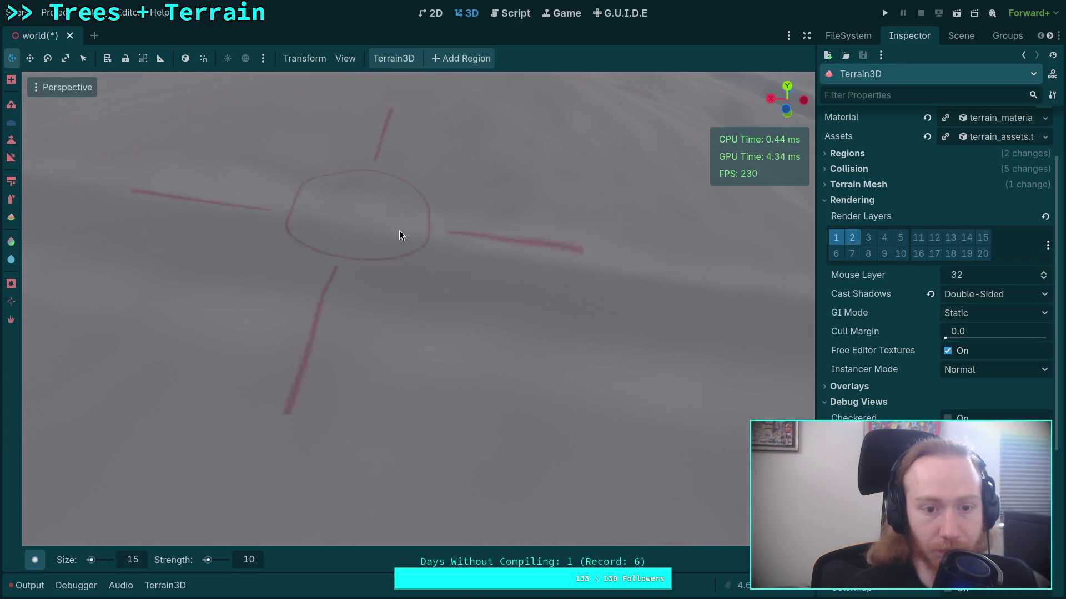
left_click_drag(625, 281, 631, 287)
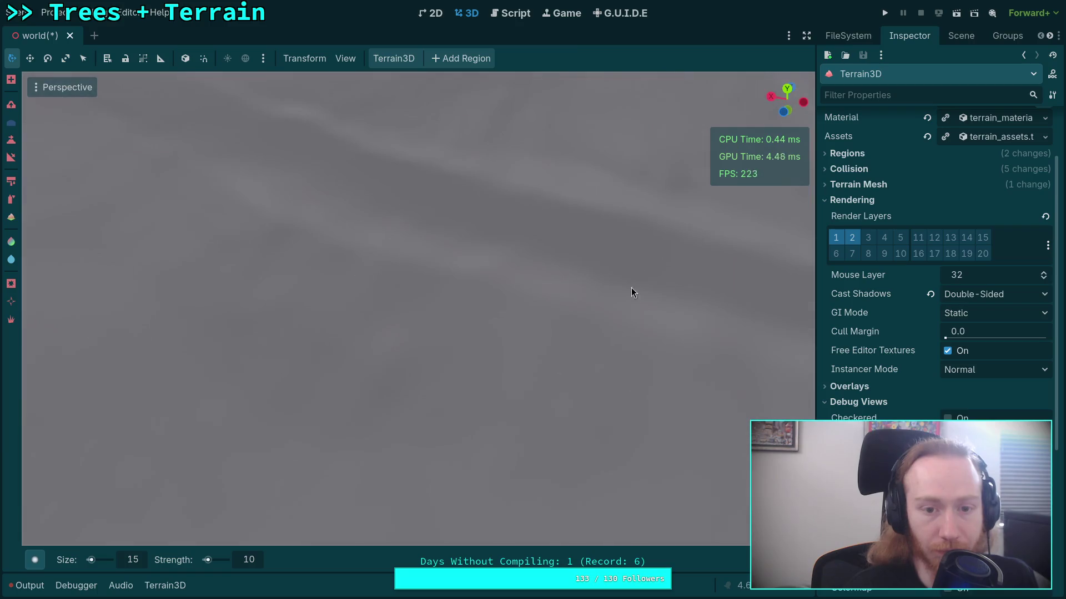
left_click_drag(468, 278, 211, 180)
mouse_move(701, 242)
left_mouse_down()
mouse_move(582, 333)
mouse_move(451, 238)
mouse_move(340, 288)
left_mouse_up()
left_click_drag(294, 355, 606, 304)
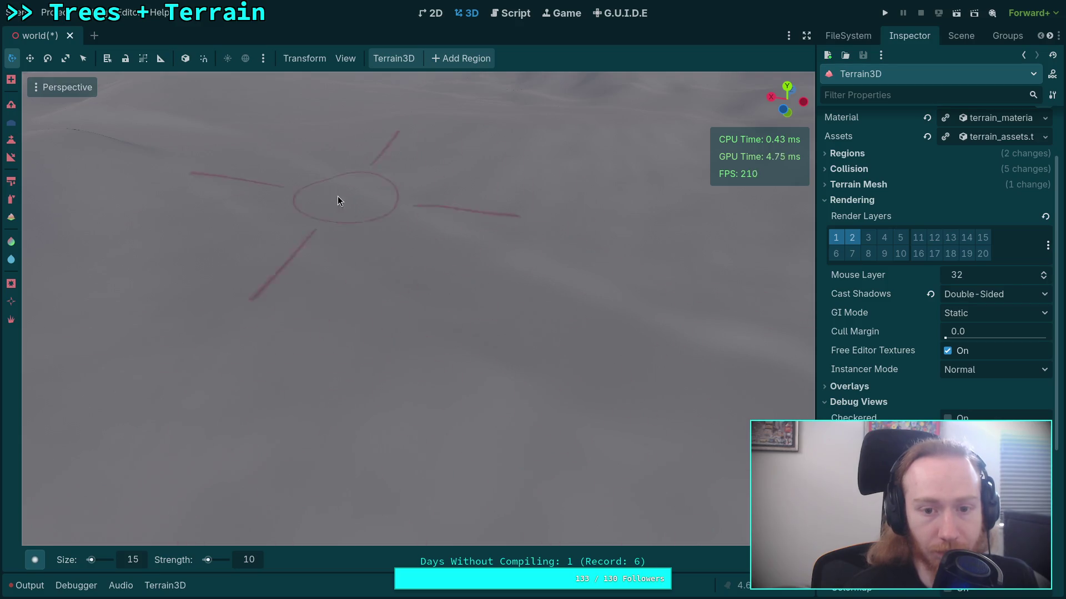
mouse_move(340, 201)
left_mouse_down()
mouse_move(451, 372)
mouse_move(376, 243)
mouse_move(157, 266)
mouse_move(309, 147)
mouse_move(472, 278)
mouse_move(604, 418)
mouse_move(261, 524)
mouse_move(389, 333)
mouse_move(302, 302)
left_mouse_up()
mouse_move(456, 165)
left_mouse_down()
mouse_move(432, 385)
mouse_move(614, 191)
mouse_move(357, 368)
mouse_move(527, 306)
left_mouse_up()
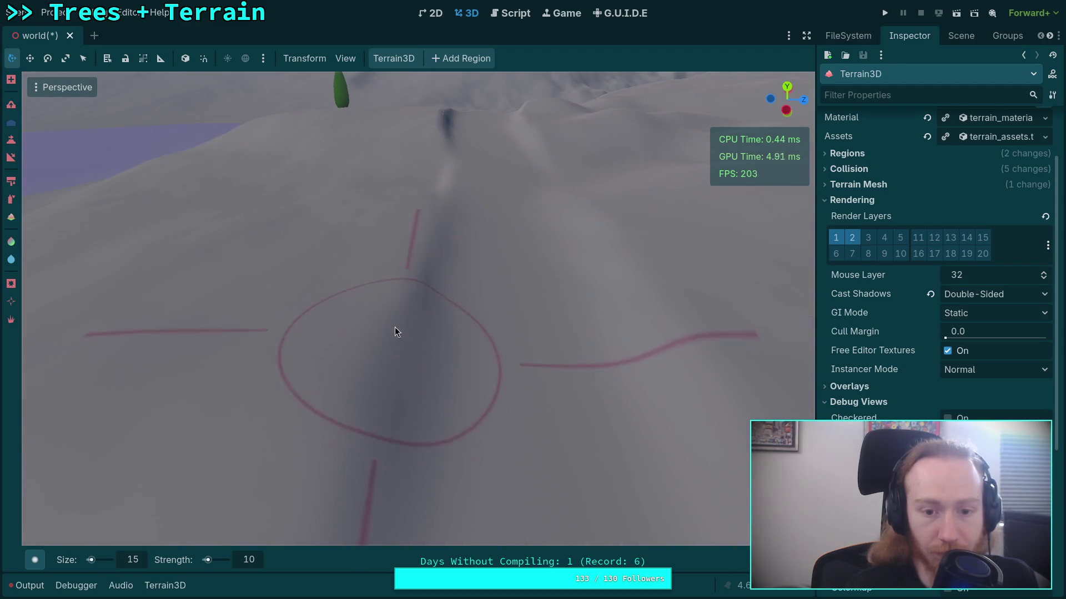
left_click_drag(627, 294, 322, 324)
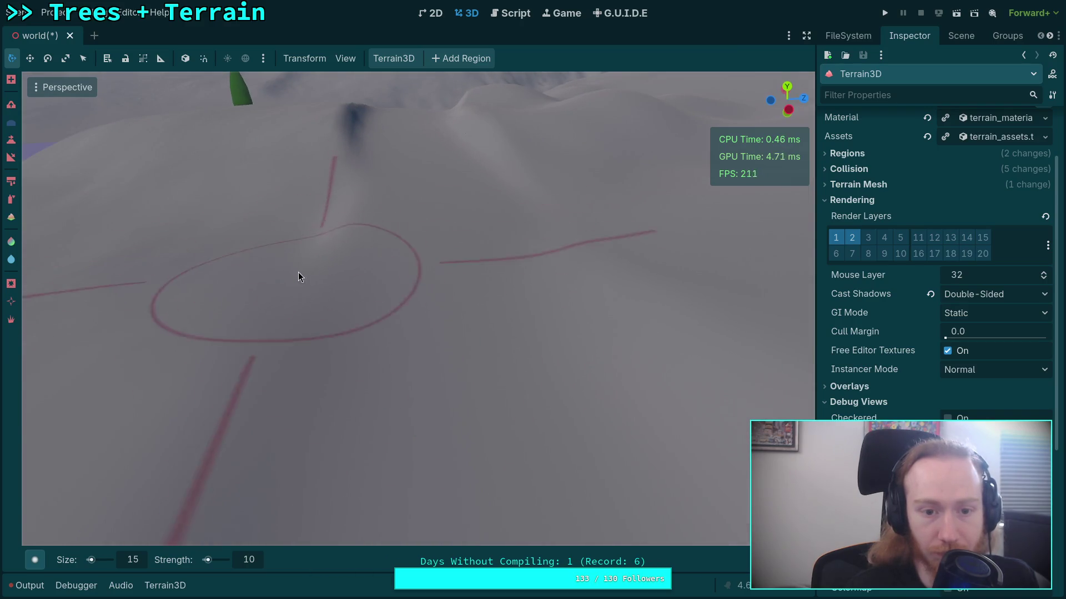
left_click_drag(516, 221, 351, 396)
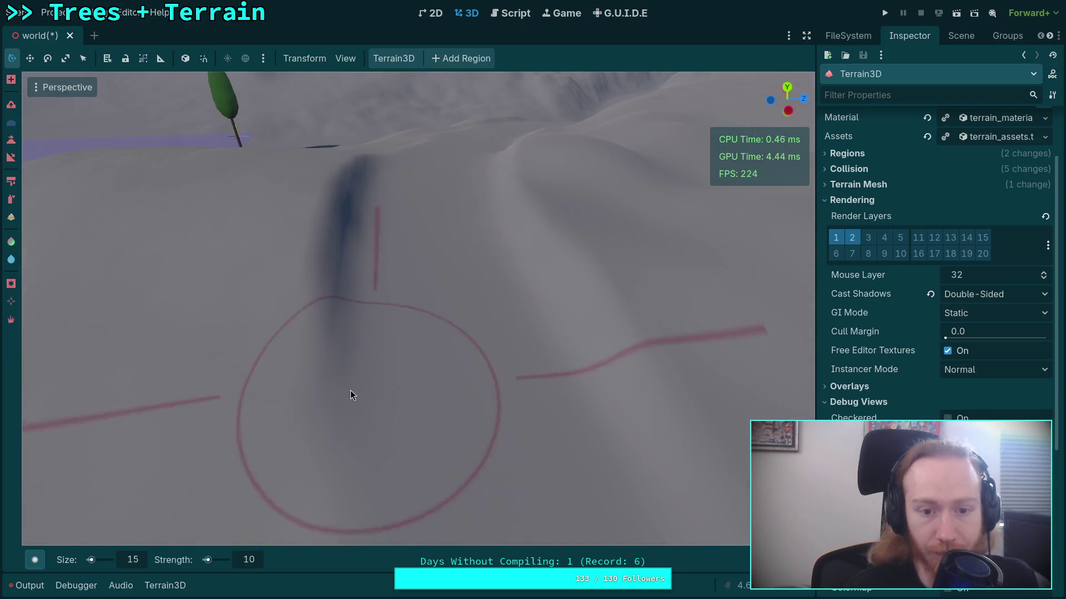
left_click_drag(550, 253, 463, 354)
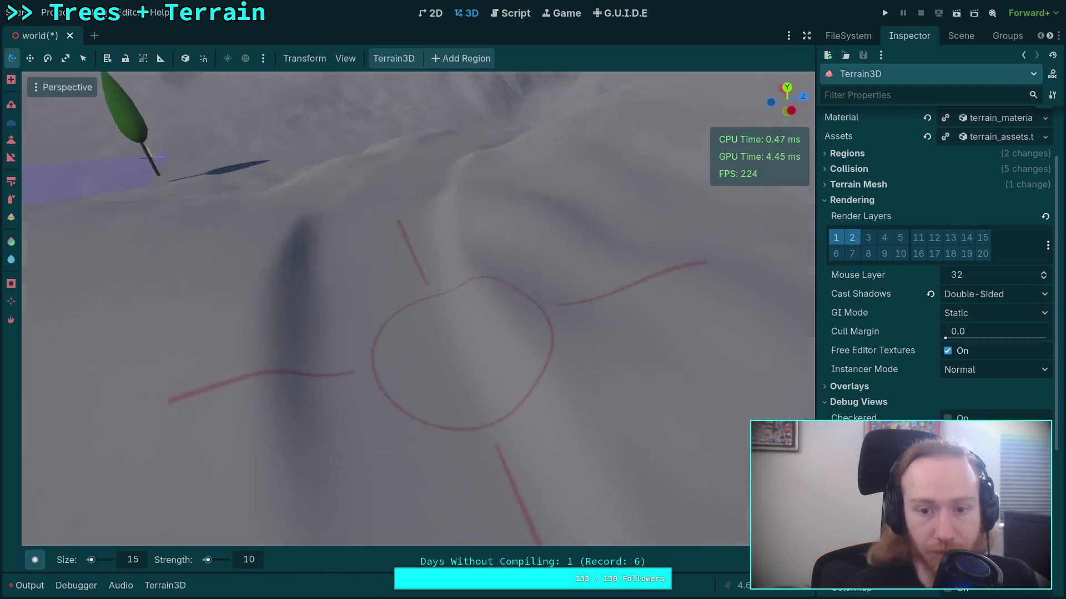
scroll(447, 285, "down", 3)
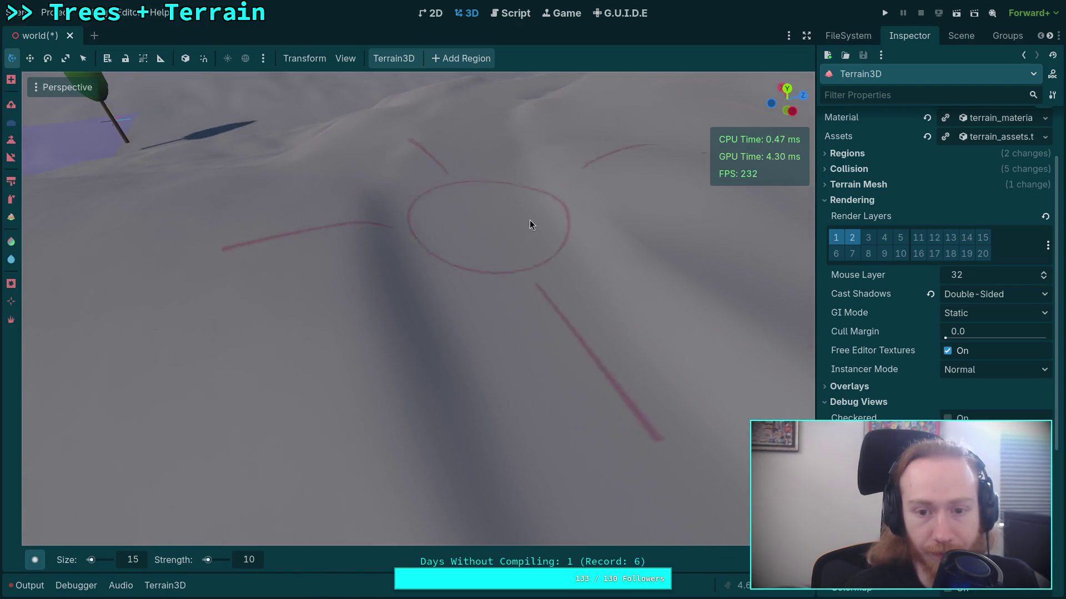
scroll(684, 367, "up", 3)
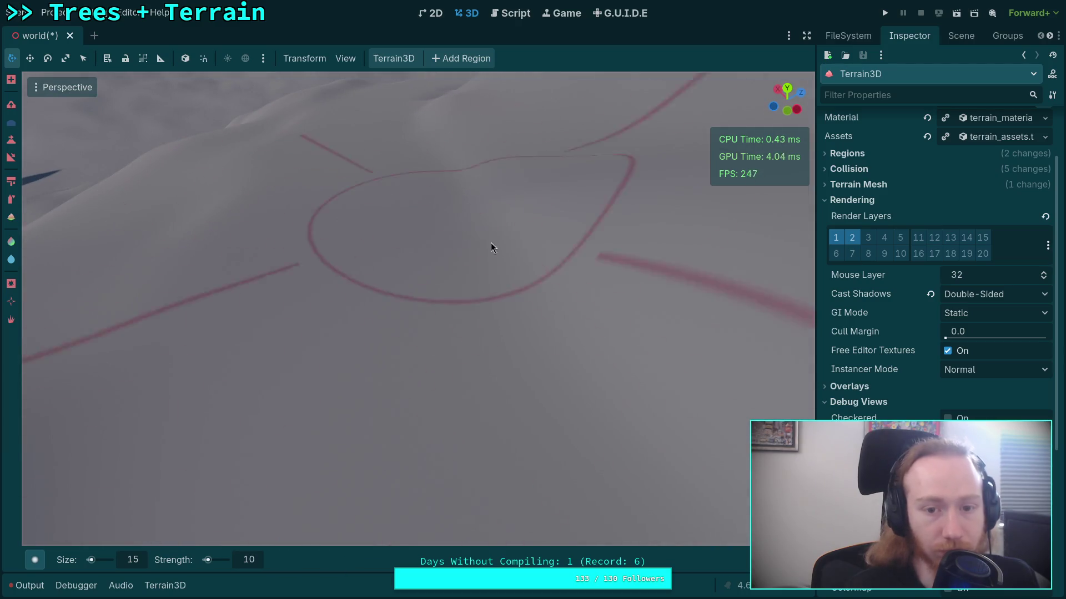
scroll(491, 247, "down", 3)
scroll(528, 163, "up", 3)
scroll(356, 157, "down", 3)
right_click(501, 223)
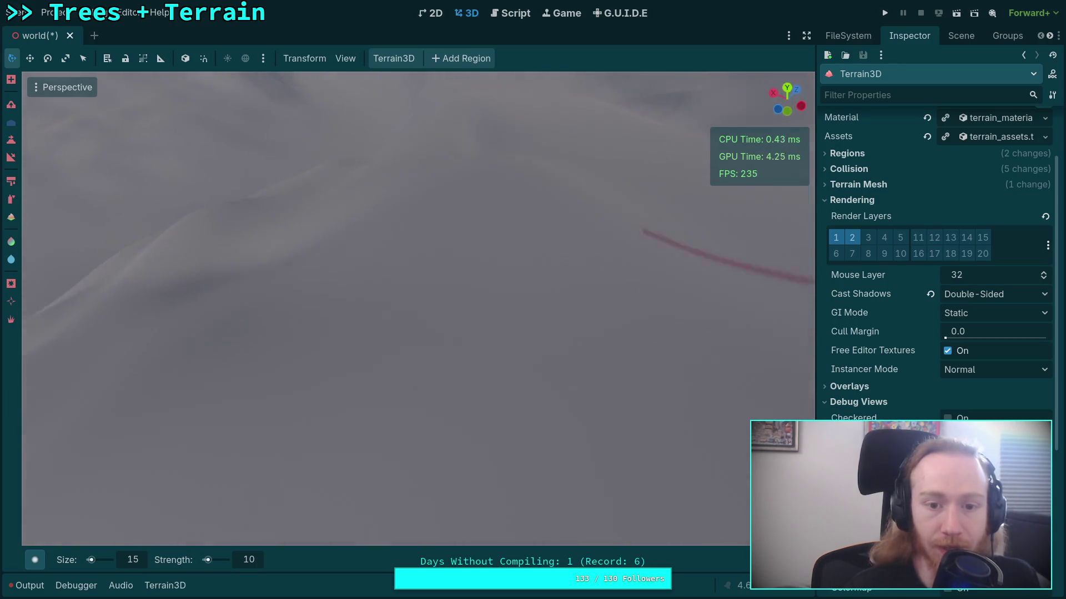
Step: Fly around the terrain to look closely at the red circle sketch
right_click(421, 258)
right_click(448, 254)
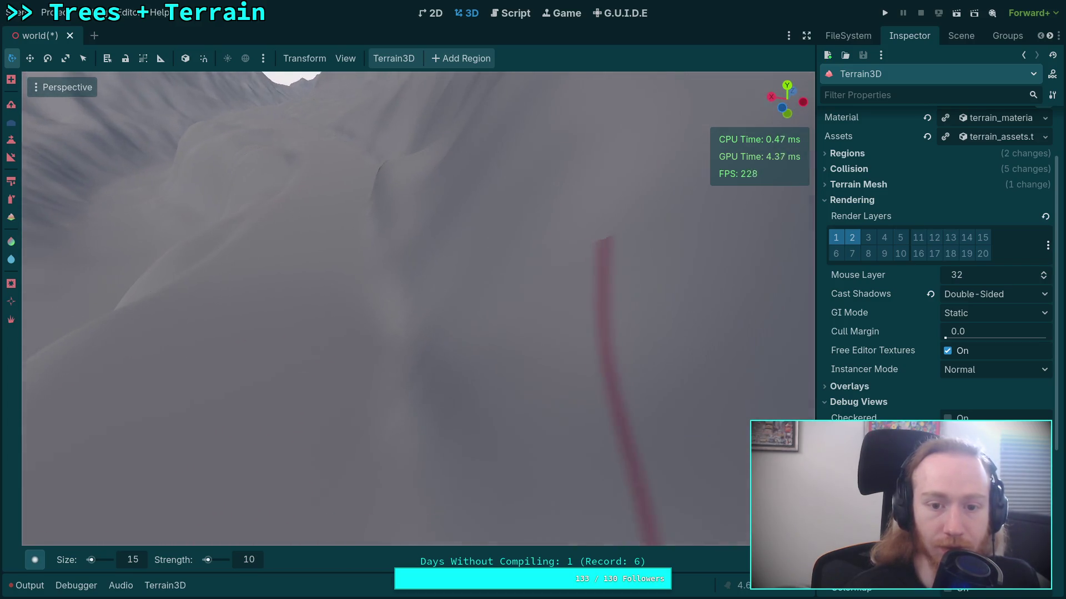
right_click(387, 213)
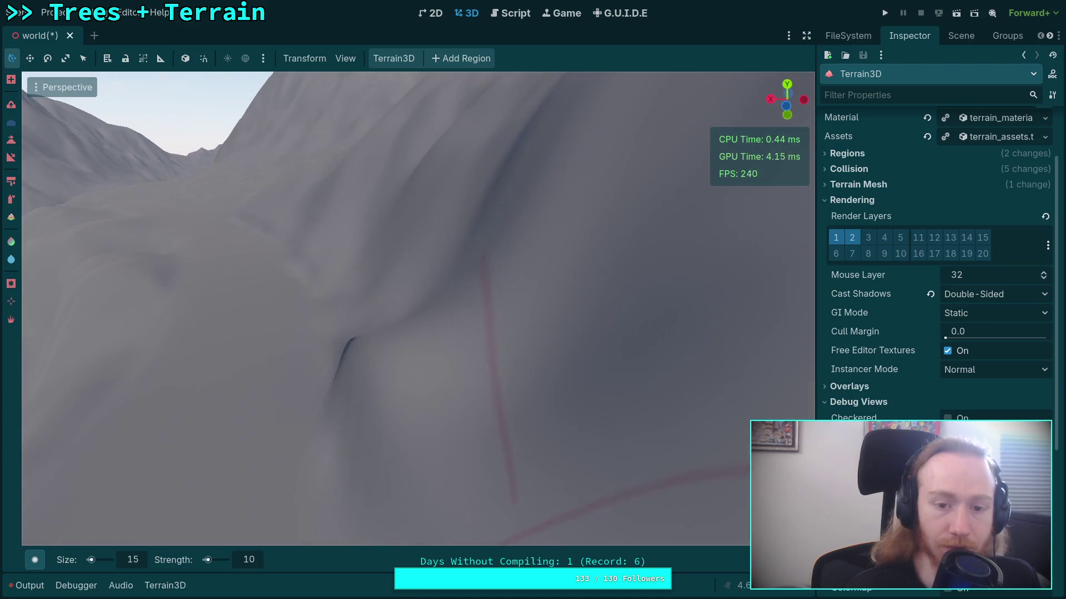
right_click(578, 228)
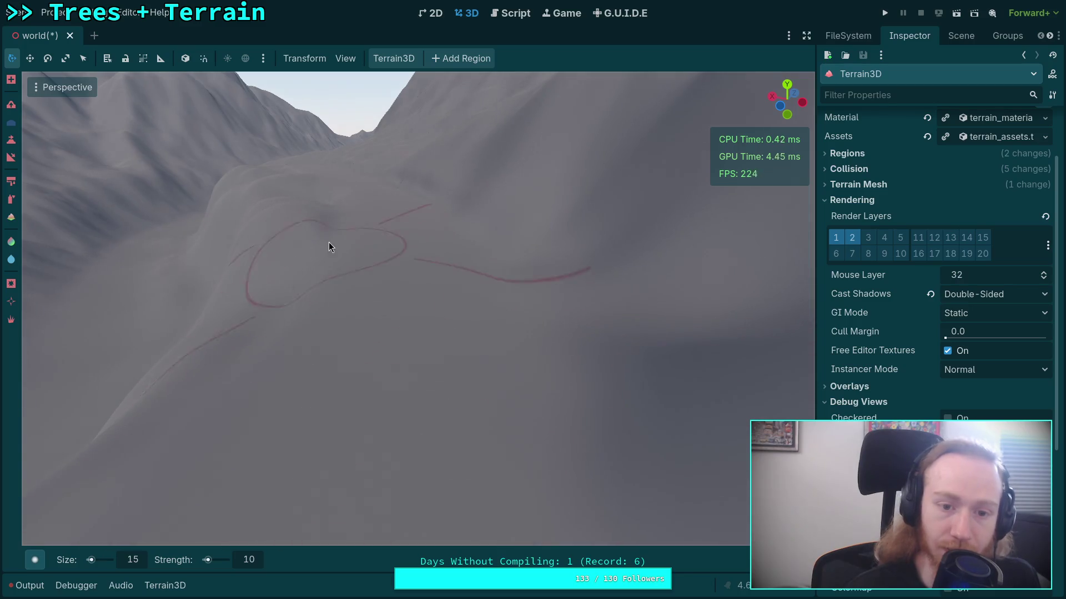
right_click(328, 243)
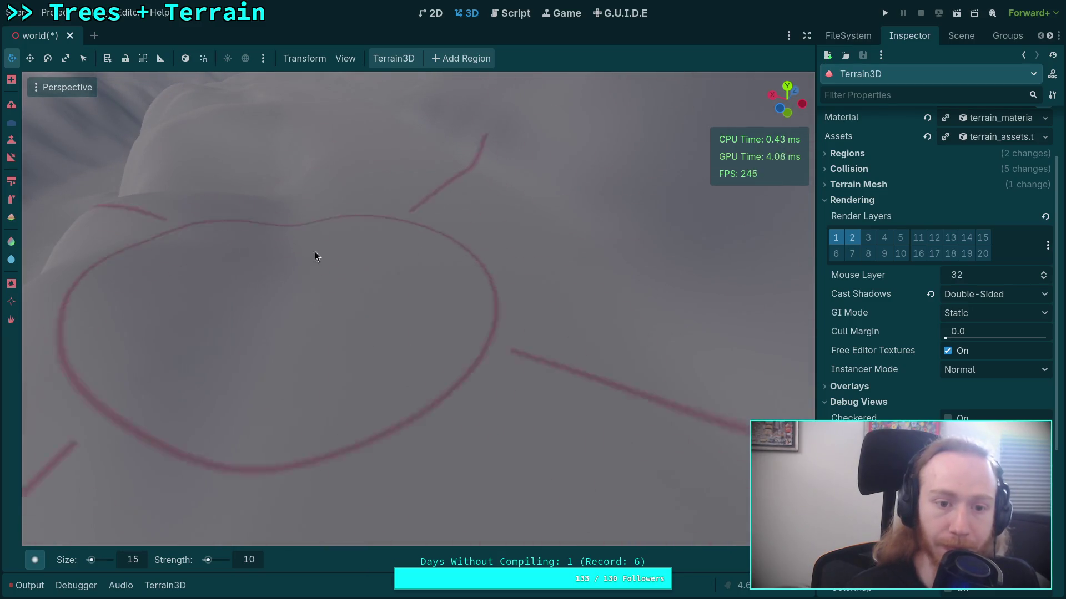
right_click(315, 252)
right_click(495, 355)
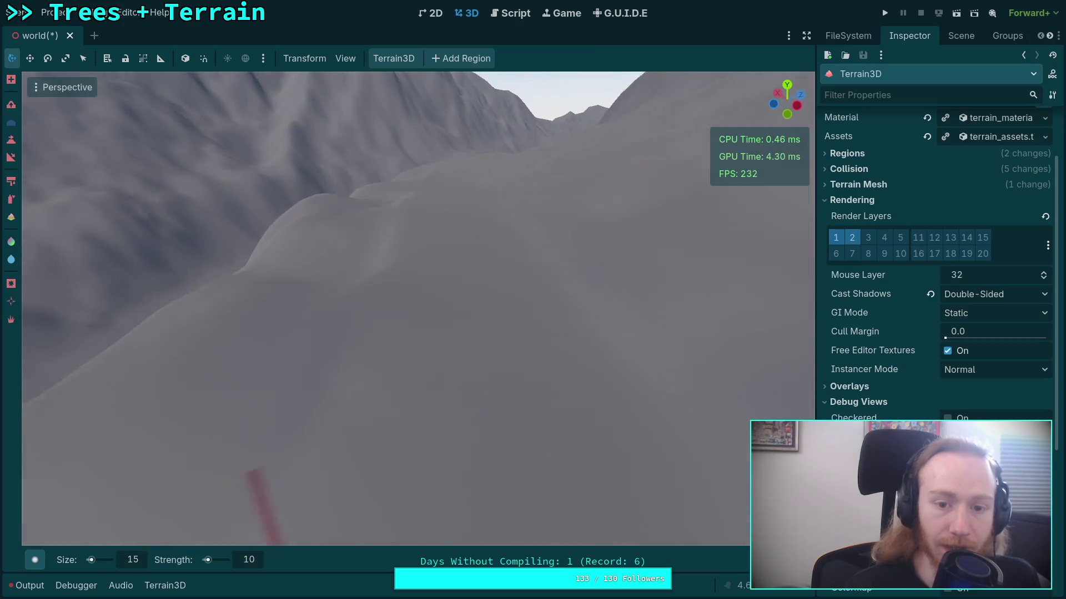
right_click(483, 299)
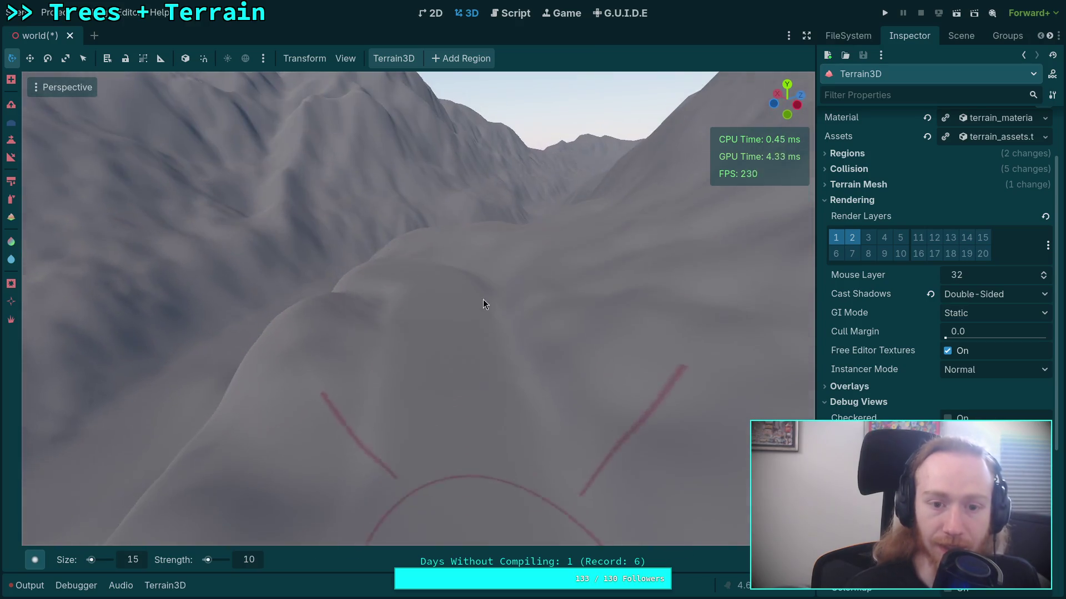
right_click(449, 188)
right_click(354, 211)
right_click(197, 222)
right_click(182, 232)
right_click(159, 227)
right_click(158, 226)
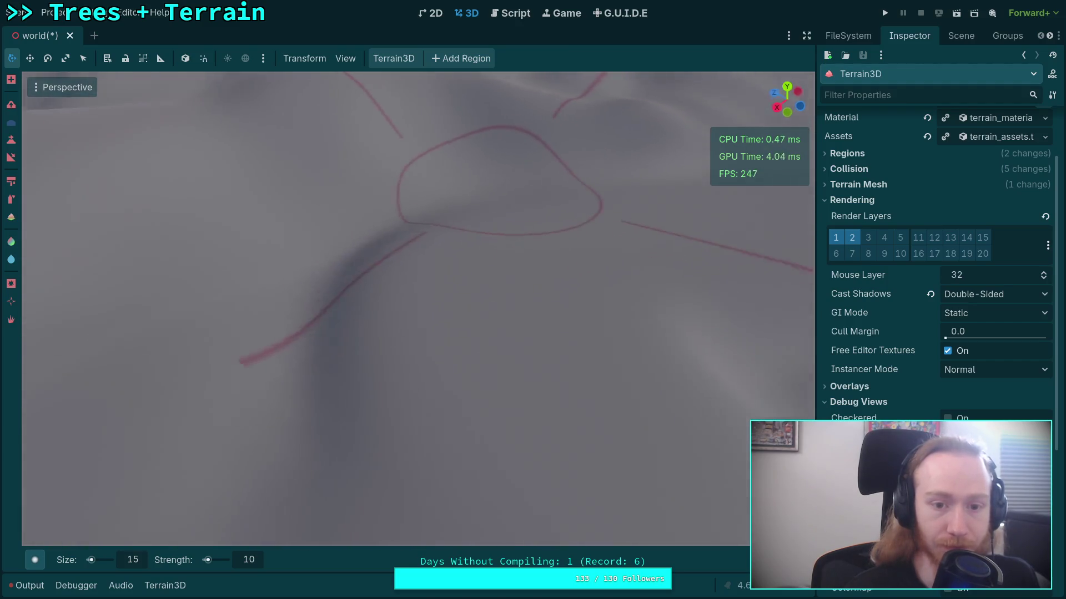
right_click(348, 242)
scroll(340, 271, "up", 3)
scroll(392, 283, "down", 2)
Step: Survey the textured hills, river and road, then select the Roads node in the scene tree
right_click(340, 297)
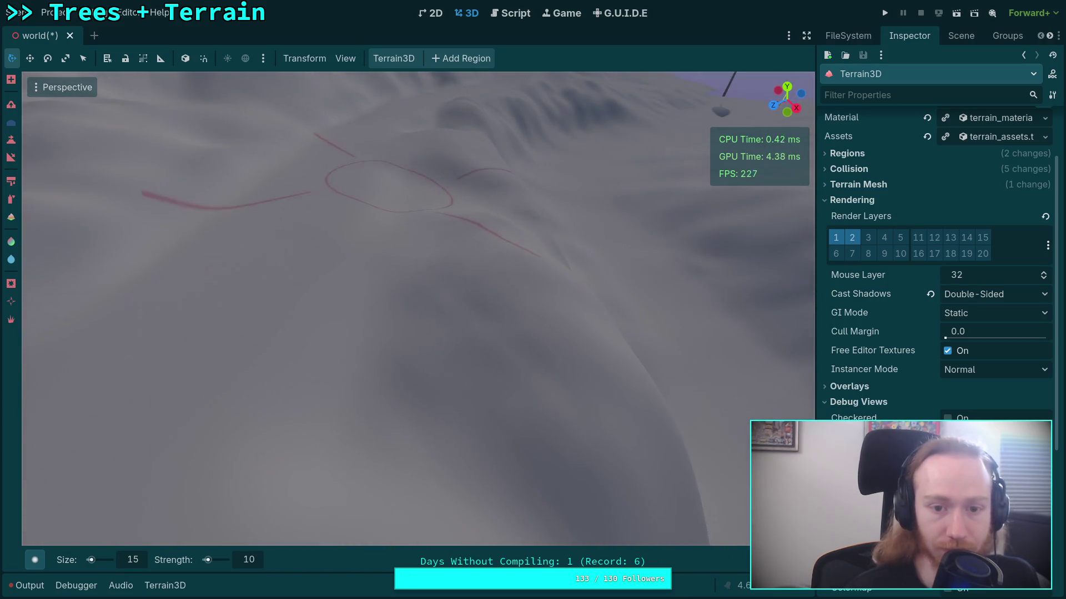
right_click(486, 319)
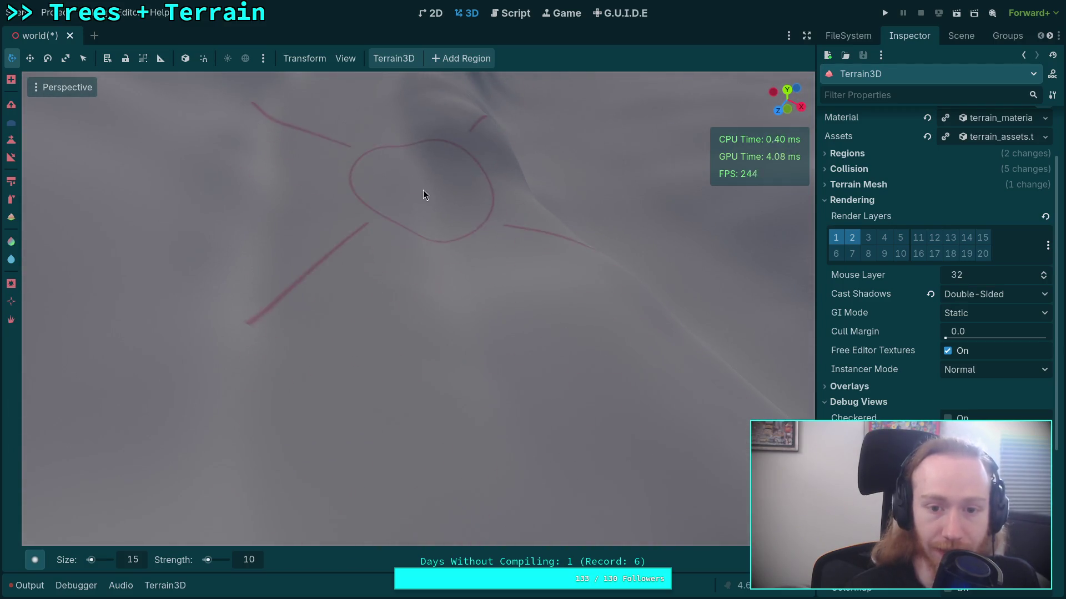
right_click(288, 192)
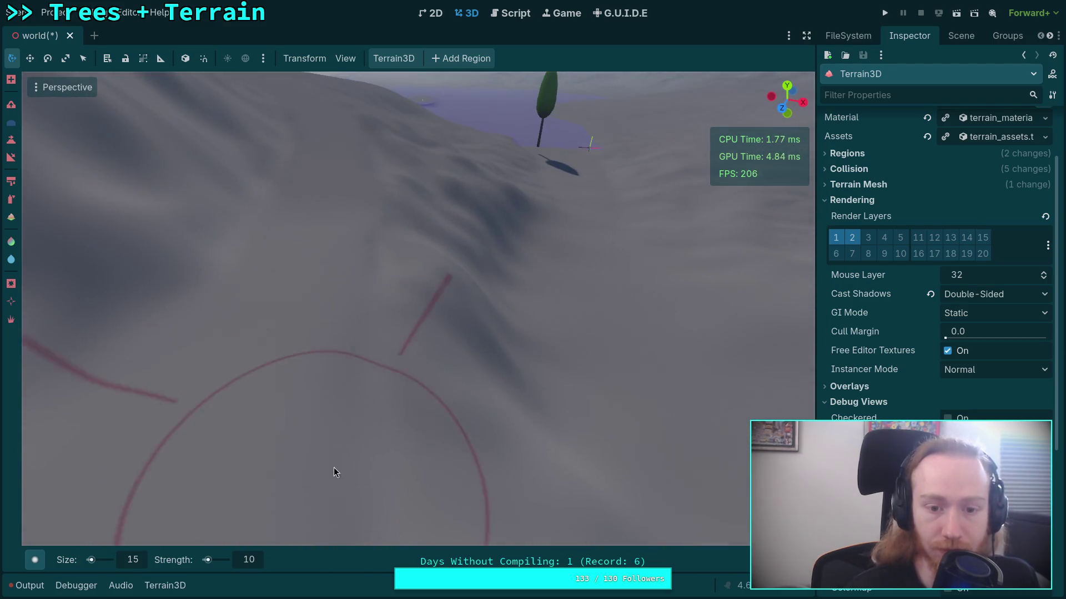
right_click(374, 233)
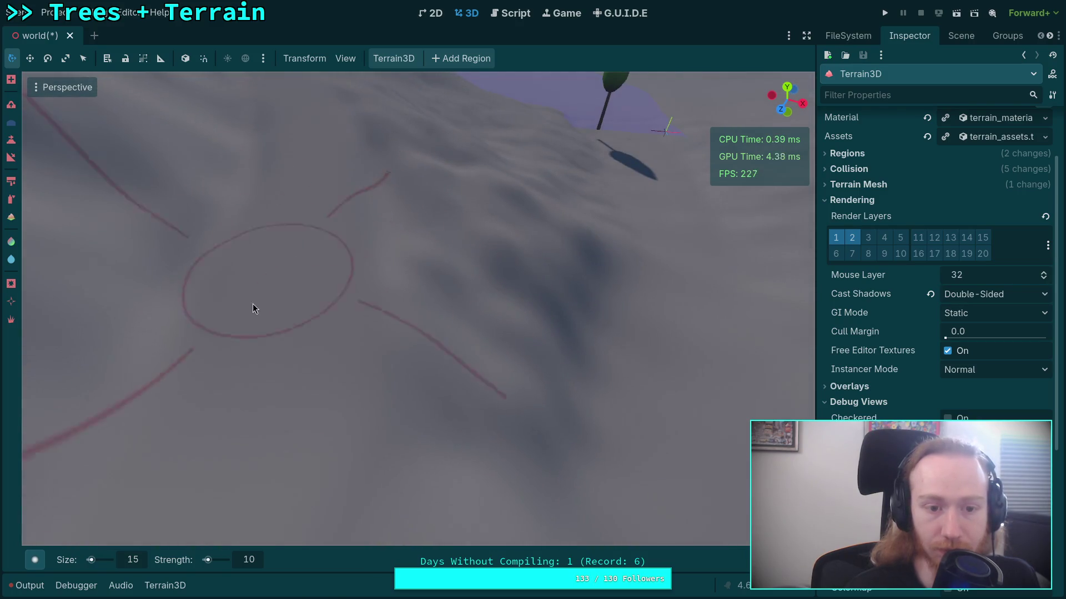
right_click(252, 305)
right_click(350, 185)
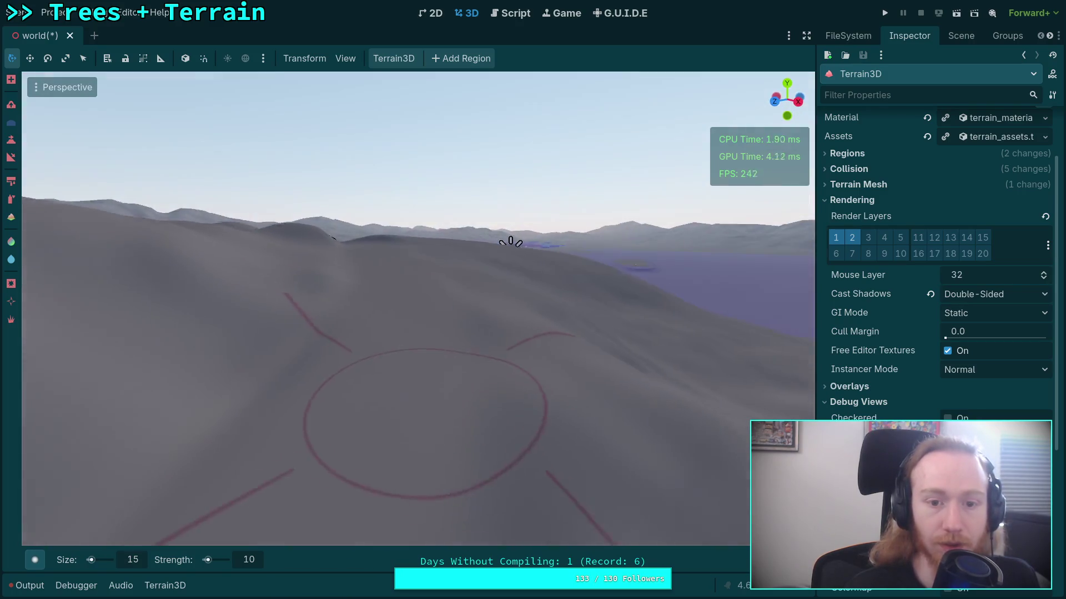
right_click(511, 243)
right_click(409, 242)
right_click(428, 214)
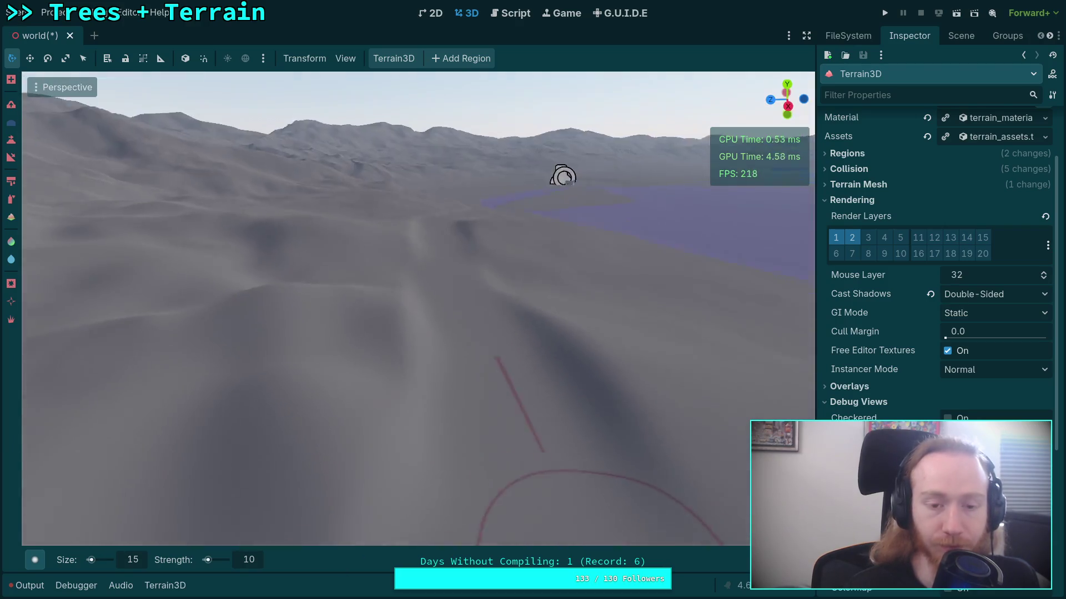
right_click(563, 176)
right_click(538, 228)
right_click(490, 262)
right_click(574, 286)
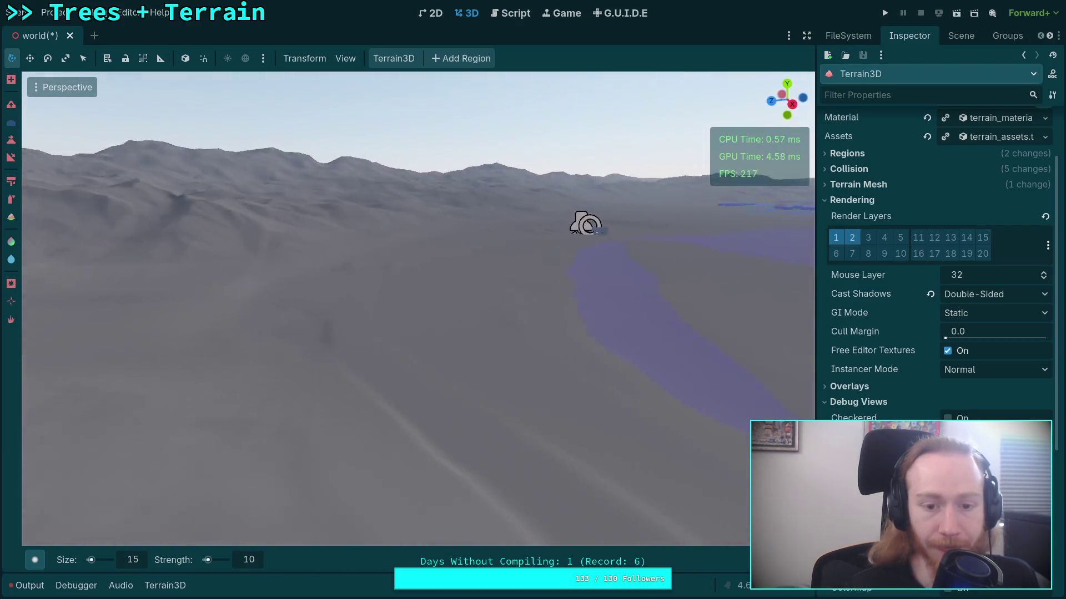
right_click(416, 305)
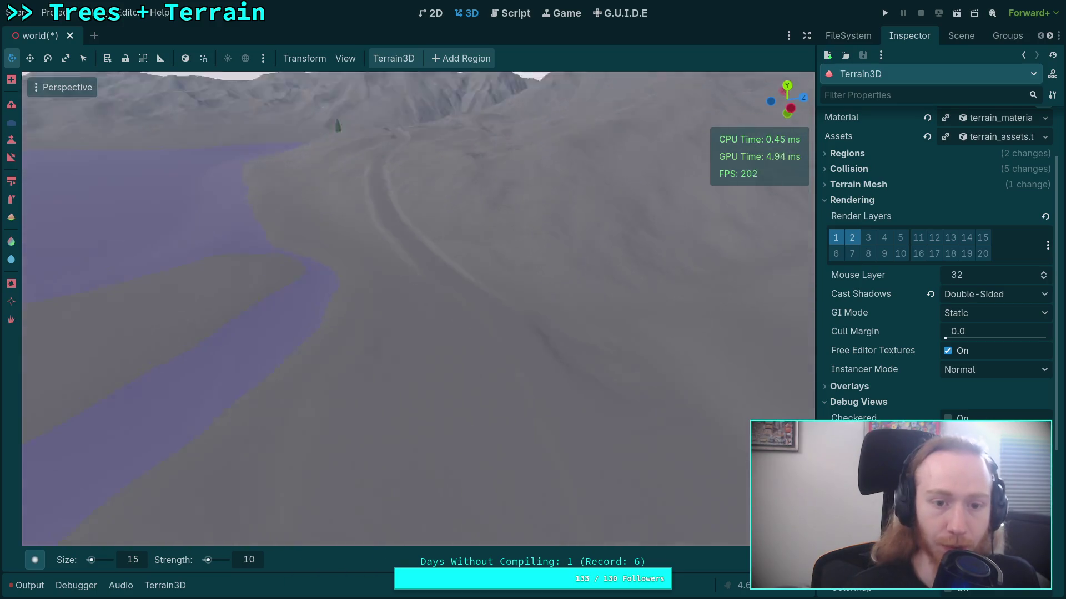
right_click(408, 261)
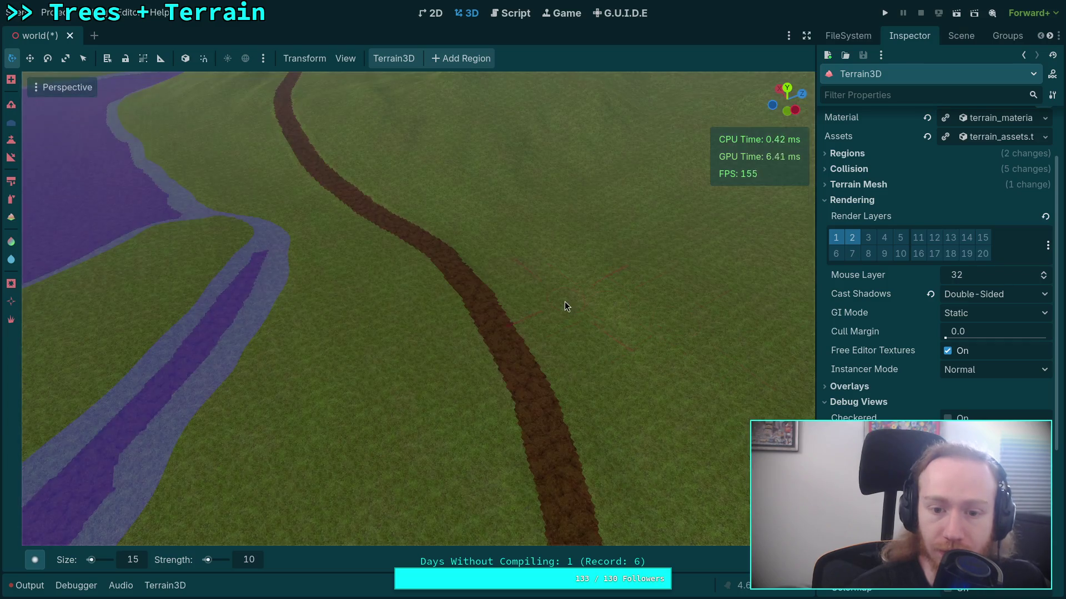
right_click(564, 301)
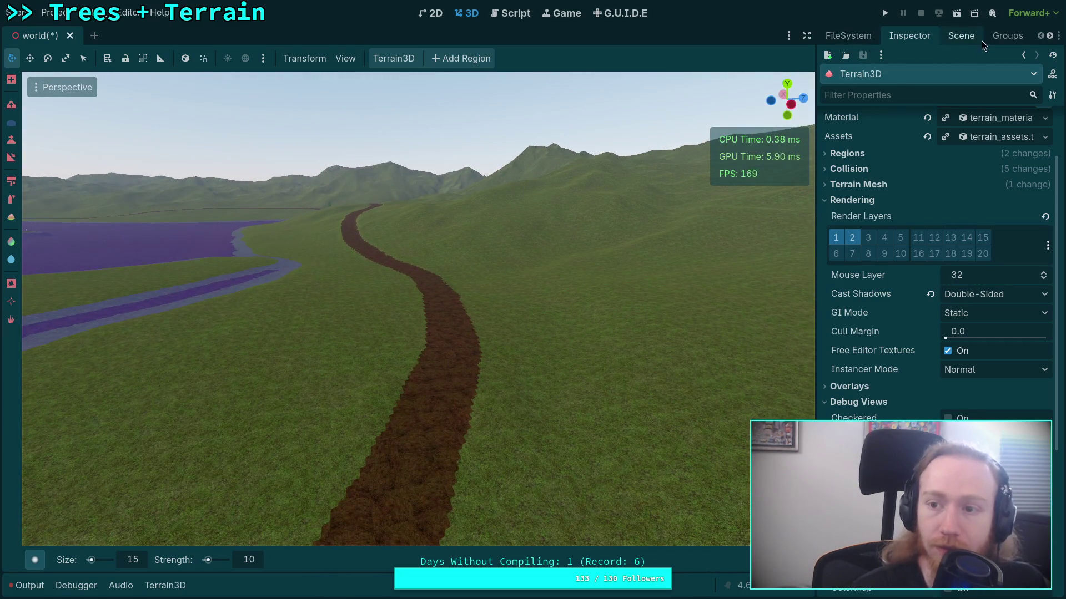
left_click(963, 37)
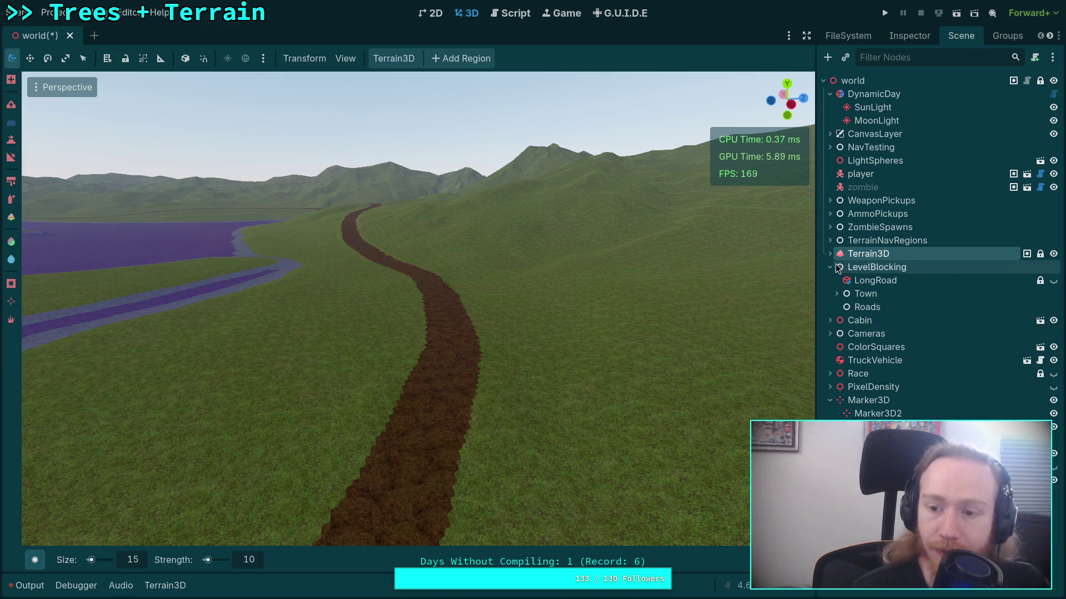
left_click(857, 307)
Step: Start adding a child under Roads, cancel it, and save the scene
right_click(869, 311)
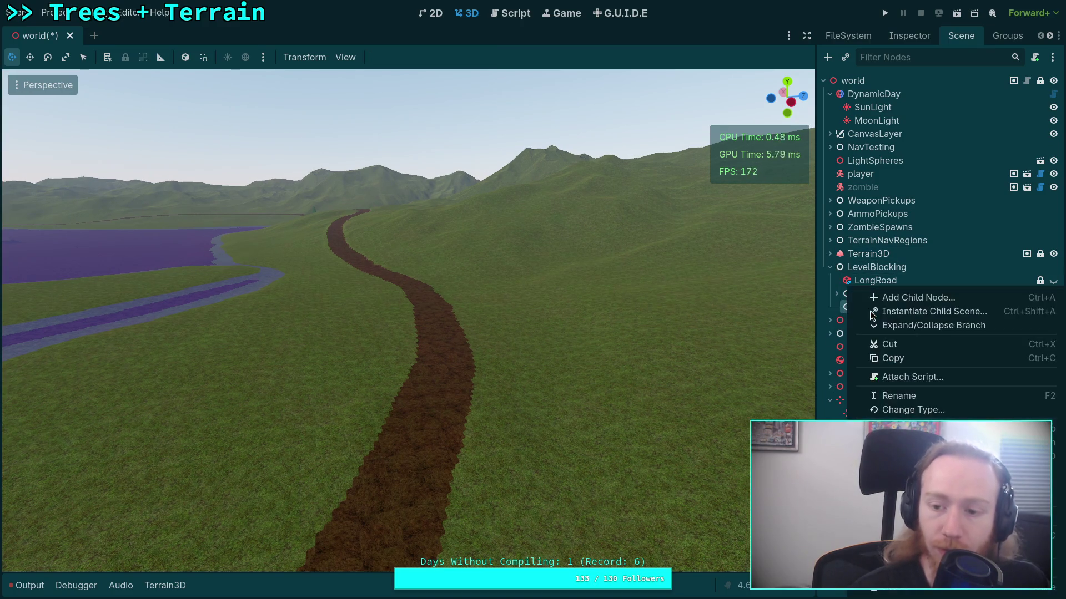
left_click(907, 295)
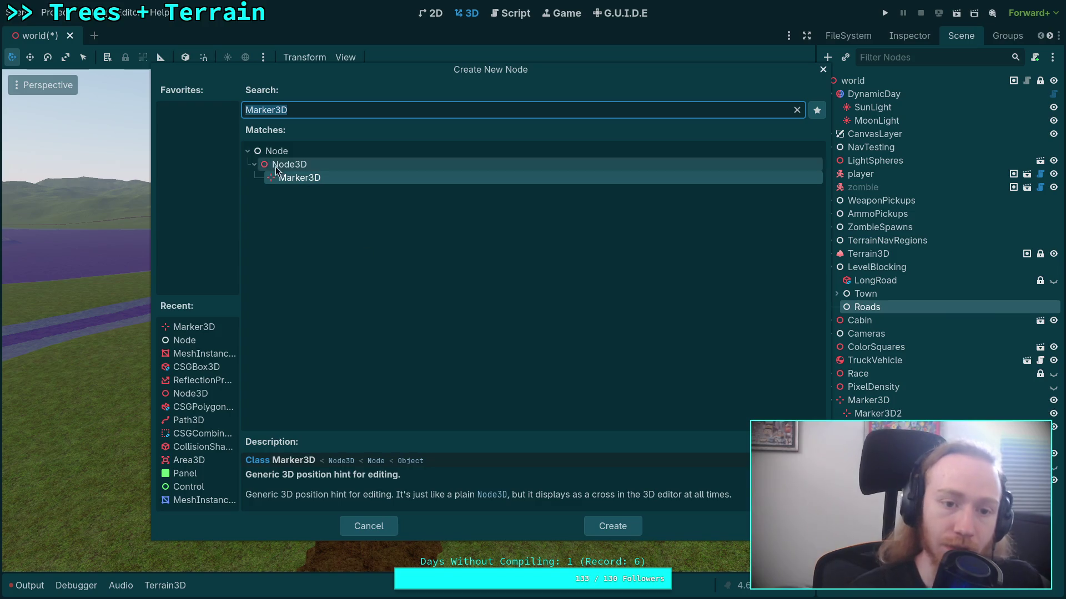
key("BackSpace")
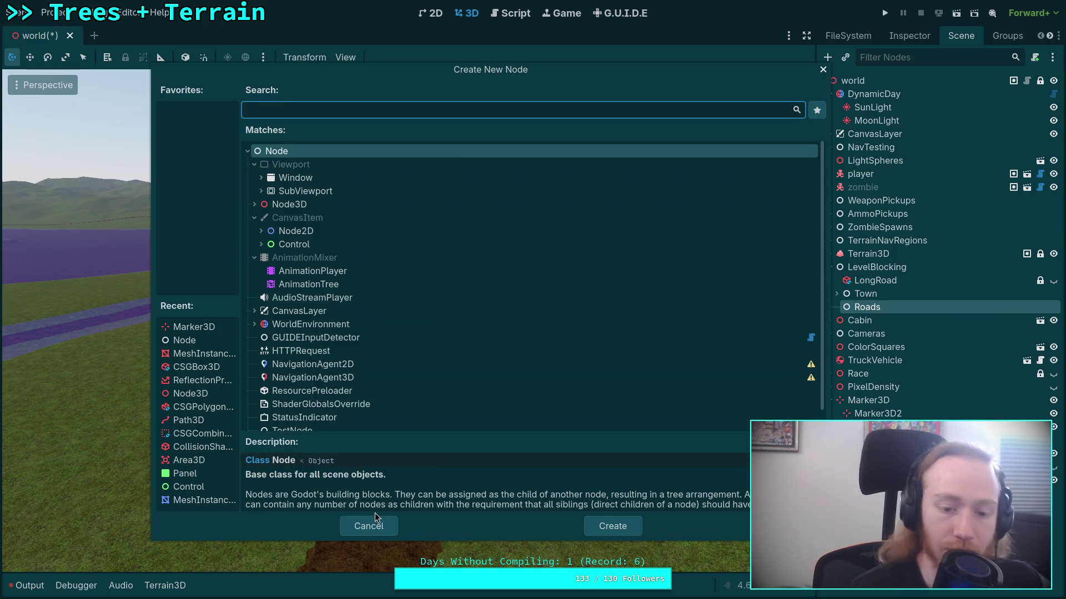
left_click(372, 526)
key("ctrl+s")
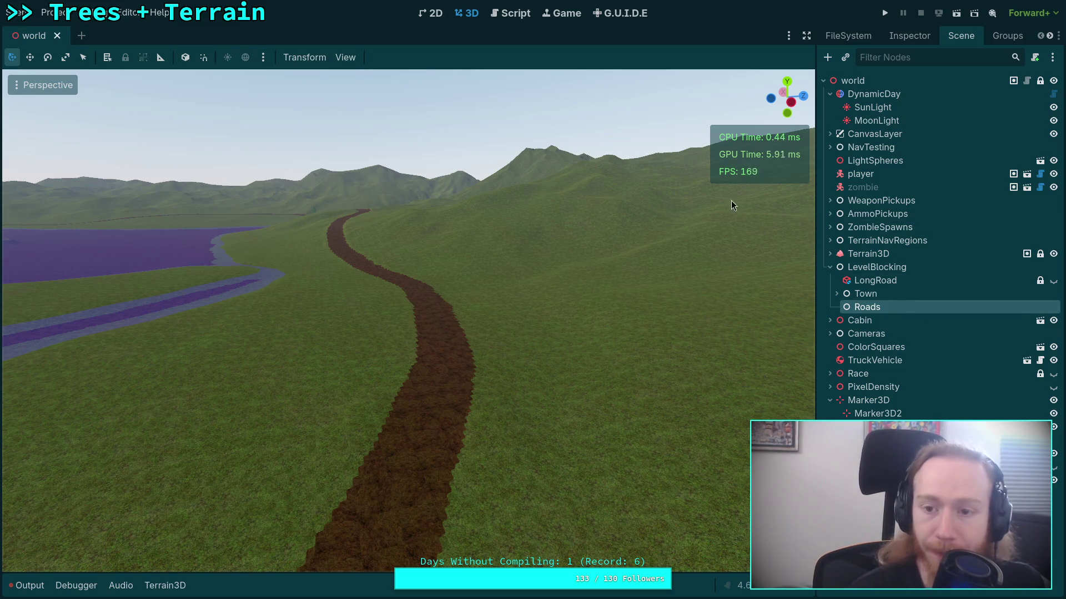
Step: Add a CSGCurve3D child node under Roads
left_click(827, 57)
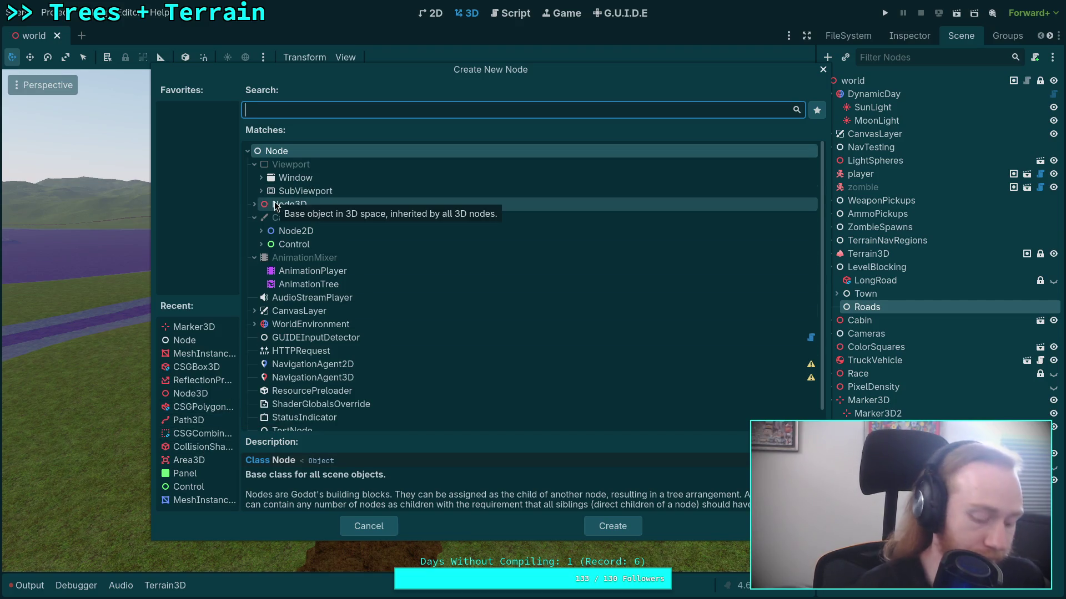
type("csg")
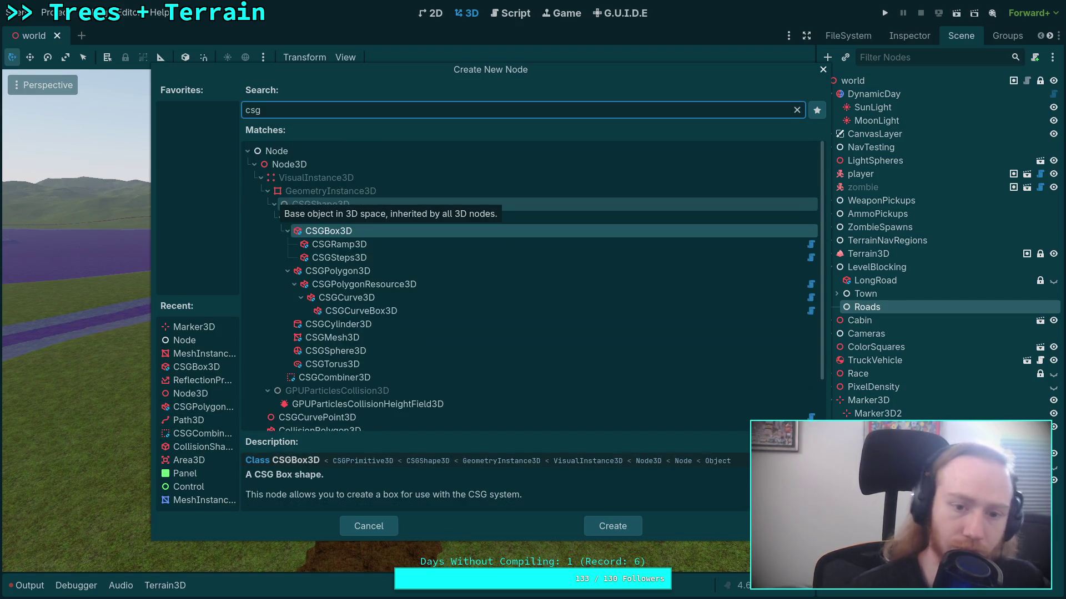
left_click(360, 298)
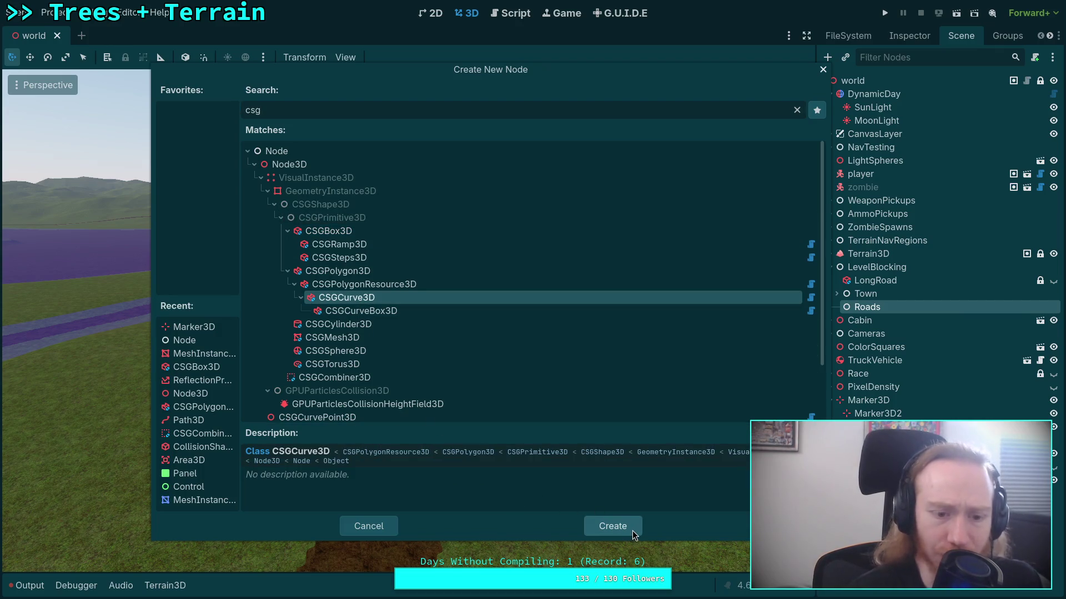
left_click(632, 531)
left_click_drag(631, 531, 577, 494)
key("w")
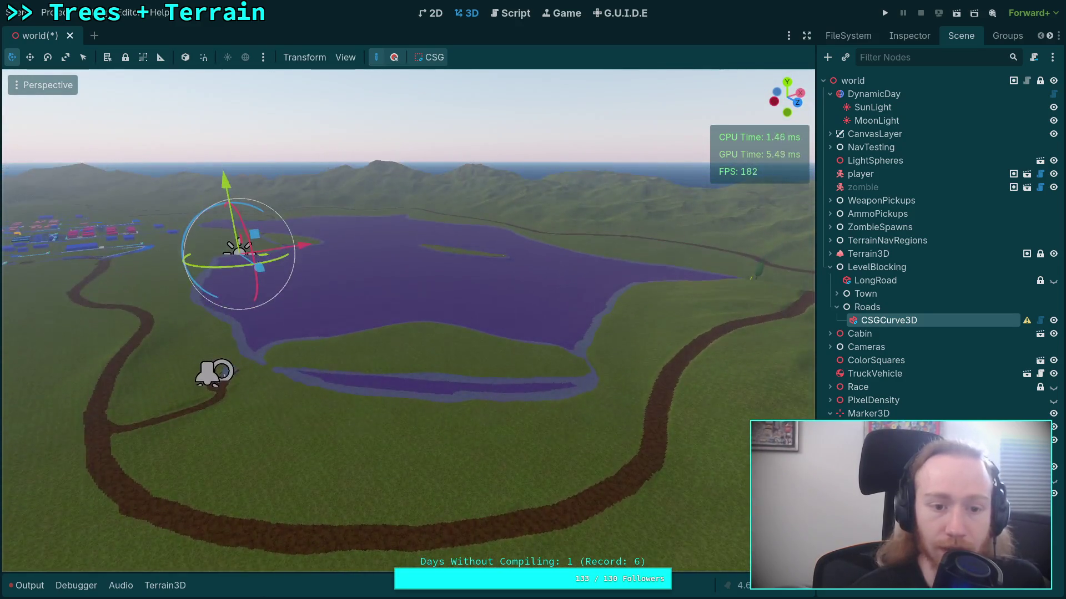
key("w")
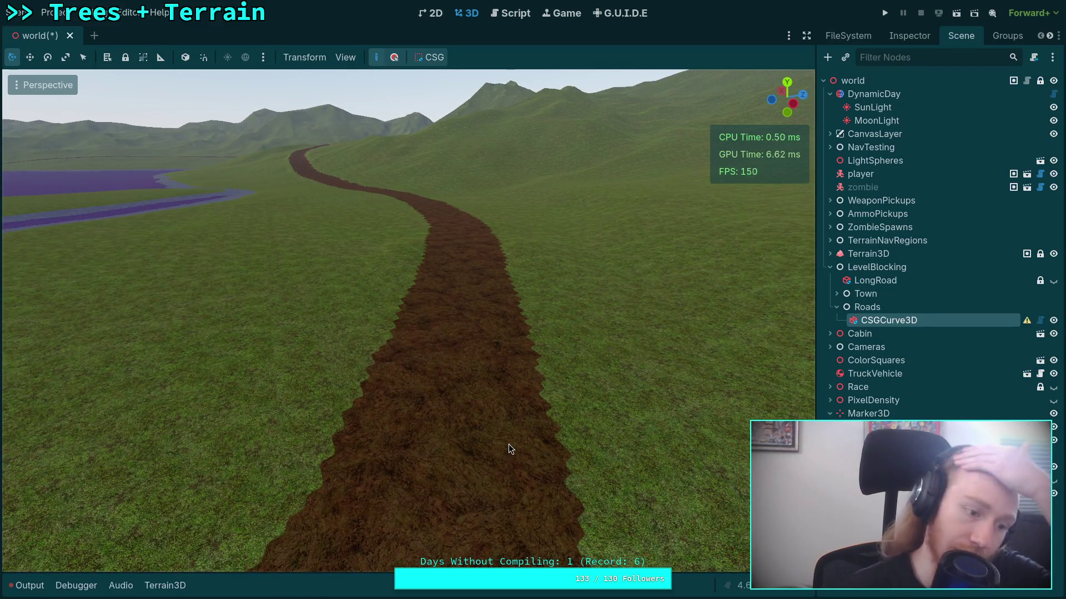
mouse_move(508, 444)
left_mouse_down()
mouse_move(482, 430)
mouse_move(508, 444)
left_mouse_up()
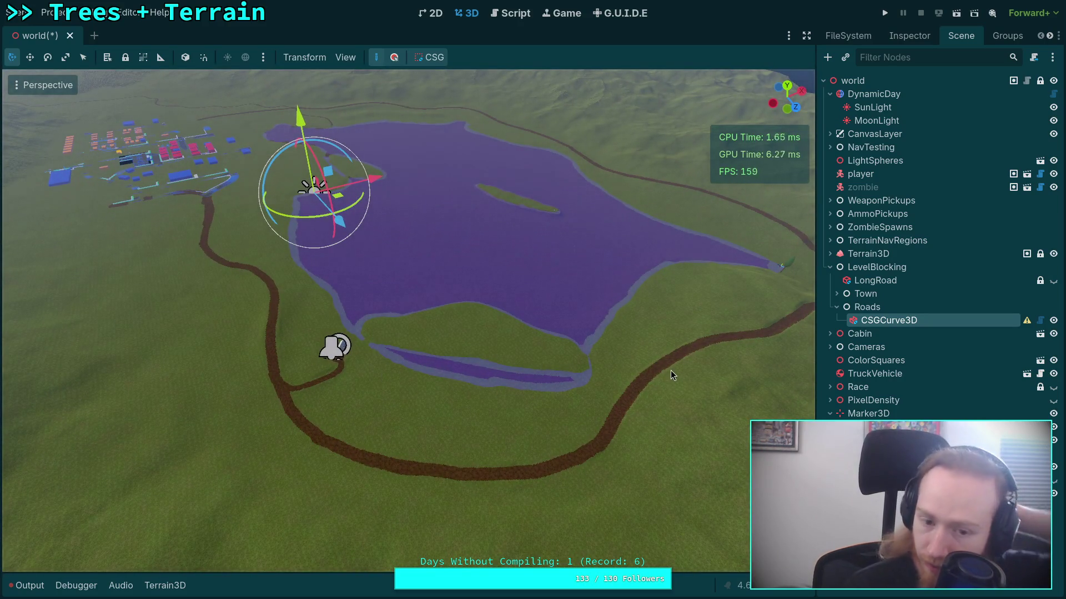
left_click_drag(347, 284, 310, 267)
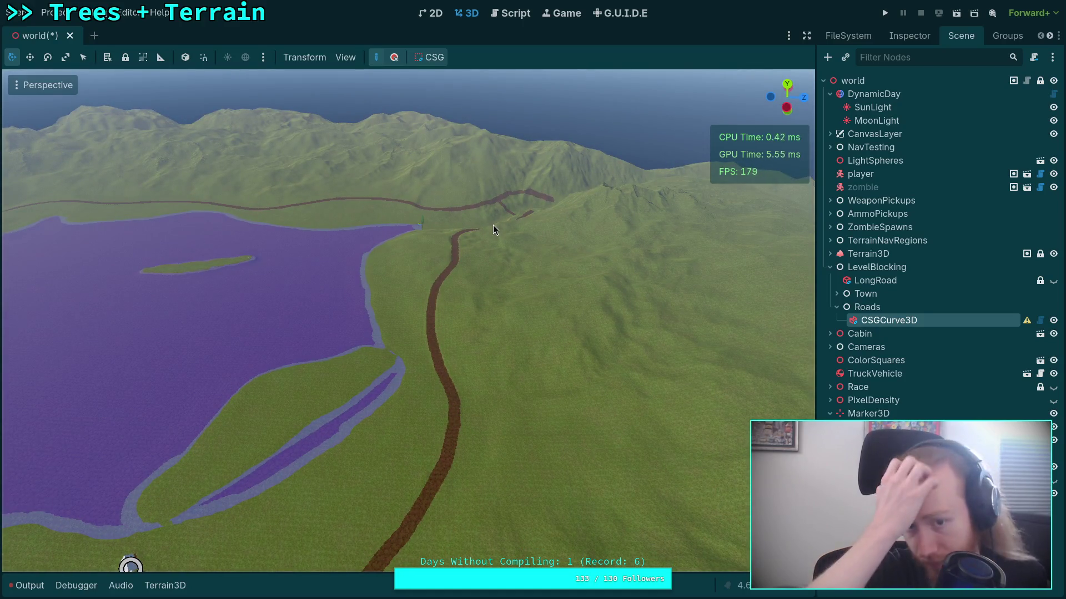
mouse_move(493, 228)
left_mouse_down()
mouse_move(472, 205)
mouse_move(408, 237)
left_mouse_up()
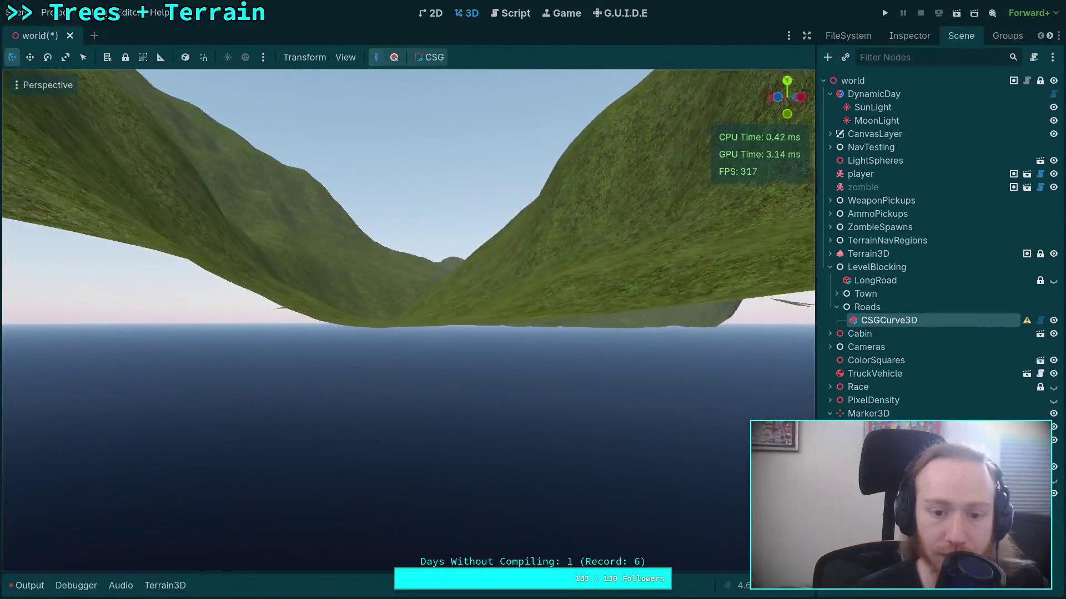
Step: Fly over the valley and lake, then open the CSGCurve3D's Polygon Resource choices
left_click_drag(408, 238, 405, 239)
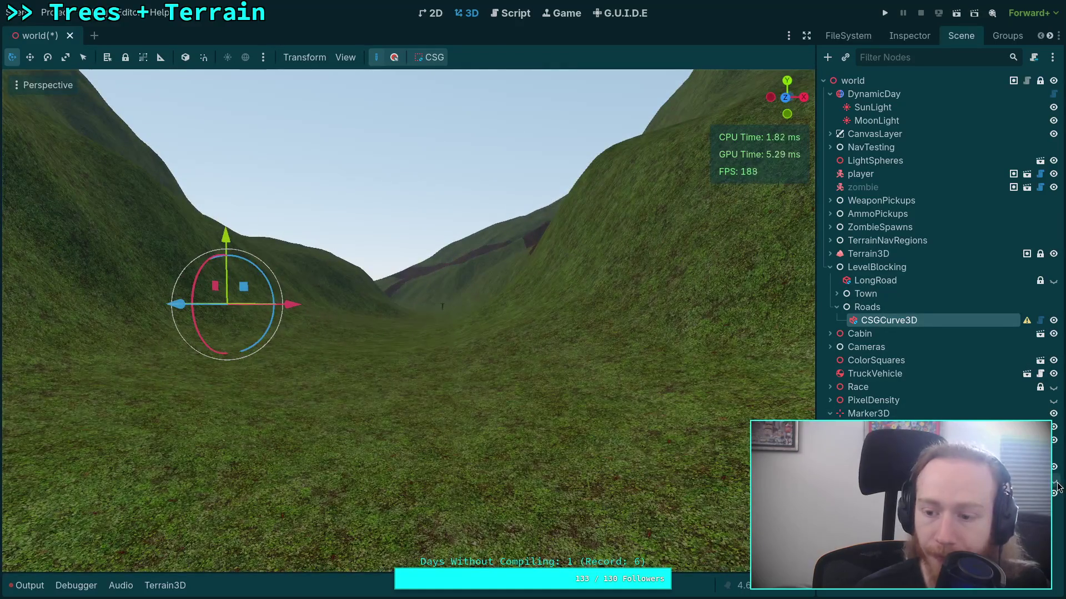
left_click_drag(405, 239, 385, 249)
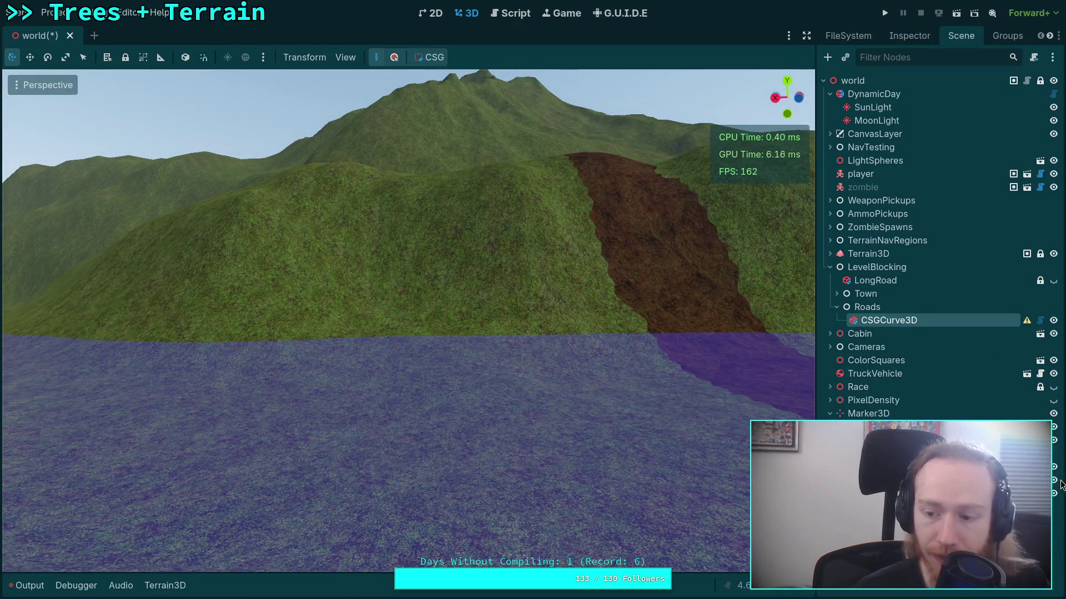
left_click_drag(531, 386, 625, 239)
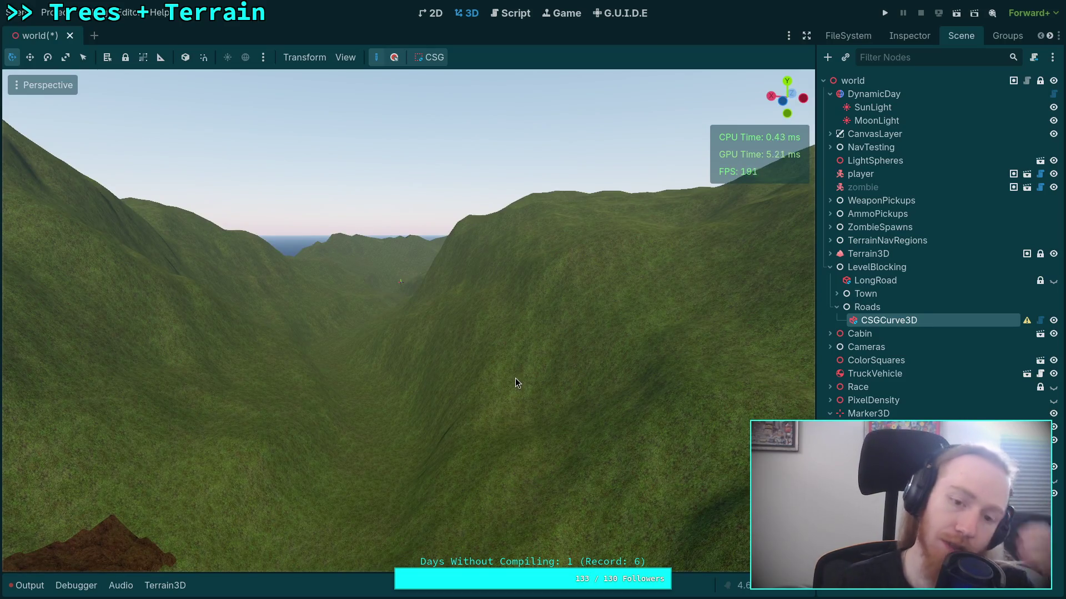
left_click_drag(500, 358, 666, 108)
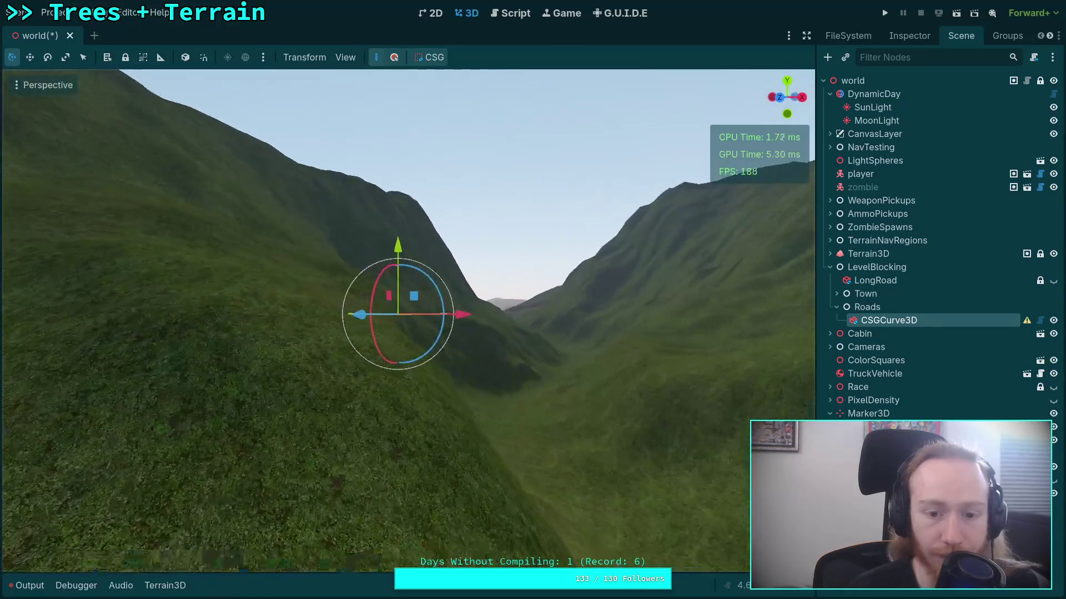
left_click_drag(666, 108, 689, 75)
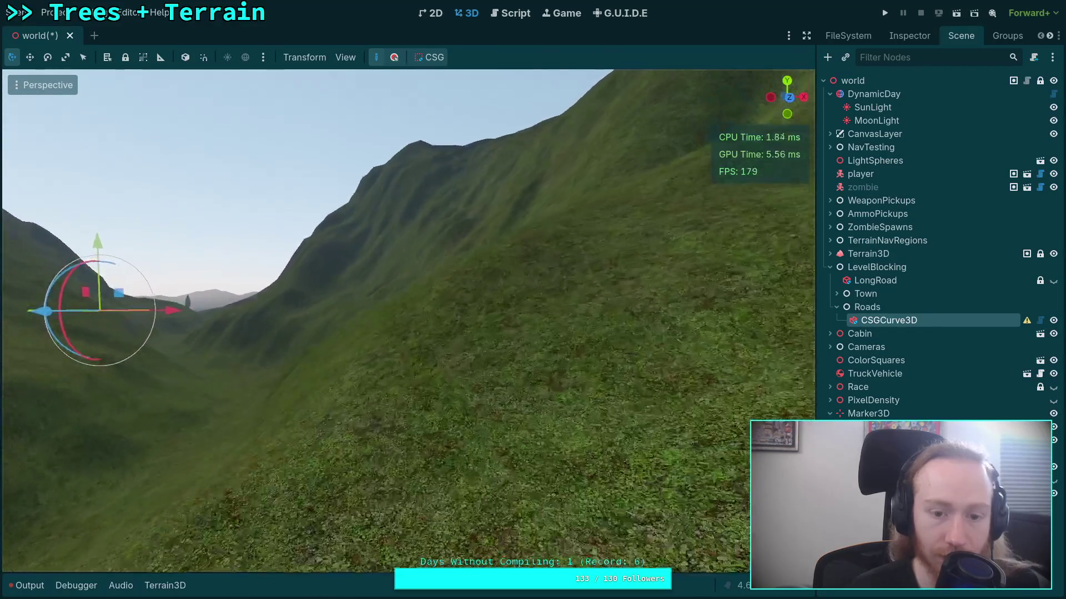
mouse_move(408, 320)
left_mouse_down()
mouse_move(250, 321)
mouse_move(707, 320)
mouse_move(389, 320)
mouse_move(638, 320)
mouse_move(505, 308)
mouse_move(250, 322)
mouse_move(361, 325)
mouse_move(167, 305)
mouse_move(344, 311)
left_mouse_up()
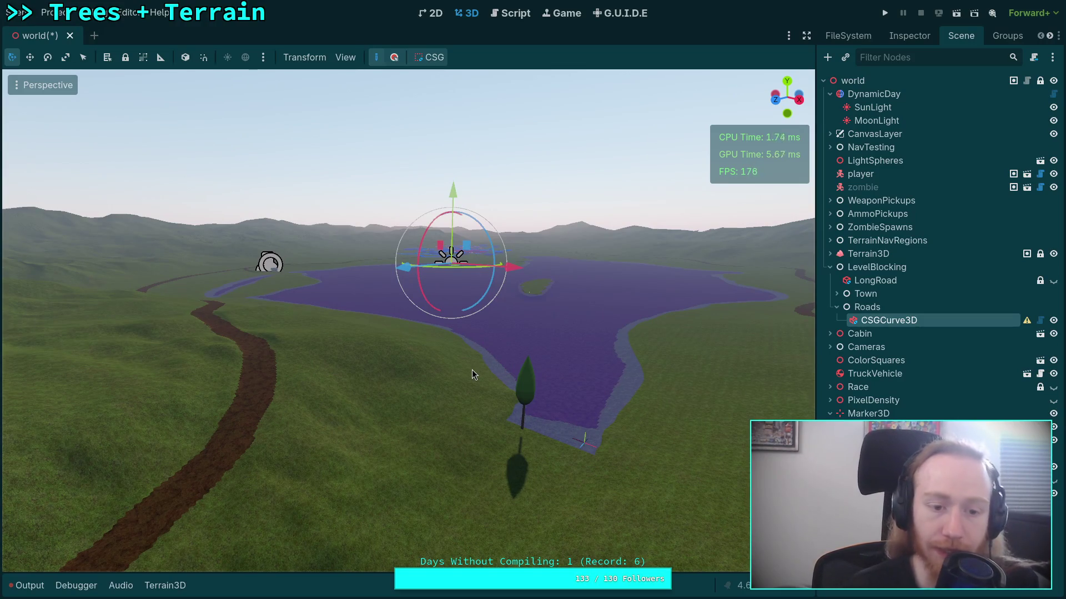
mouse_move(471, 428)
left_mouse_down()
mouse_move(555, 433)
mouse_move(560, 472)
mouse_move(555, 422)
mouse_move(483, 417)
mouse_move(422, 427)
left_mouse_up()
left_click(909, 36)
left_click(1044, 181)
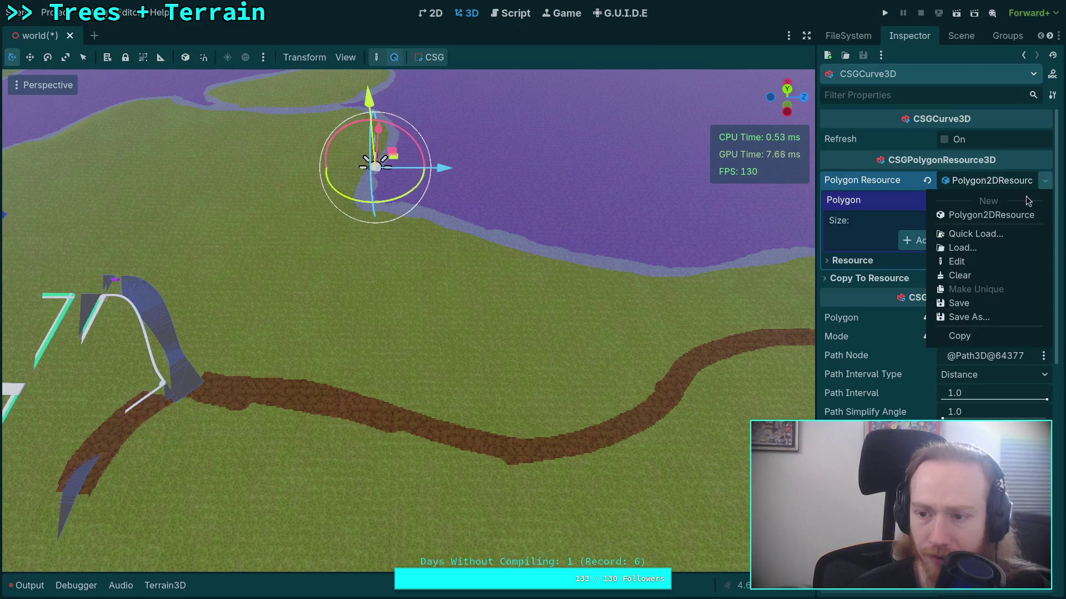
Step: Quick-load road_18.tres as the polygon resource and collapse its details
left_click(975, 235)
double_click(429, 174)
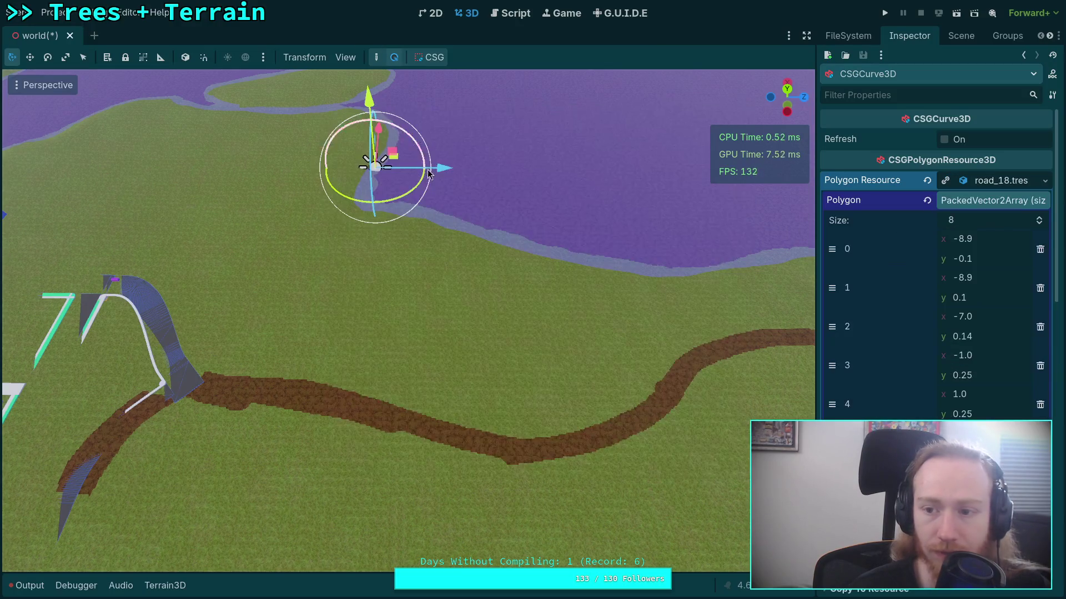
left_click(984, 202)
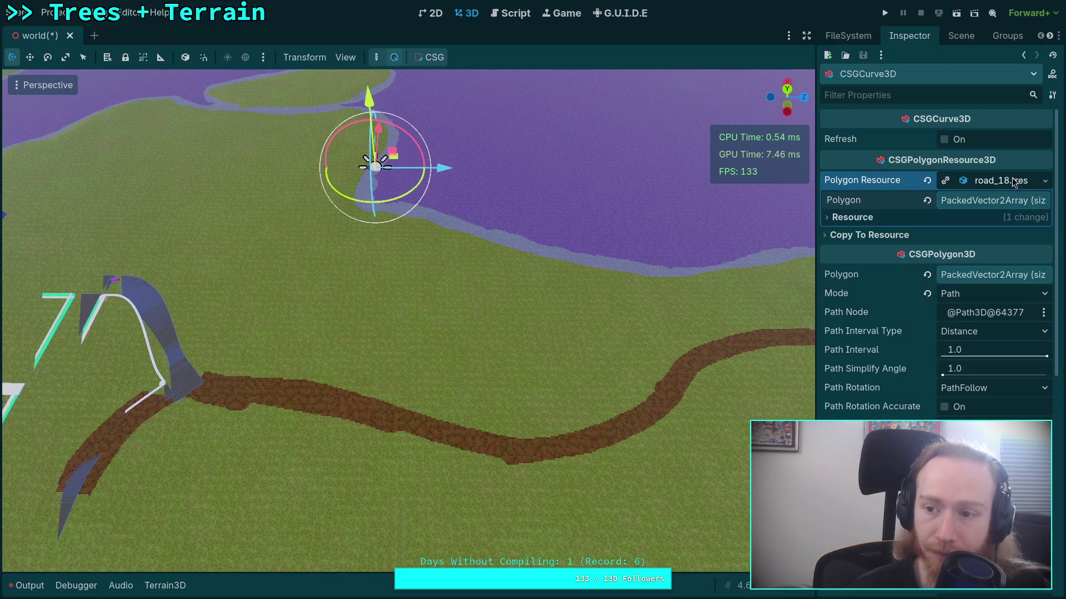
left_click(1004, 187)
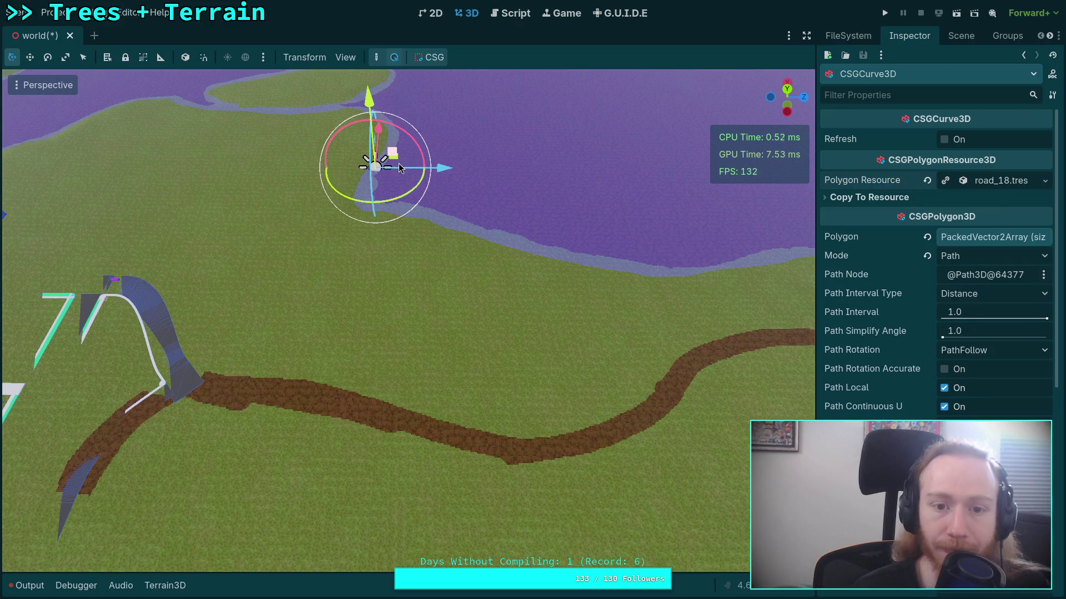
Step: Move the CSGCurve3D to a new spot on the dirt road
mouse_move(403, 161)
left_mouse_down()
mouse_move(366, 194)
mouse_move(326, 352)
left_mouse_up()
mouse_move(454, 318)
left_mouse_down()
mouse_move(428, 318)
mouse_move(412, 349)
left_mouse_up()
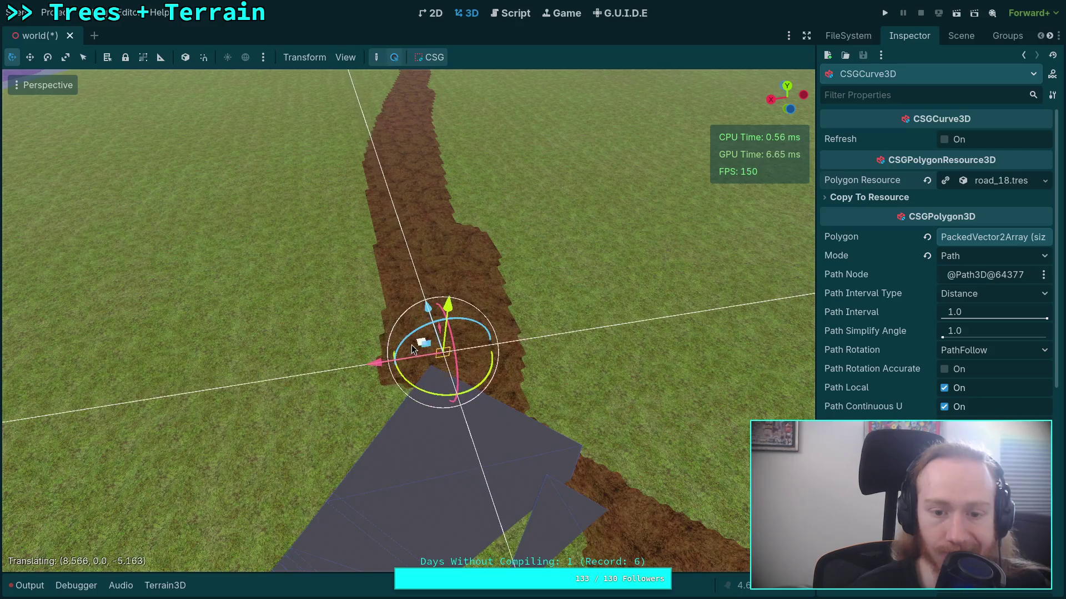
left_click(960, 37)
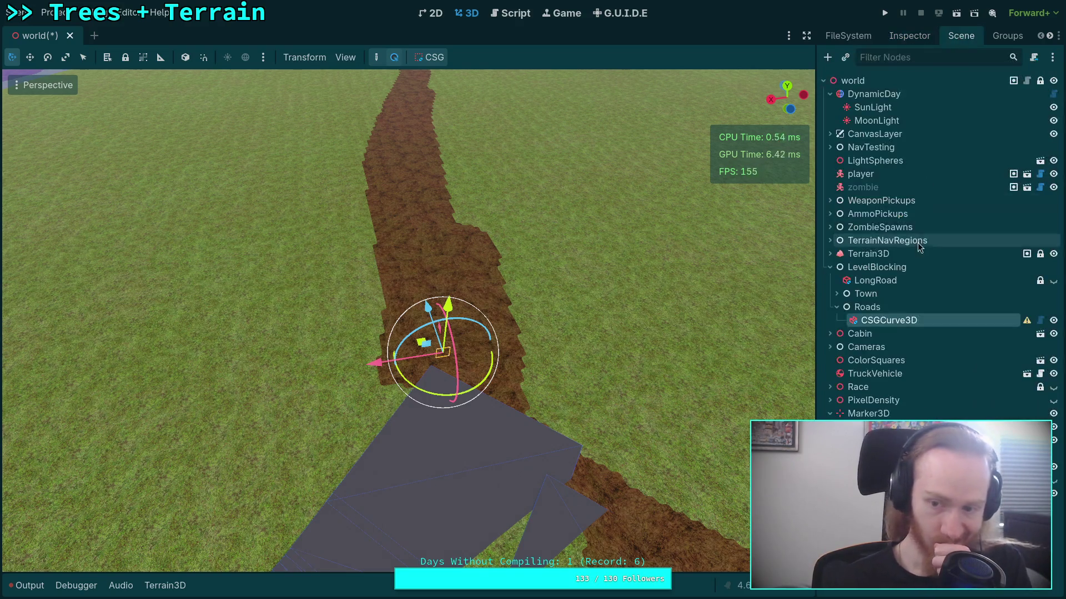
Step: Add a CSGCurvePoint3D child node under the CSGCurve3D
right_click(914, 321)
left_click(928, 297)
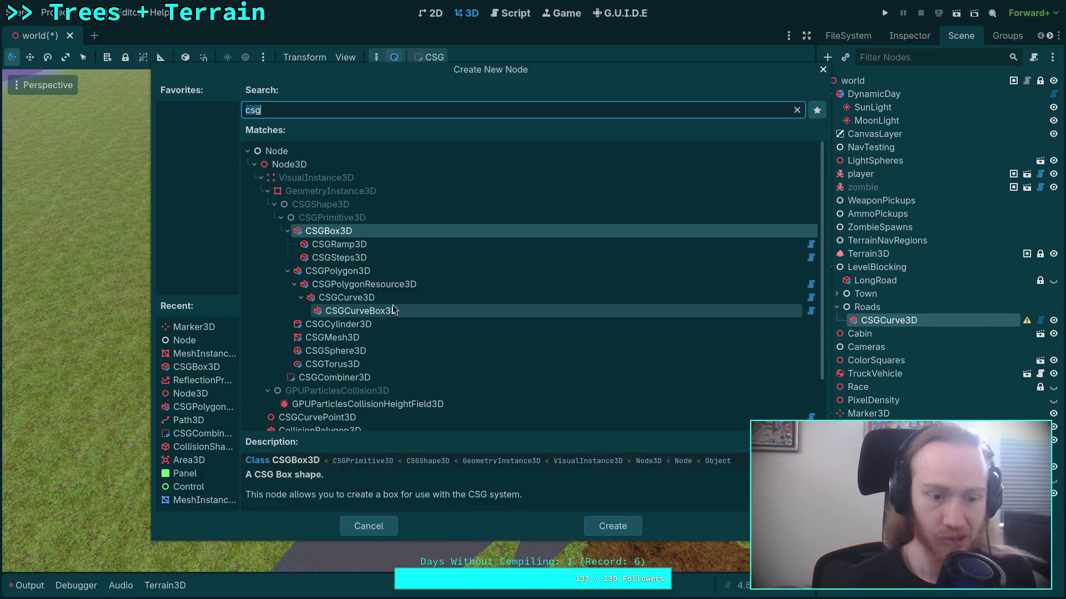
scroll(356, 333, "down", 3)
left_click(355, 358)
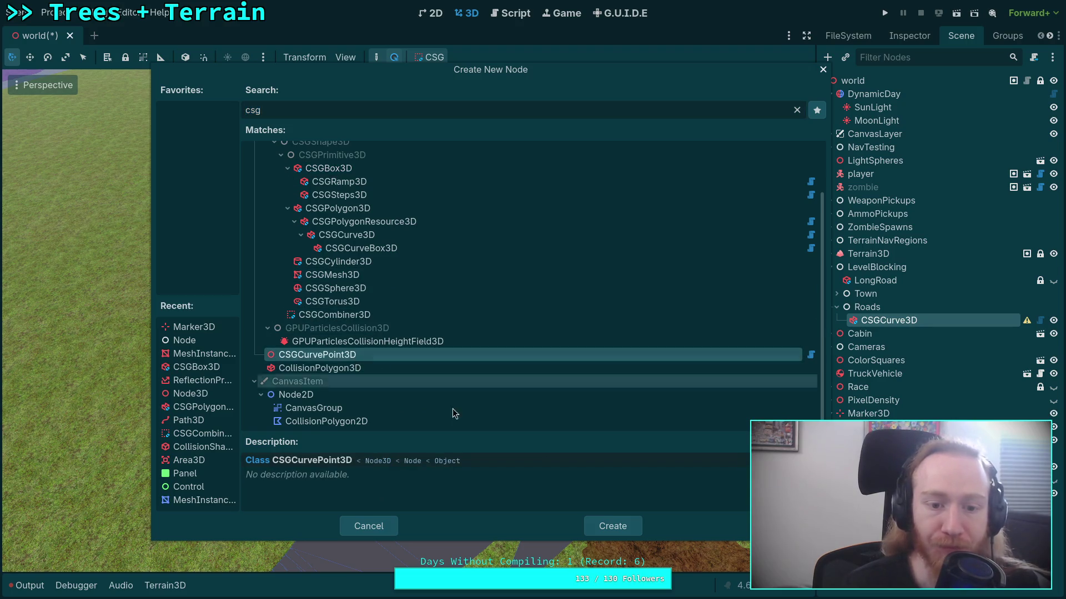
left_click(621, 527)
Step: Fly down near the curved road to inspect the new point, then show CSGCurve3D properties
left_click_drag(569, 422, 558, 383)
scroll(409, 320, "up", 2)
key("s")
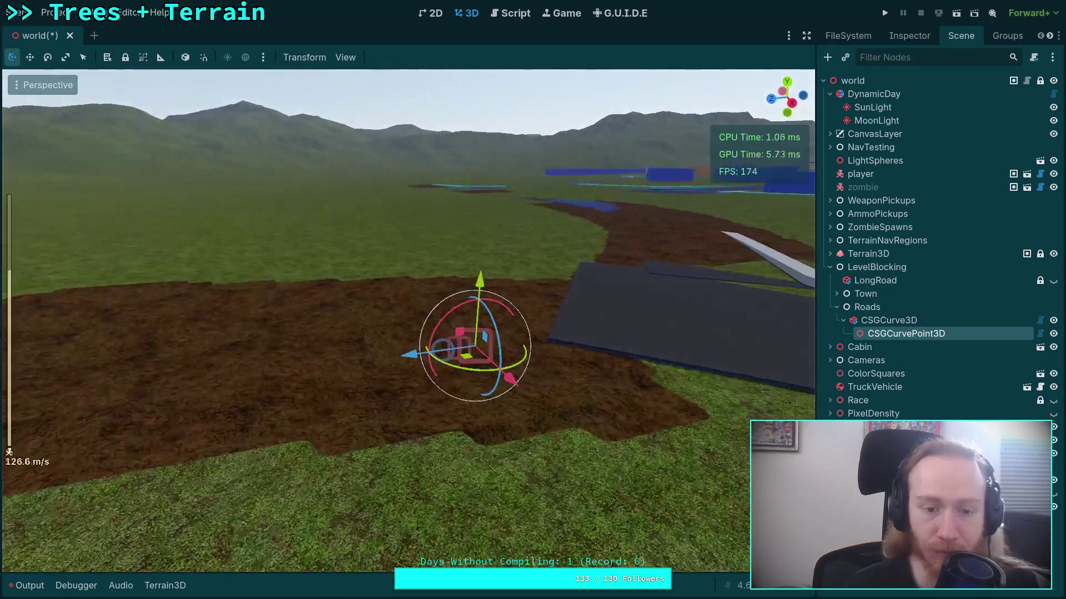
mouse_move(371, 363)
left_mouse_down()
mouse_move(397, 361)
mouse_move(370, 363)
left_mouse_up()
left_click_drag(192, 300, 144, 297)
mouse_move(388, 266)
left_mouse_down()
mouse_move(309, 255)
mouse_move(513, 295)
mouse_move(466, 289)
mouse_move(452, 269)
mouse_move(361, 275)
mouse_move(477, 293)
left_mouse_up()
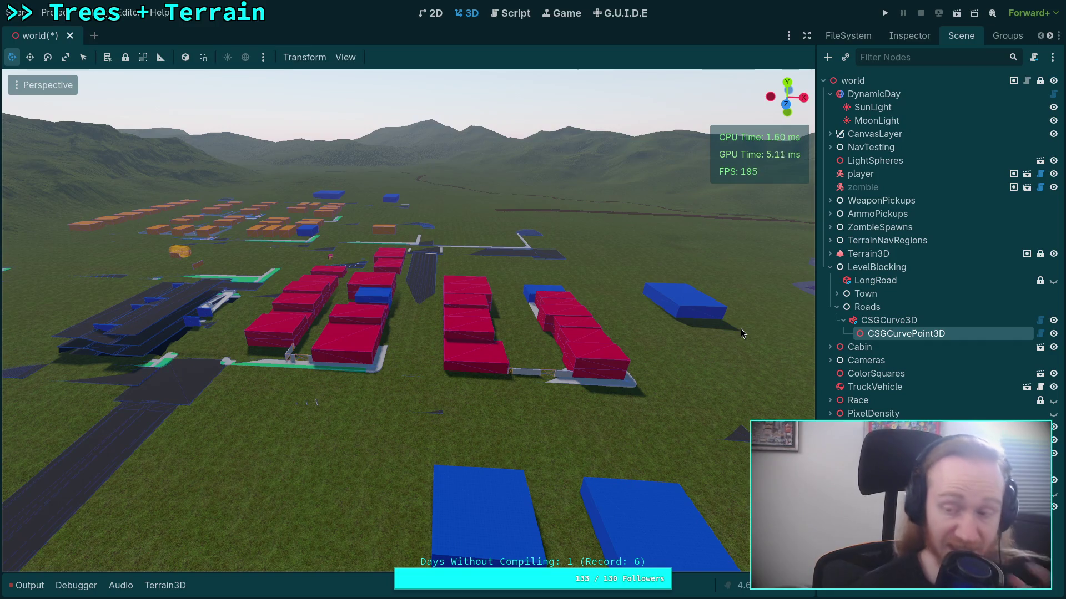
left_click(895, 41)
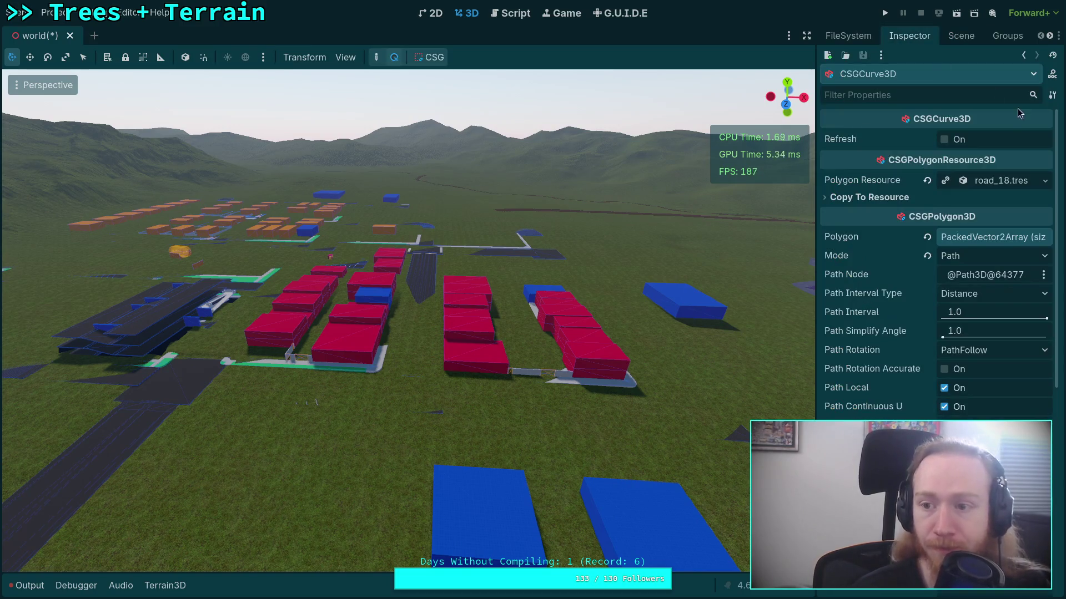
Step: Quick-load road_16.tres as the CSGCurve3D polygon resource and focus on the node
left_click(1043, 180)
left_click(976, 234)
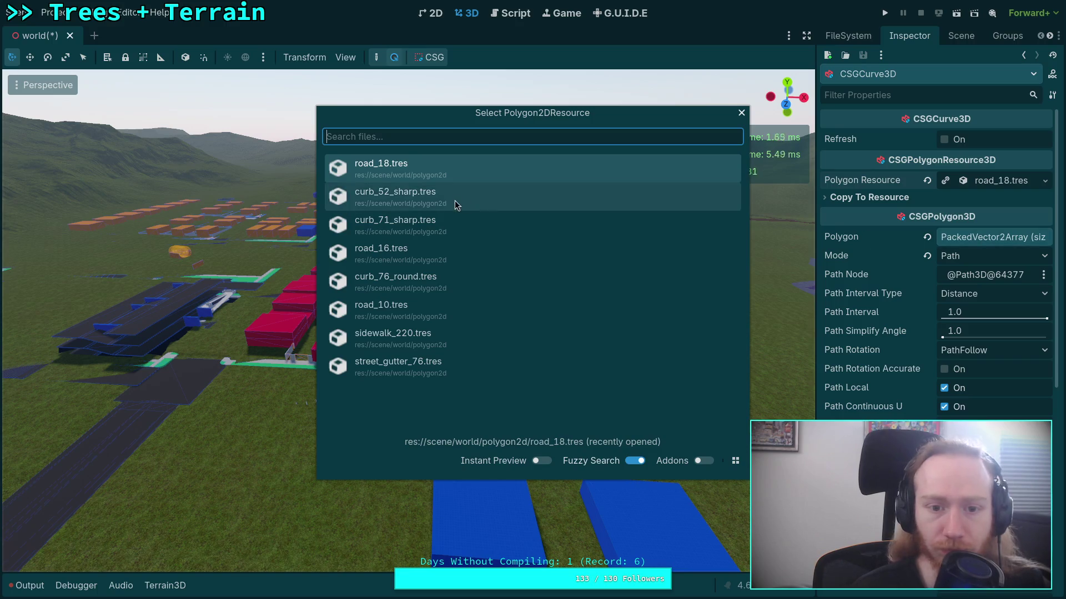
left_click(427, 267)
key("f")
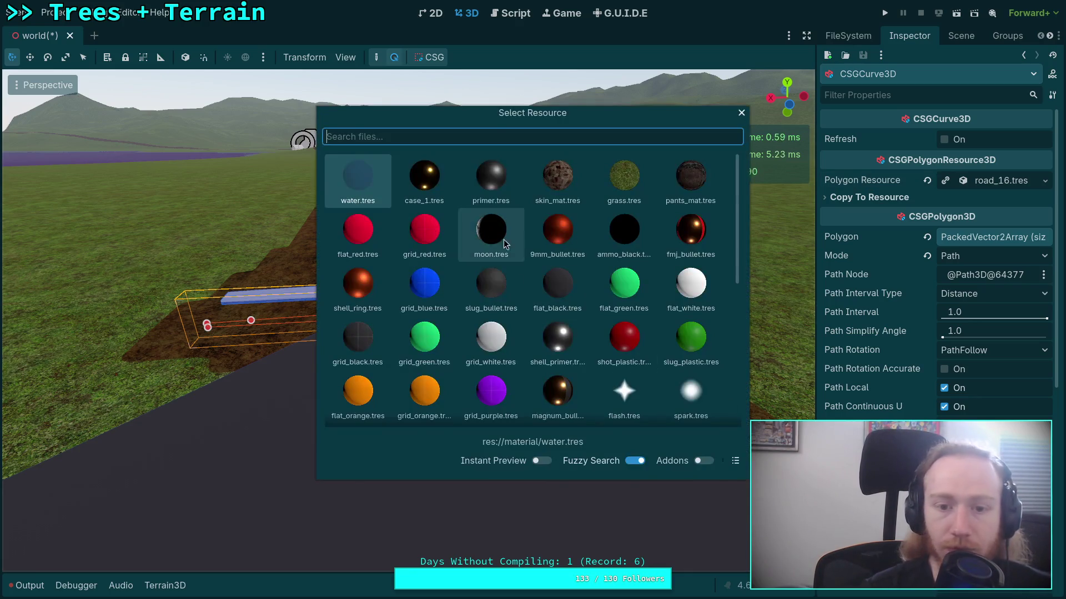
double_click(548, 293)
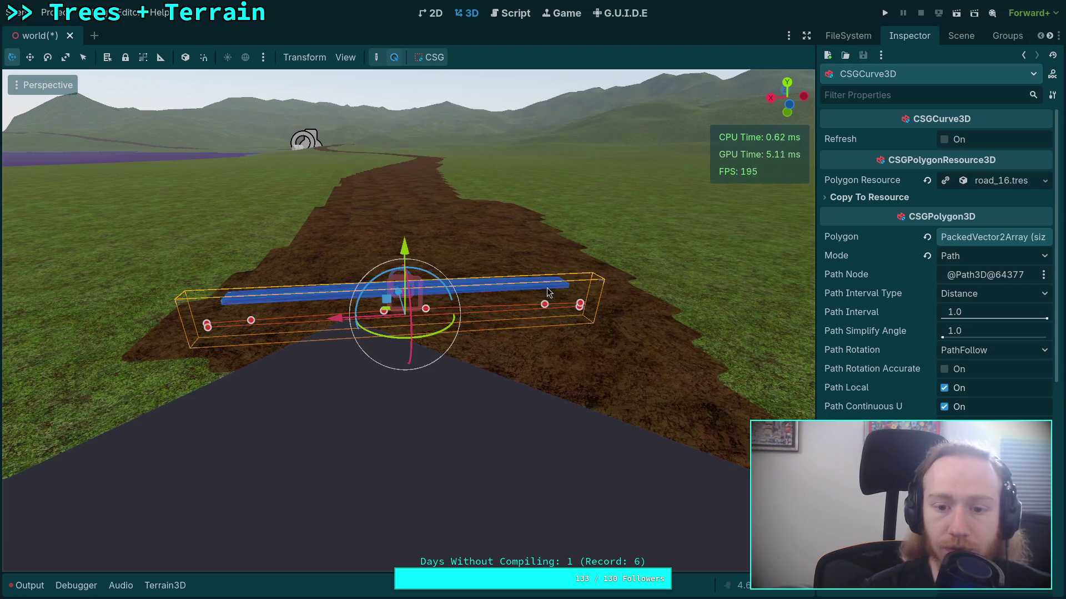
Step: Move the road strip about 3 units back along Z
left_click_drag(429, 292, 717, 151)
mouse_move(329, 333)
left_mouse_down()
mouse_move(144, 333)
mouse_move(111, 328)
mouse_move(61, 288)
left_mouse_up()
mouse_move(441, 433)
left_mouse_down()
mouse_move(451, 410)
mouse_move(388, 419)
mouse_move(522, 411)
mouse_move(533, 394)
mouse_move(523, 375)
left_mouse_up()
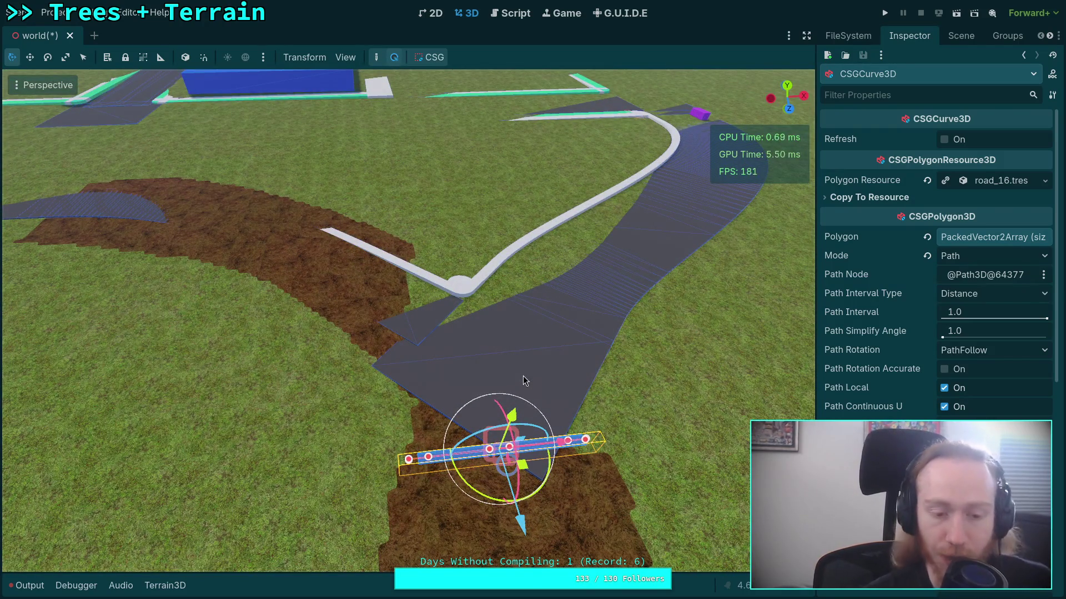
mouse_move(523, 376)
left_mouse_down()
mouse_move(499, 367)
mouse_move(498, 378)
mouse_move(457, 376)
mouse_move(424, 398)
left_mouse_up()
left_click_drag(439, 358, 521, 399)
left_click_drag(700, 292, 700, 286)
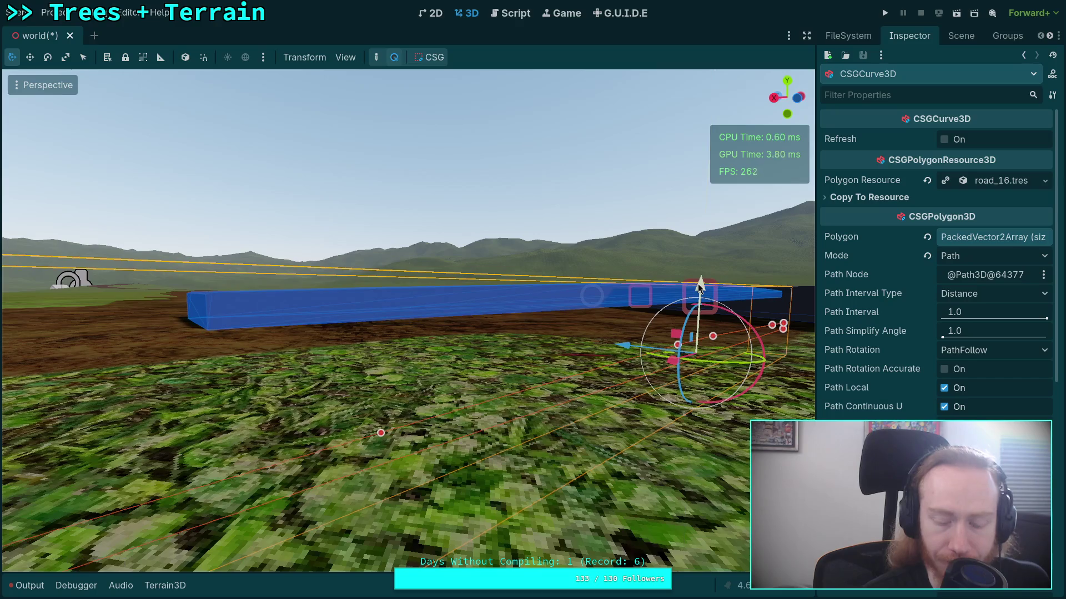
left_click(954, 36)
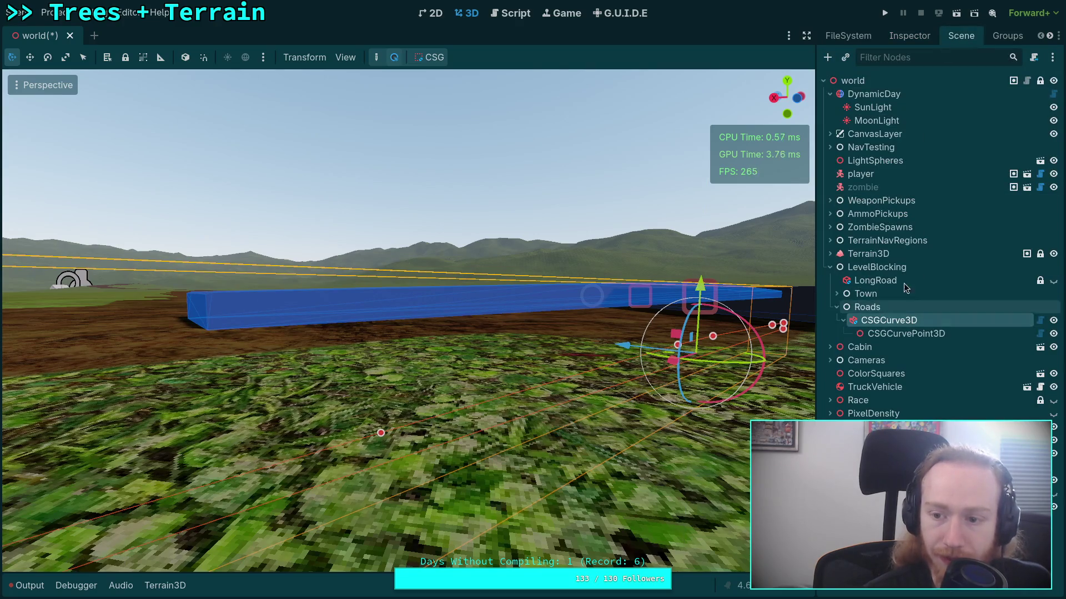
Step: Review the CSGCurve3D properties, then select its CSGCurvePoint3D child
left_click(910, 34)
scroll(888, 296, "down", 5)
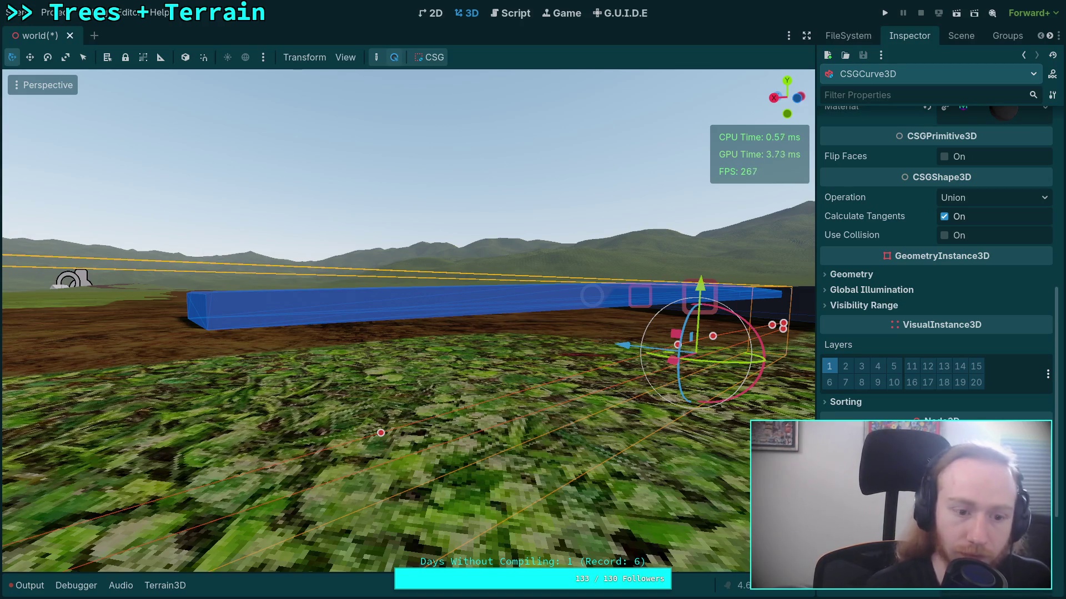
key("e")
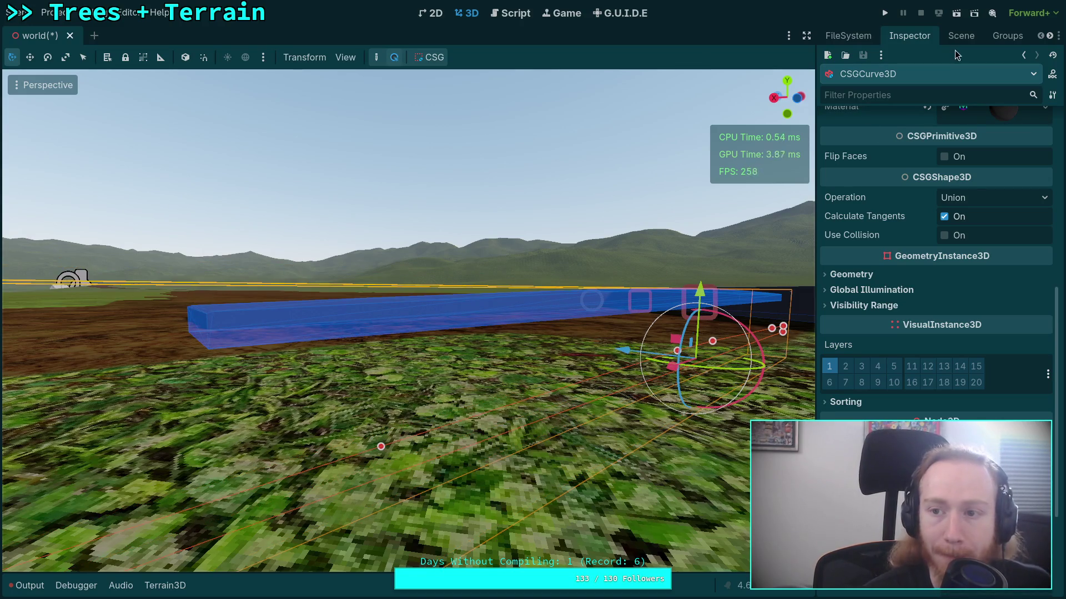
left_click(961, 35)
left_click(906, 335)
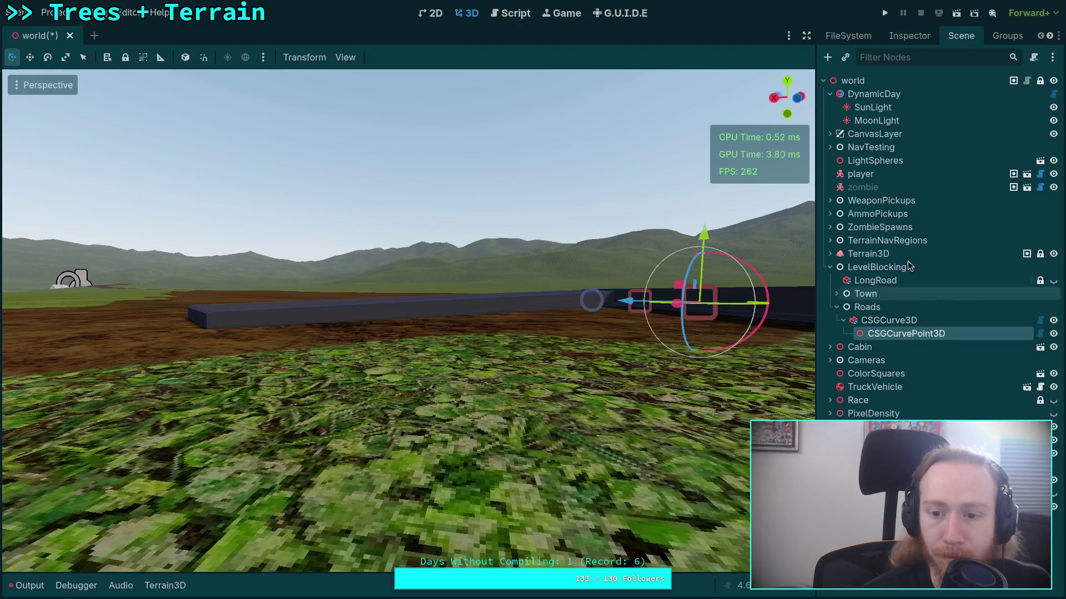
Step: Set the curve point's transform Y position to 0
left_click(909, 36)
left_click(911, 197)
left_click(967, 234)
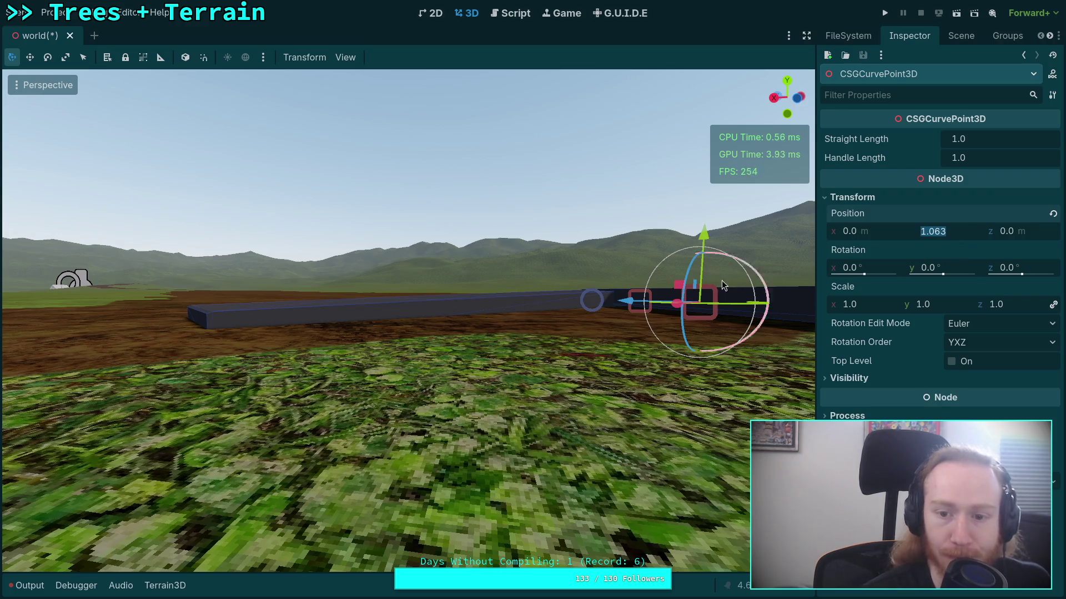
right_click(722, 281)
left_click(963, 237)
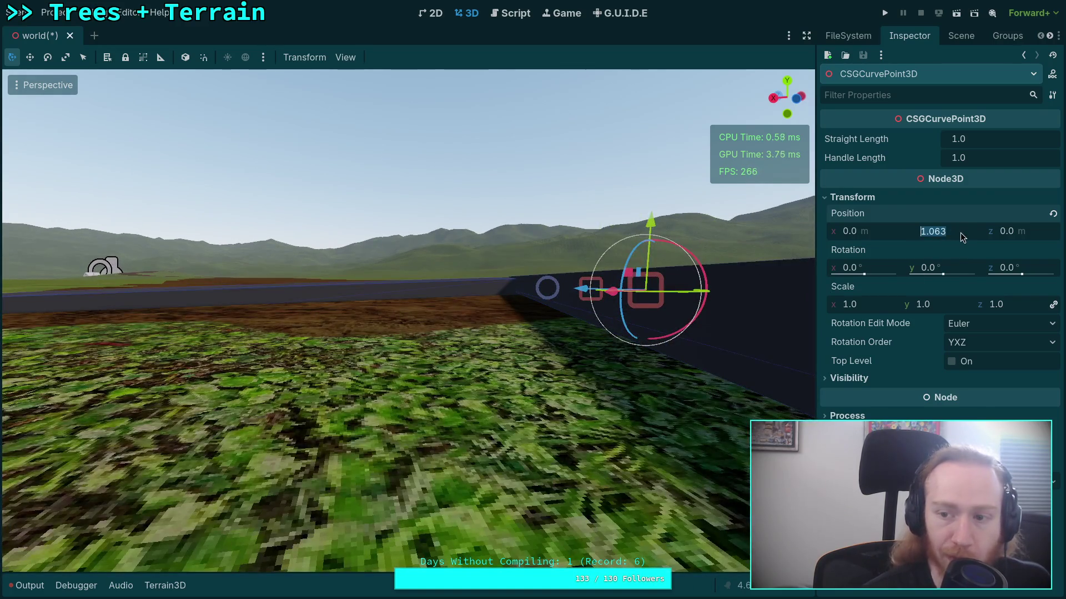
type("0")
key("Return")
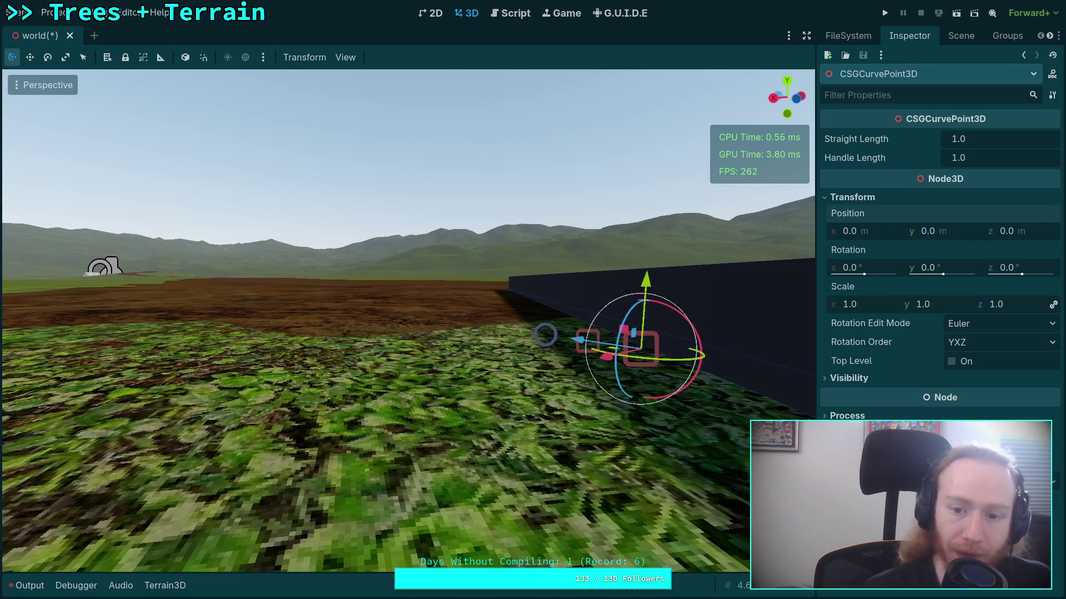
Step: Review the CSGCurve3D road properties, then reselect the CSGCurvePoint3D
left_click(960, 35)
left_click(902, 315)
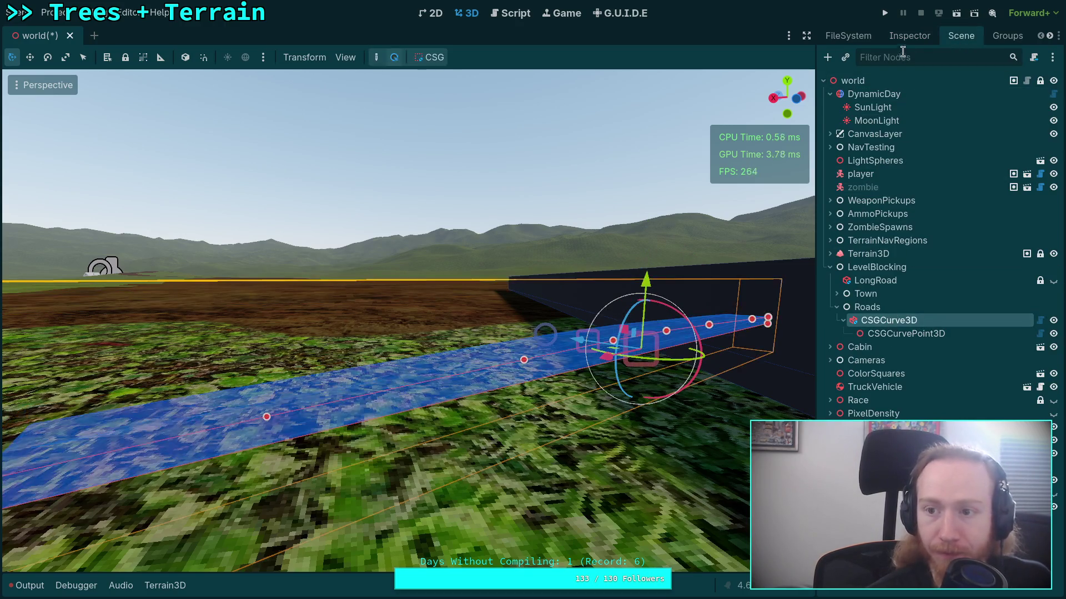
left_click(909, 36)
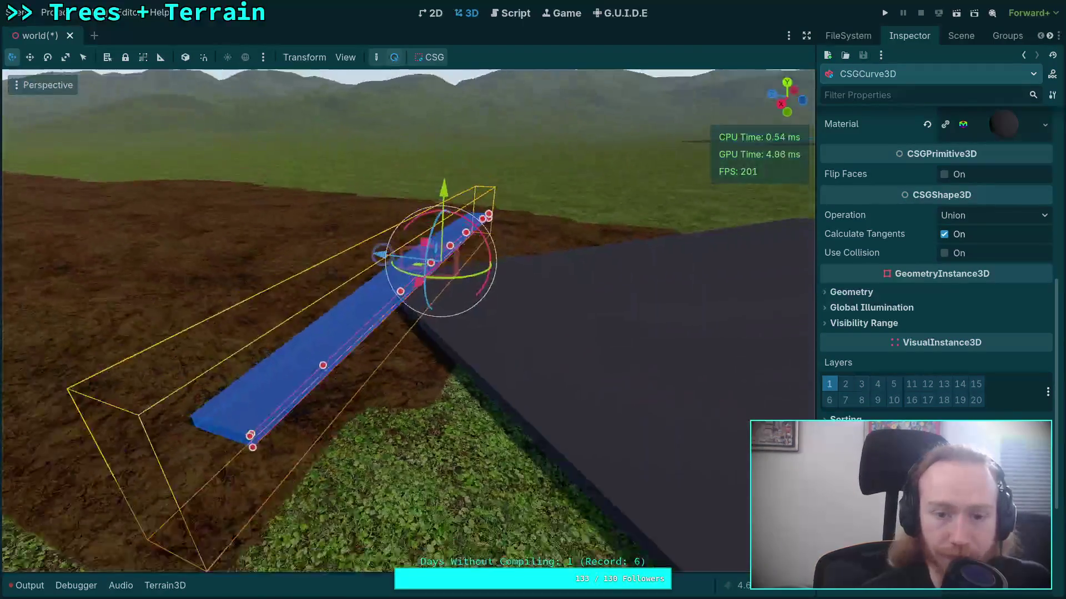
left_click(949, 38)
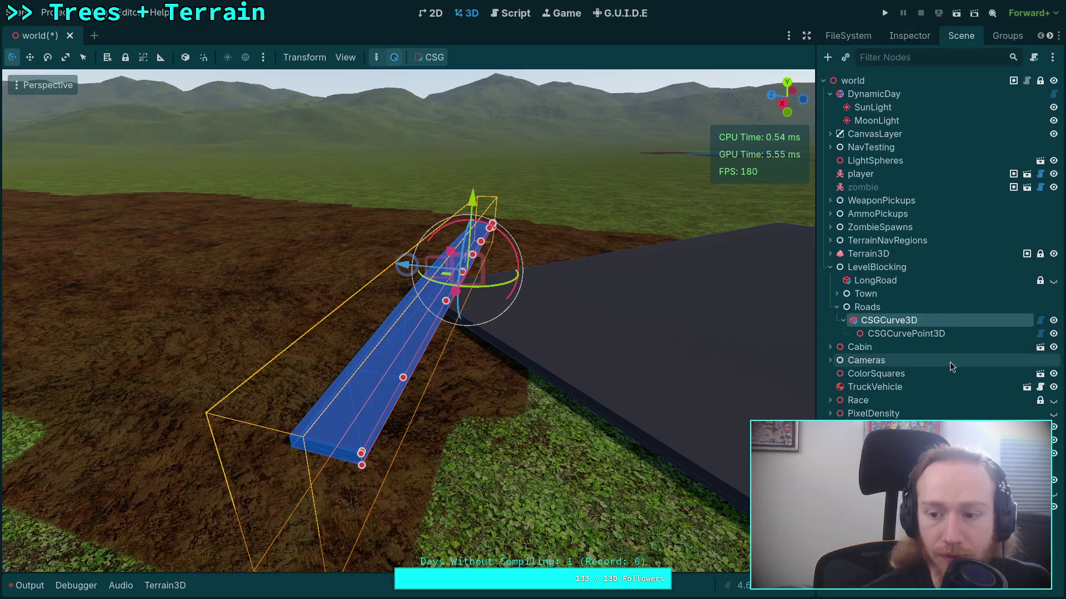
left_click(916, 334)
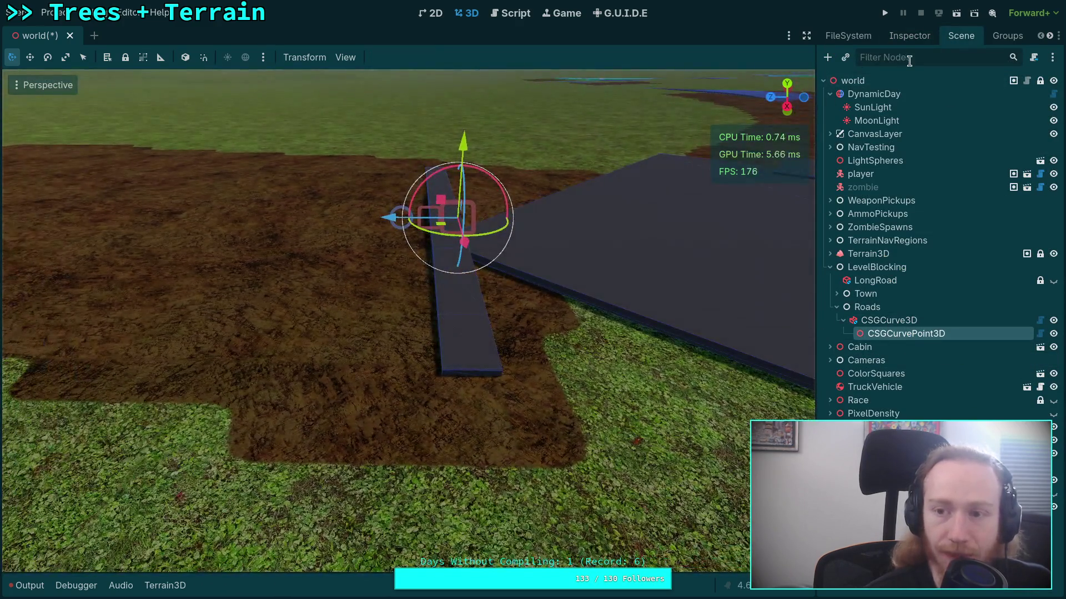
Step: Give the curve point a Straight Length of 4.0 and a Handle Length of 40.0
left_click(909, 36)
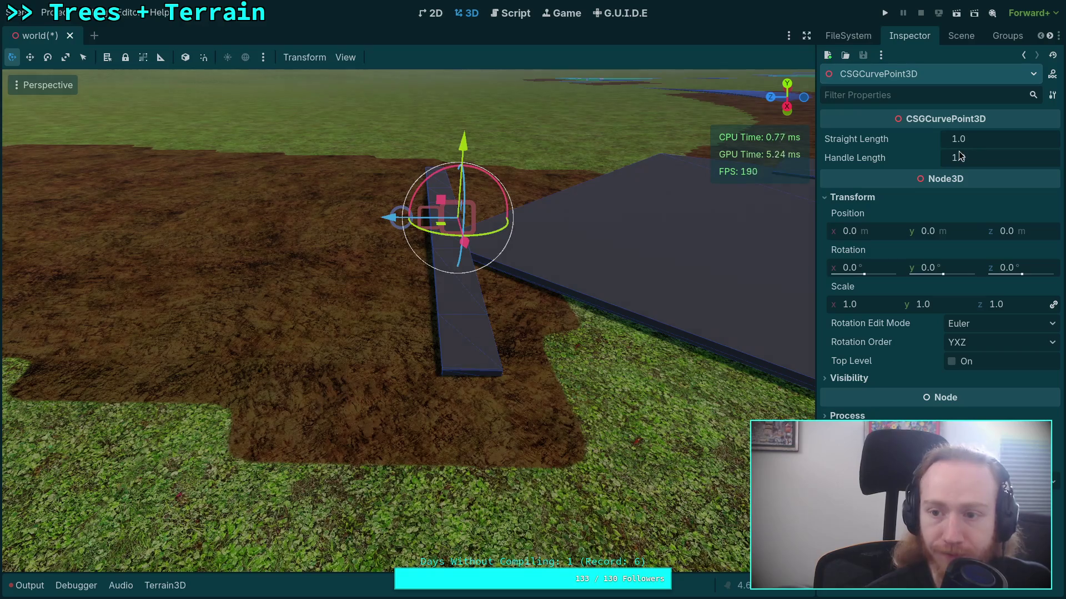
left_click_drag(960, 139, 991, 138)
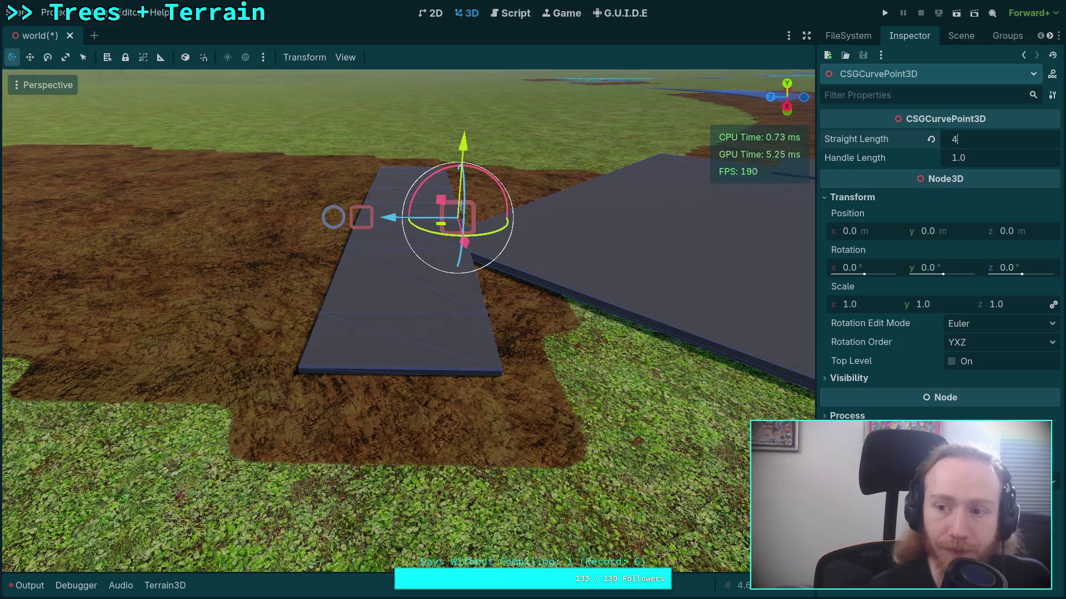
key("Return")
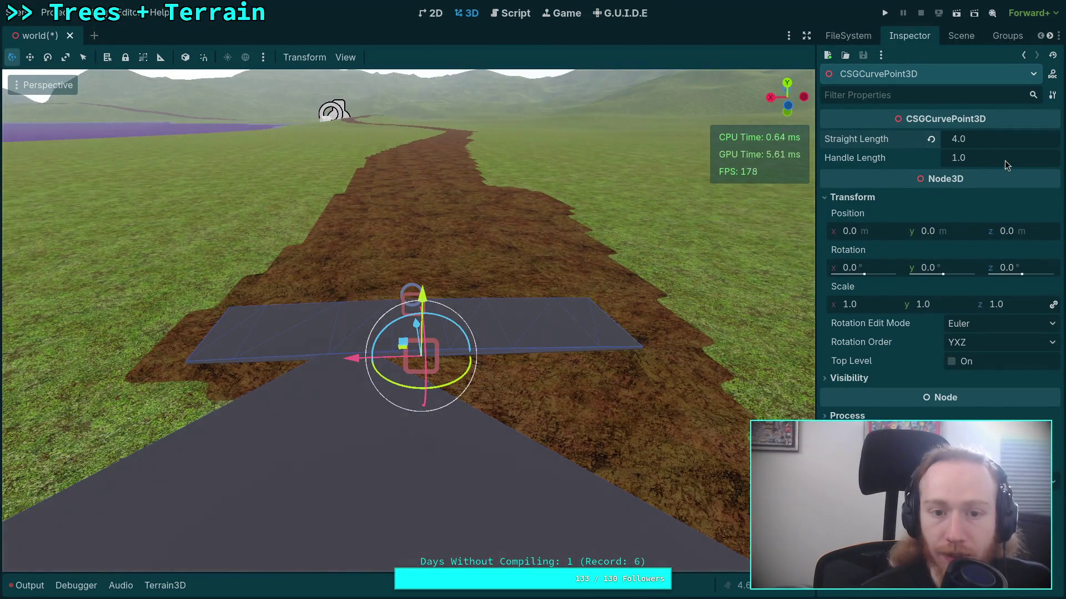
left_click(996, 161)
type("10")
key("Return")
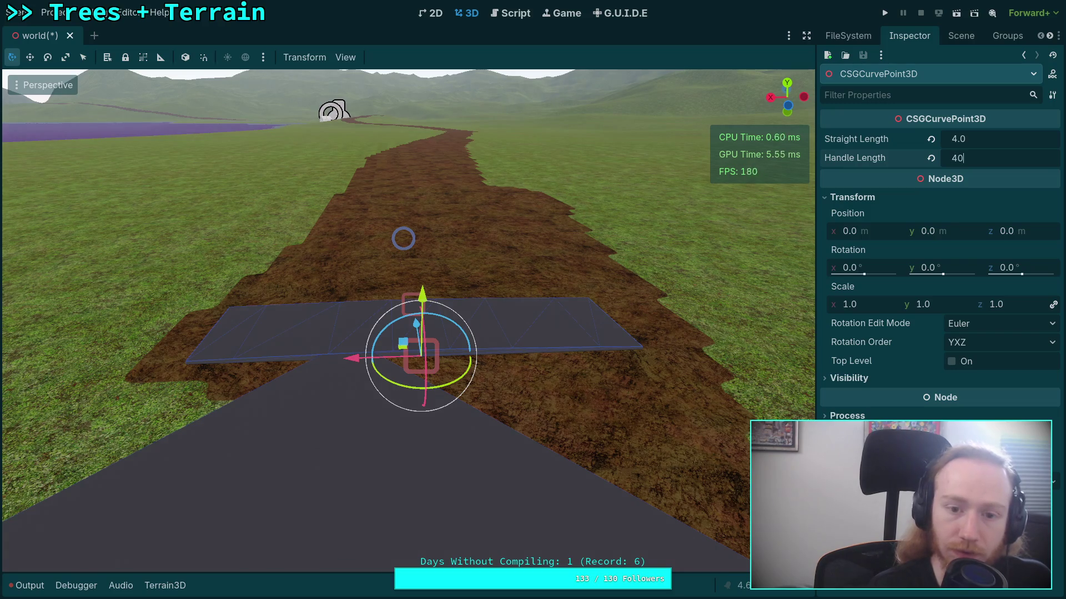
key("Return")
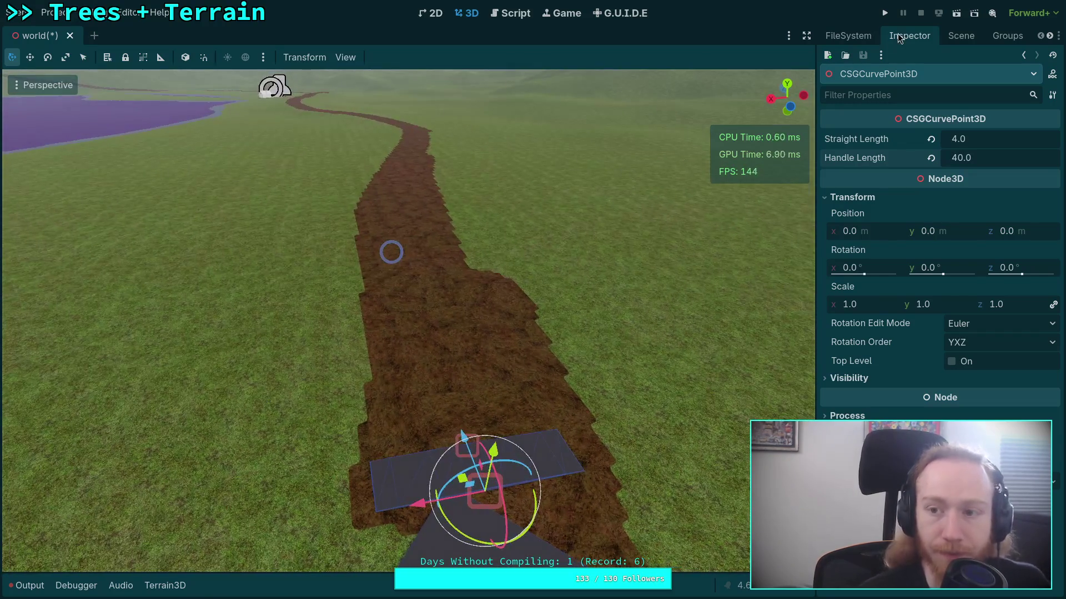
left_click(960, 36)
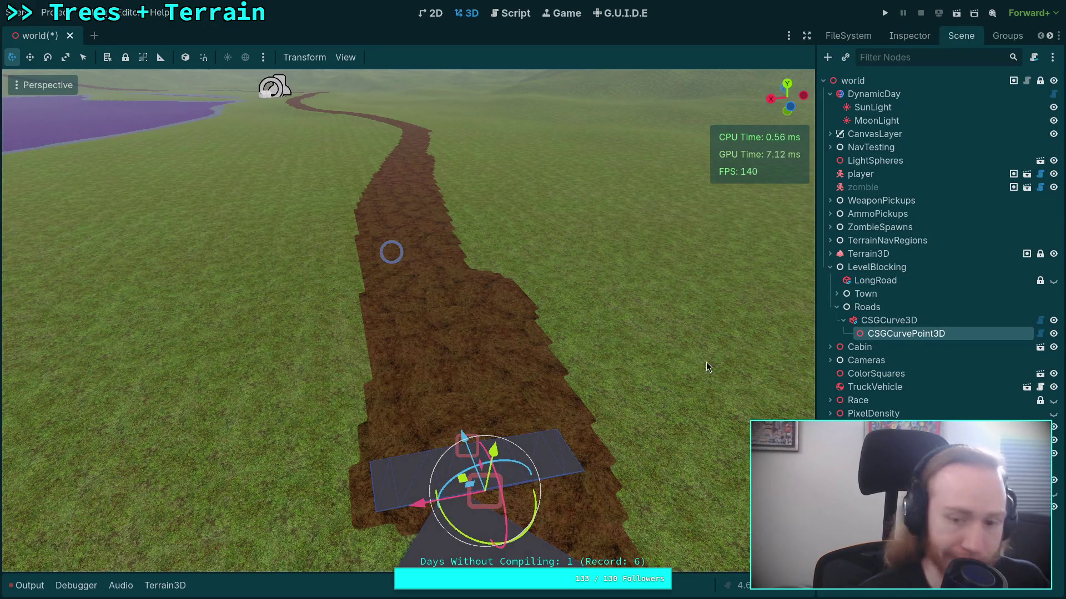
Step: Duplicate the curve point as CSGCurvePoint3D2, then move and turn it along the dirt path
key("ctrl+d")
left_click_drag(475, 436, 395, 247)
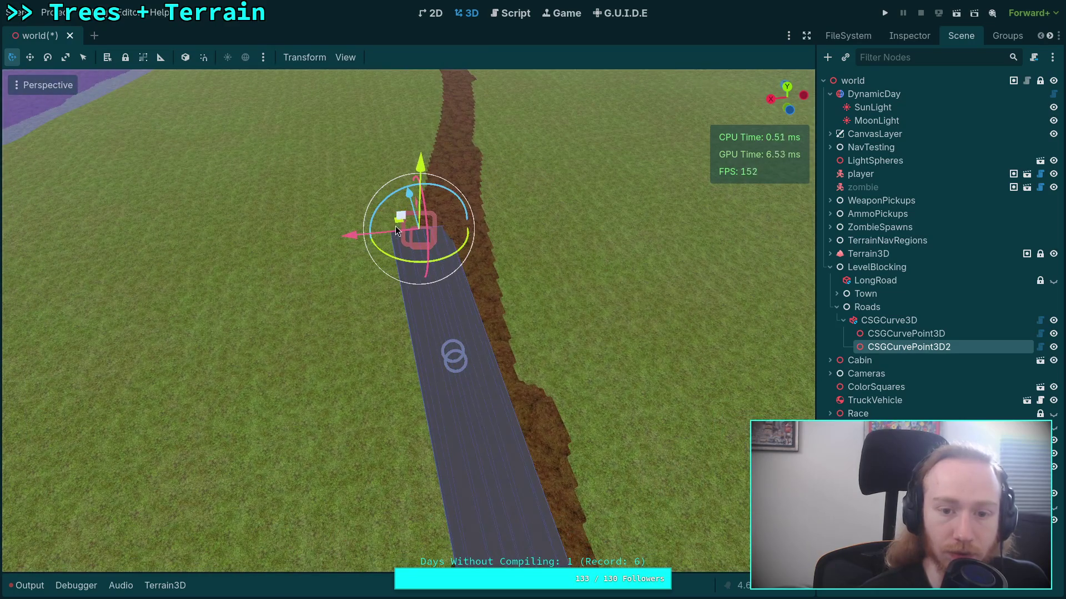
left_click_drag(392, 228, 420, 151)
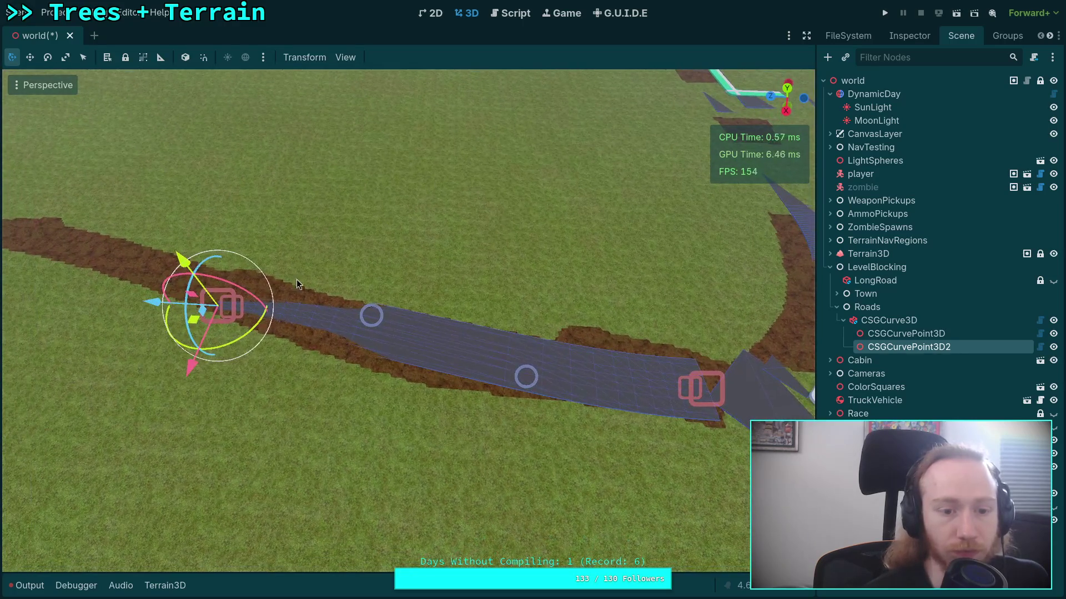
left_click_drag(254, 331, 251, 340)
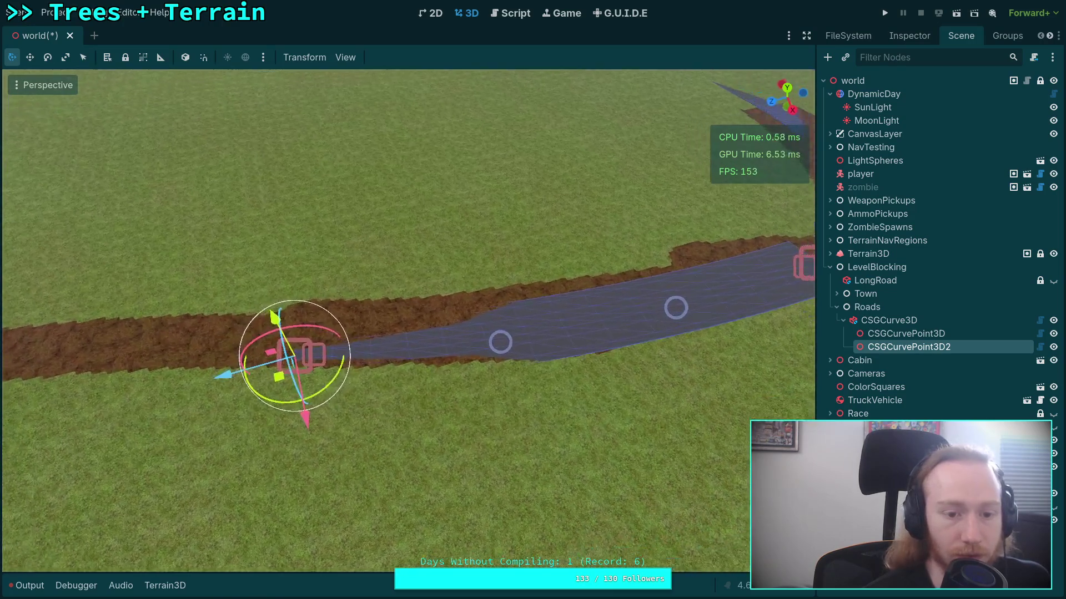
left_click(186, 57)
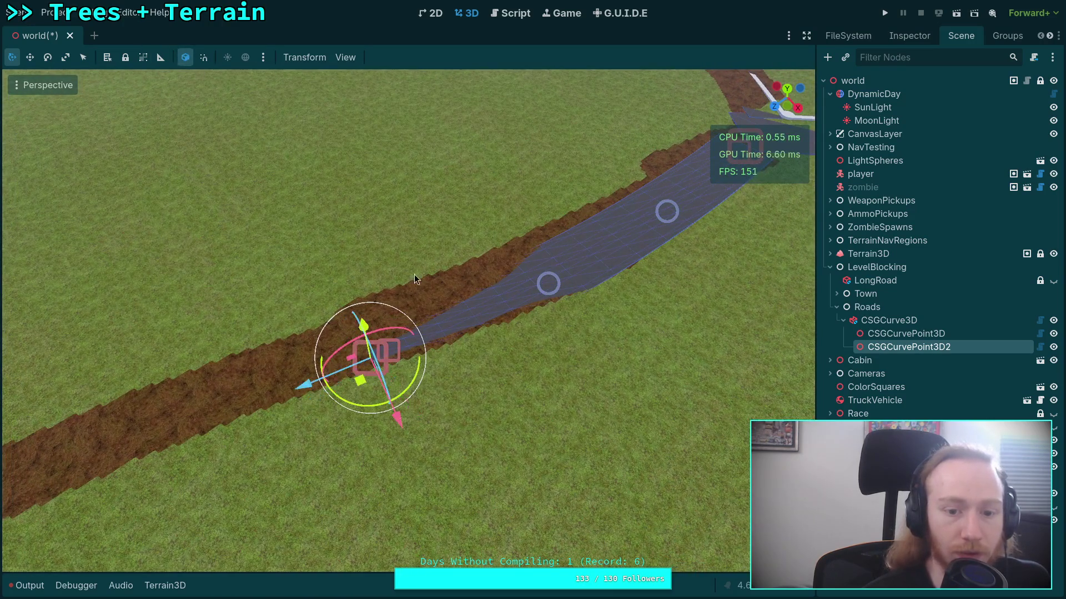
scroll(416, 279, "up", 2)
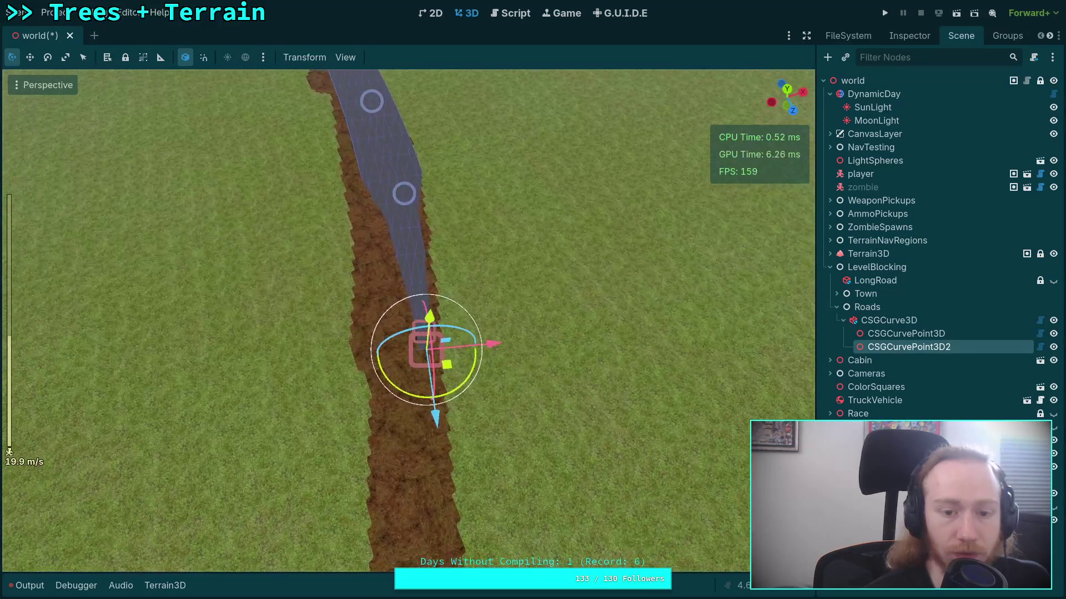
scroll(453, 341, "up", 5)
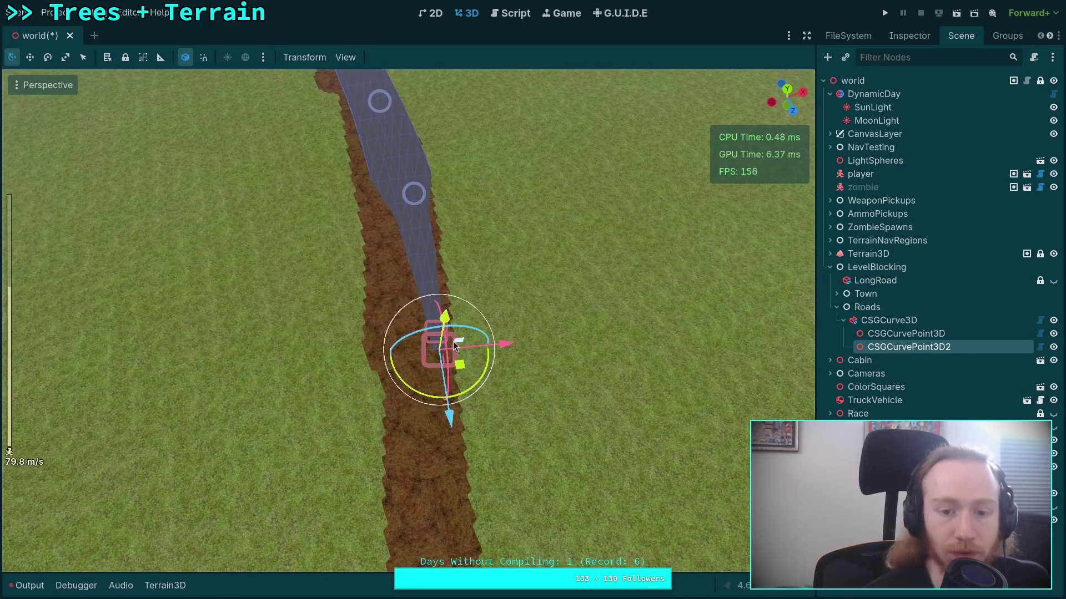
mouse_move(494, 353)
left_mouse_down()
mouse_move(478, 362)
mouse_move(524, 351)
left_mouse_up()
Step: Raise CSGCurvePoint3D2 slightly so the road height matches the path, then view it from above
scroll(521, 379, "up", 2)
scroll(502, 385, "up", 2)
mouse_move(486, 391)
left_mouse_down()
mouse_move(178, 354)
mouse_move(345, 370)
mouse_move(360, 325)
left_mouse_up()
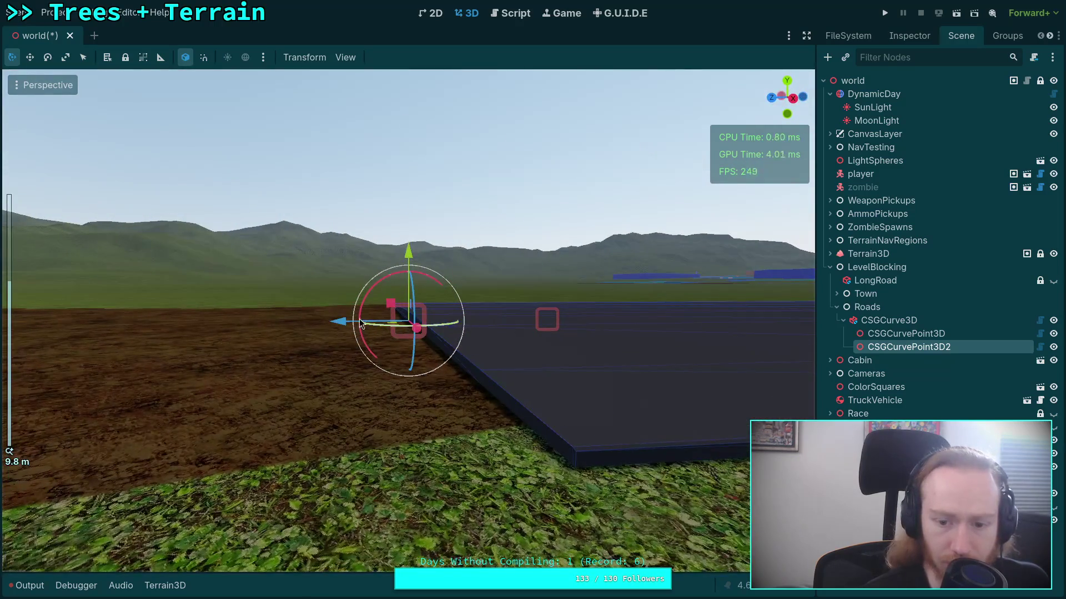
mouse_move(409, 253)
left_mouse_down()
mouse_move(402, 247)
mouse_move(539, 292)
mouse_move(509, 302)
mouse_move(410, 288)
mouse_move(412, 305)
left_mouse_up()
scroll(412, 305, "up", 5)
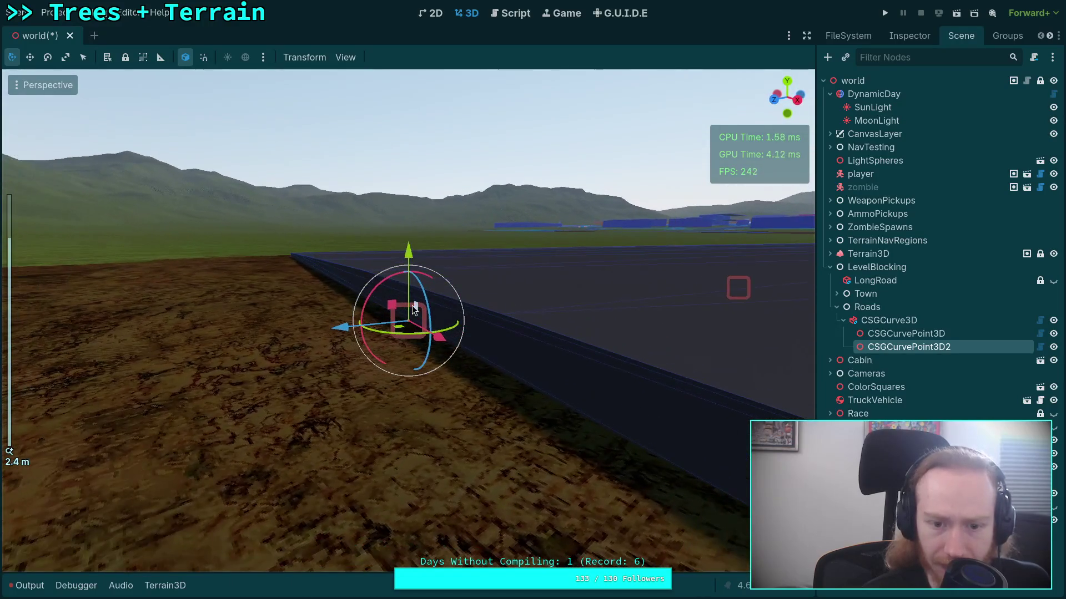
left_click_drag(408, 251, 404, 255)
scroll(404, 254, "up", 2)
key("s")
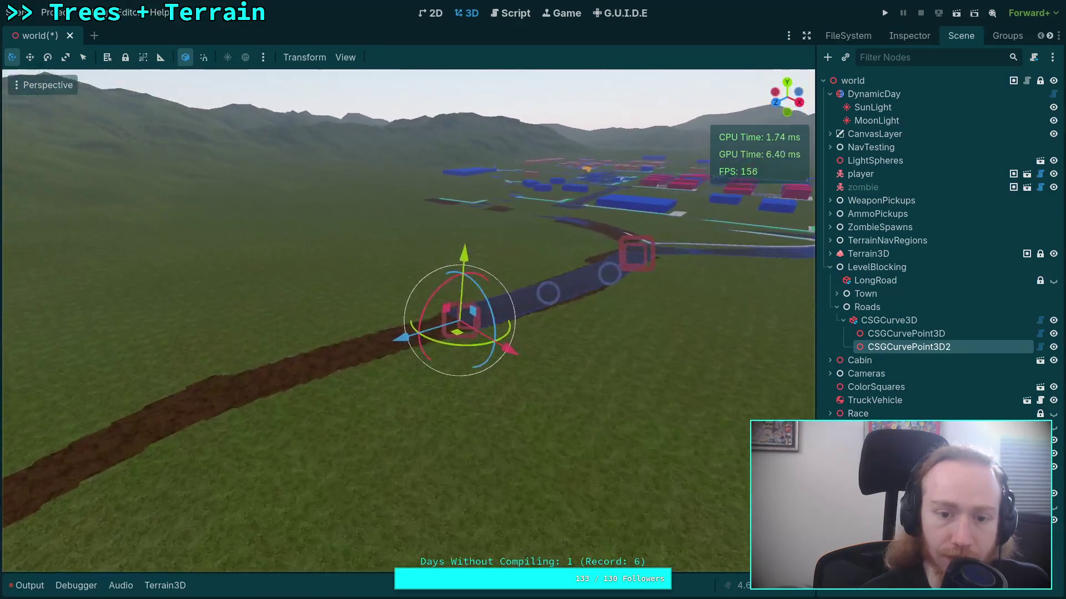
scroll(407, 321, "down", 2)
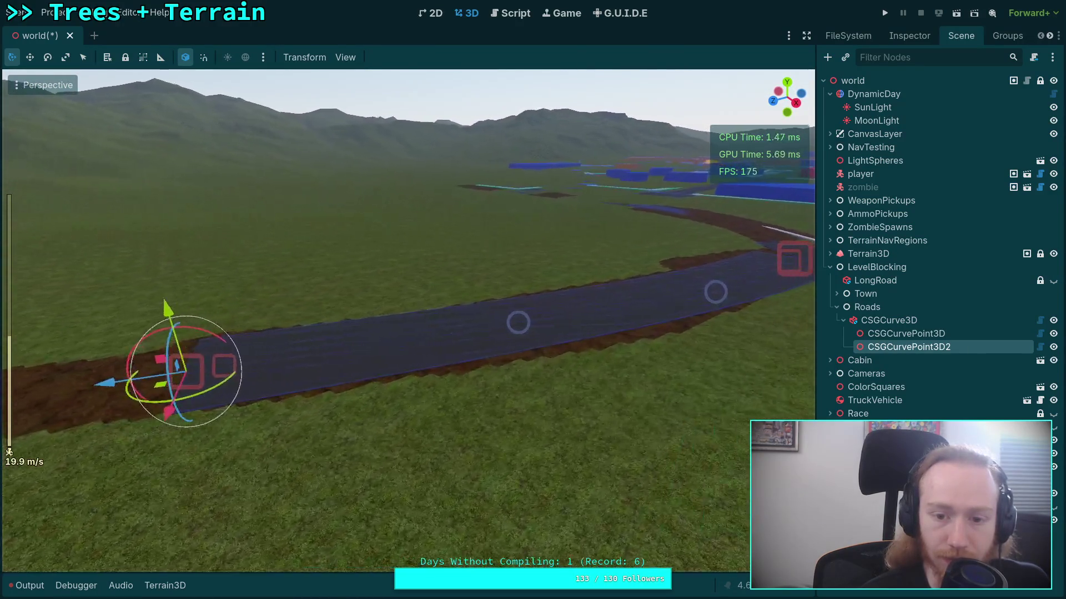
key("e")
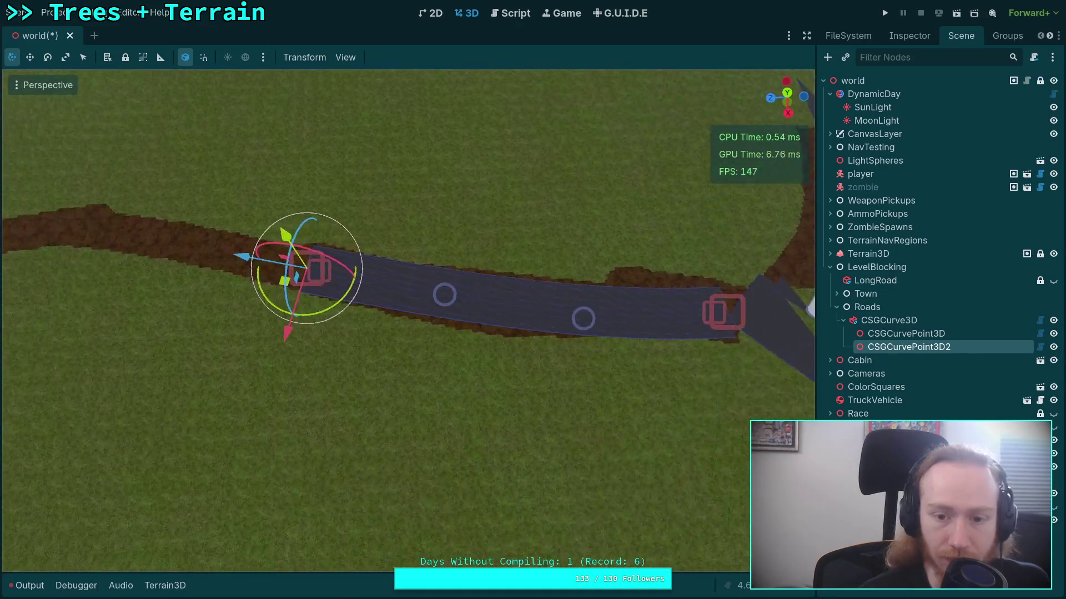
Step: Set CSGCurvePoint3D2's Handle Length to 25
left_click(909, 35)
left_click_drag(1007, 158, 977, 159)
type("25")
key("Return")
scroll(408, 321, "up", 5)
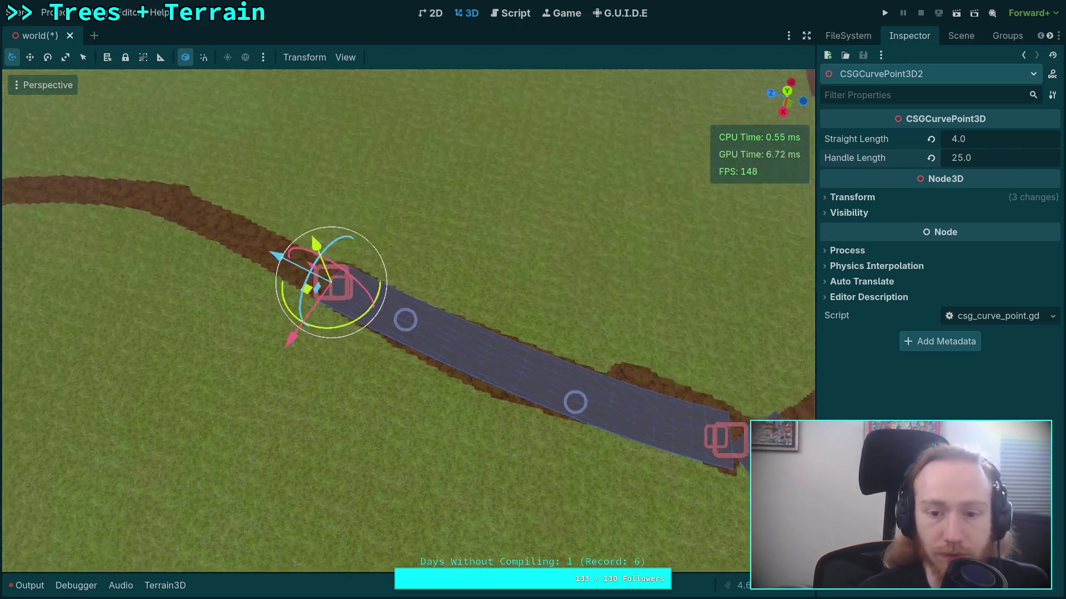
left_click_drag(522, 277, 547, 267)
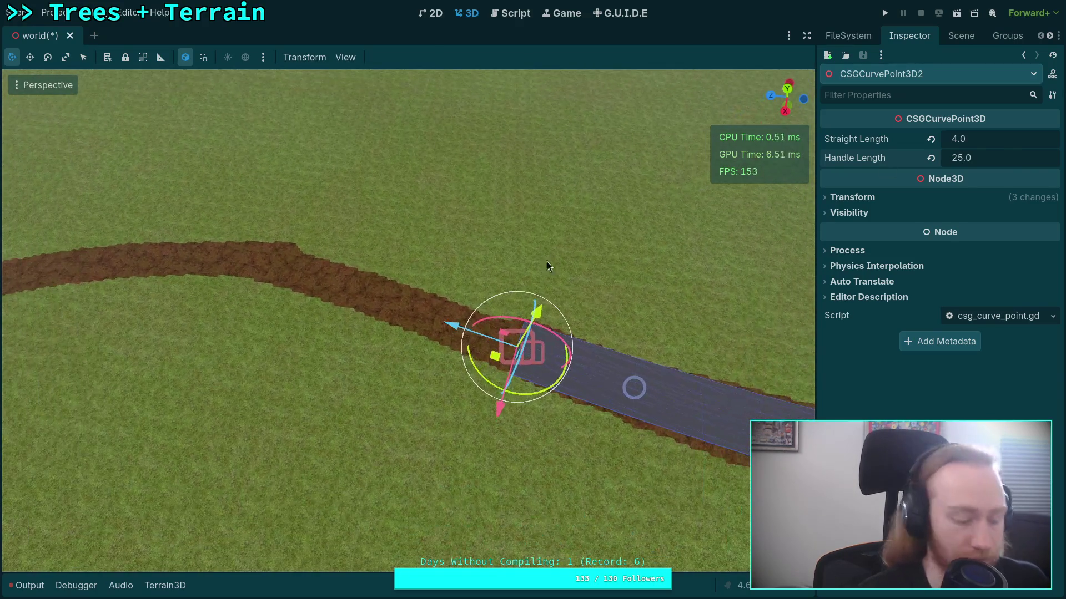
Step: Duplicate the point as CSGCurvePoint3D3 and place it farther down the dirt path, rotated to bend the road
key("ctrl+d")
mouse_move(451, 325)
left_mouse_down()
mouse_move(255, 269)
mouse_move(317, 249)
mouse_move(425, 290)
left_mouse_up()
left_click_drag(438, 329, 450, 324)
left_click_drag(418, 361, 425, 511)
key("w")
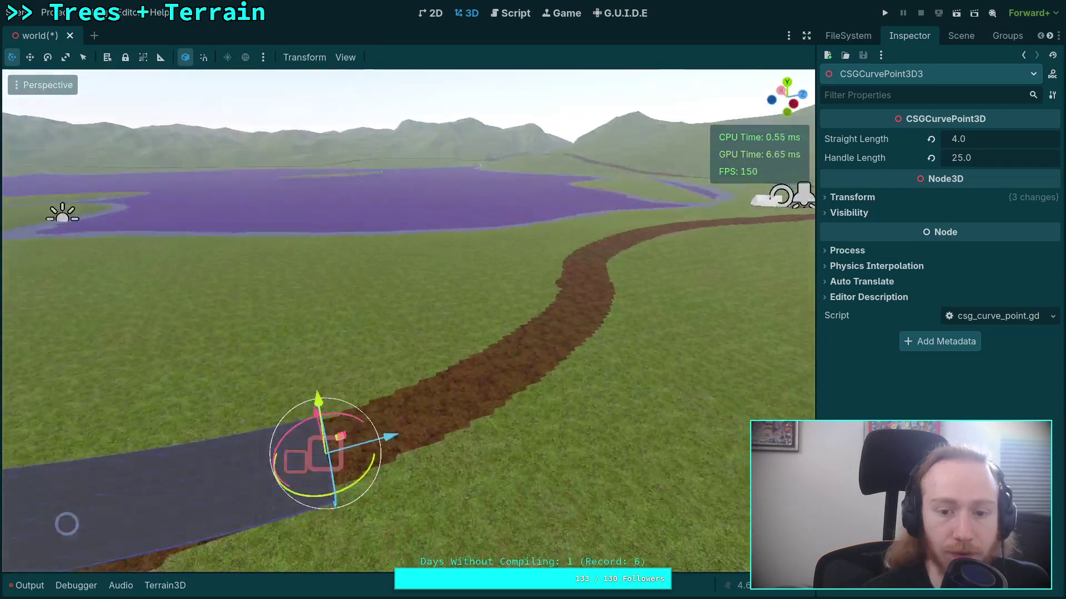
key("e")
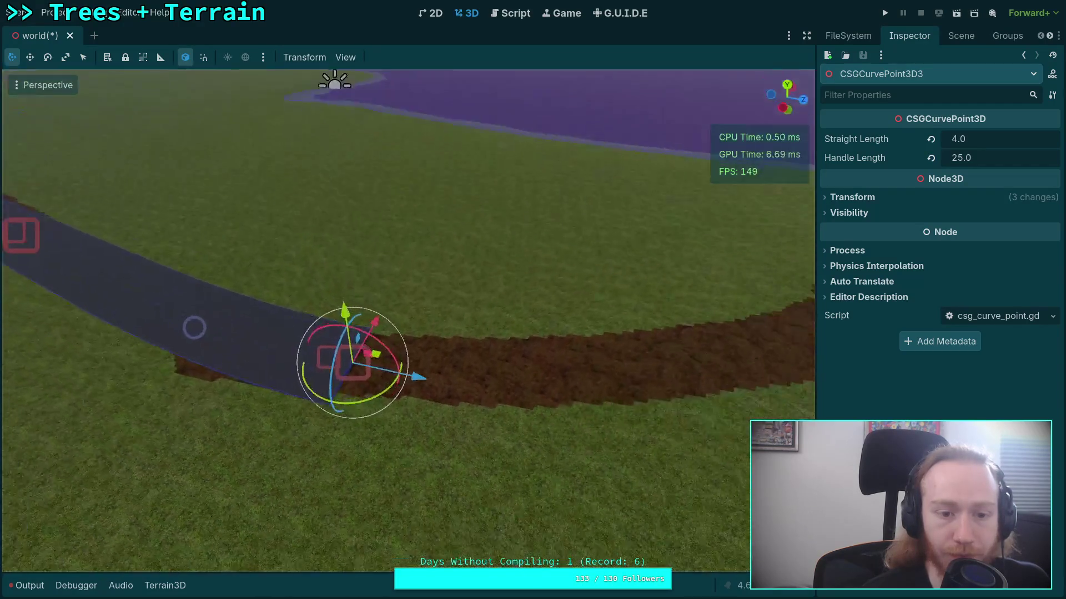
left_click_drag(395, 421, 411, 409)
key("g")
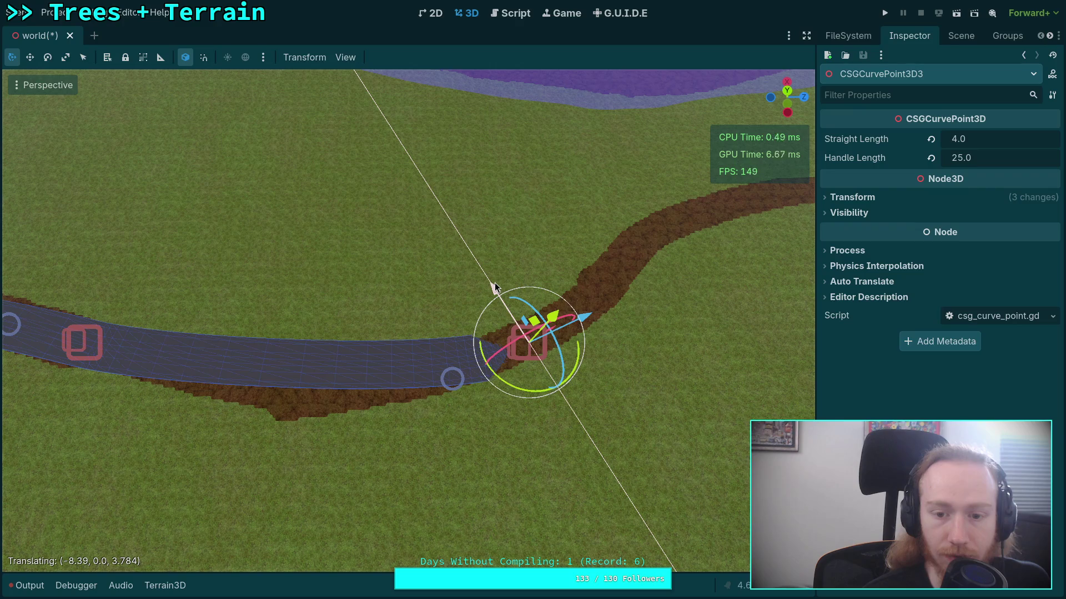
left_click(495, 282)
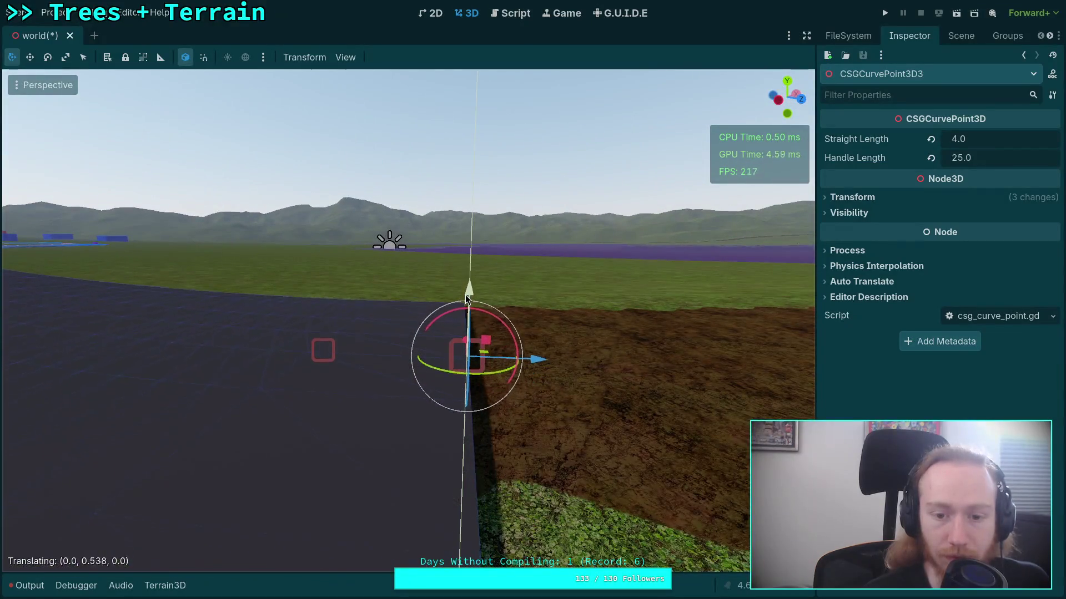
Step: Lower CSGCurvePoint3D3 slightly, rotate it a little, and nudge it along its X axis
mouse_move(465, 298)
left_mouse_down()
mouse_move(465, 308)
mouse_move(510, 325)
left_mouse_up()
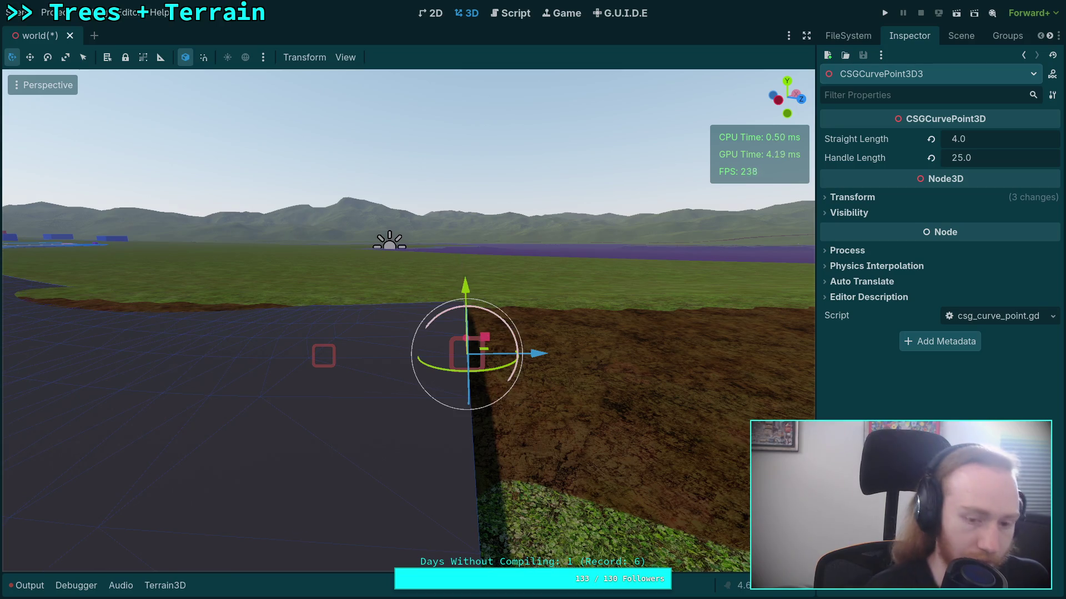
right_click(510, 324)
key("w")
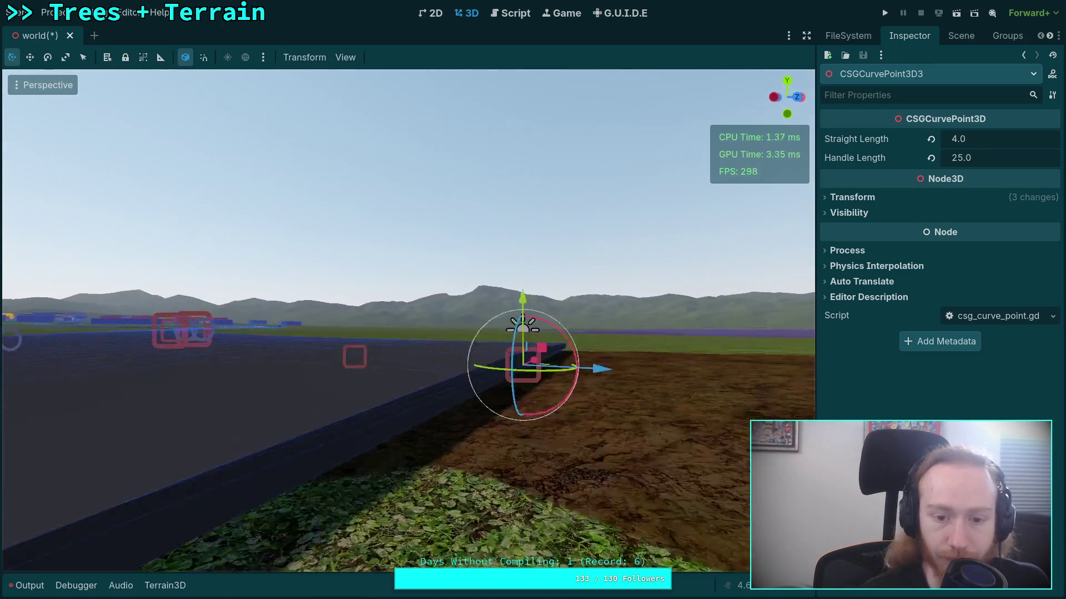
scroll(510, 325, "up", 2)
scroll(510, 325, "down", 5)
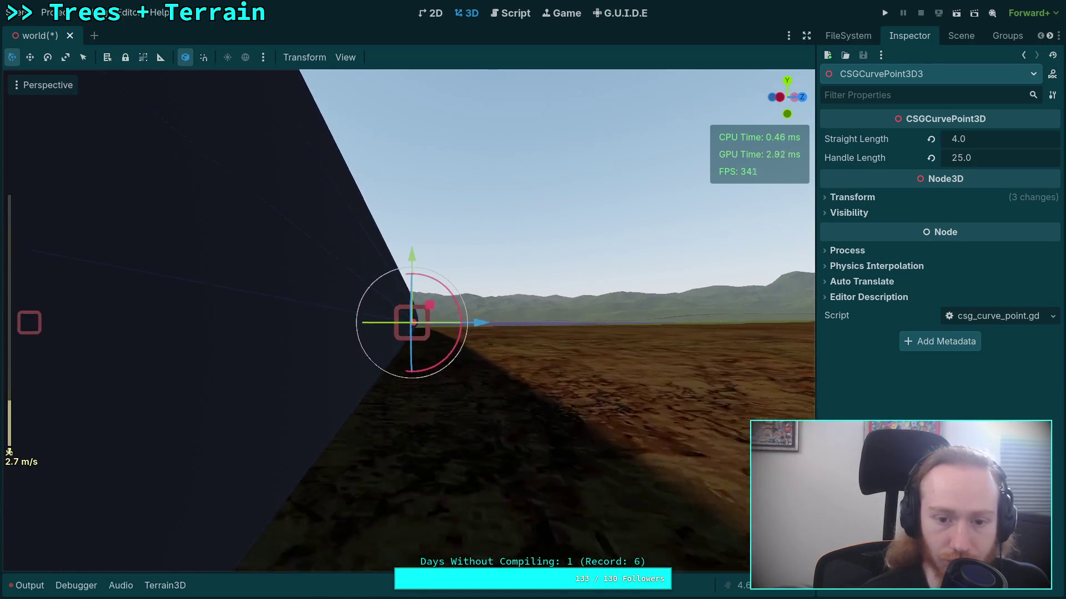
left_click_drag(418, 259, 415, 284)
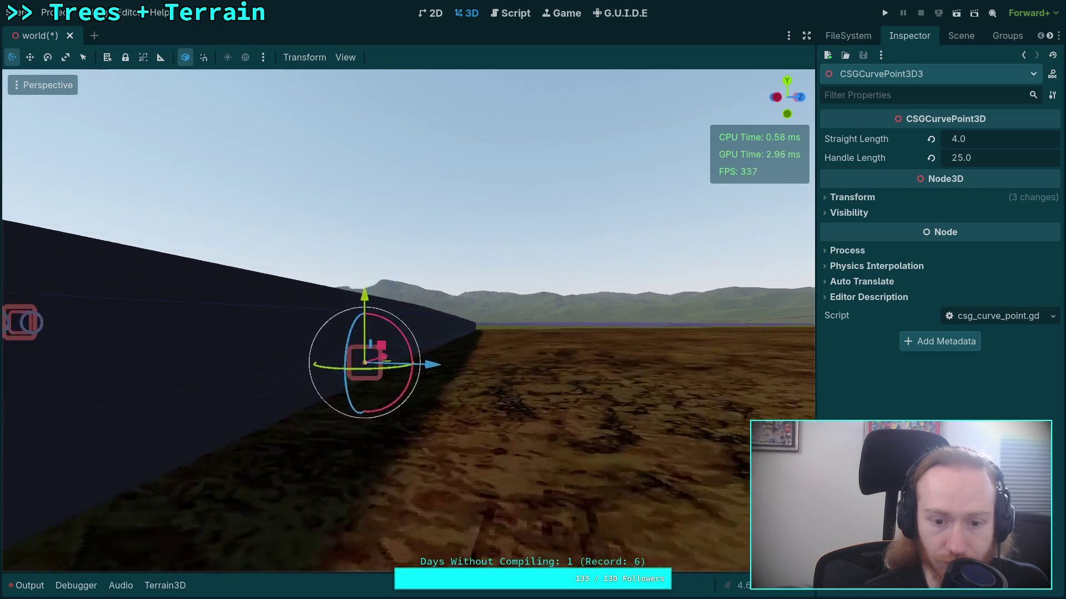
left_click_drag(366, 314, 368, 311)
mouse_move(450, 299)
left_mouse_down()
mouse_move(430, 346)
mouse_move(662, 288)
mouse_move(646, 259)
left_mouse_up()
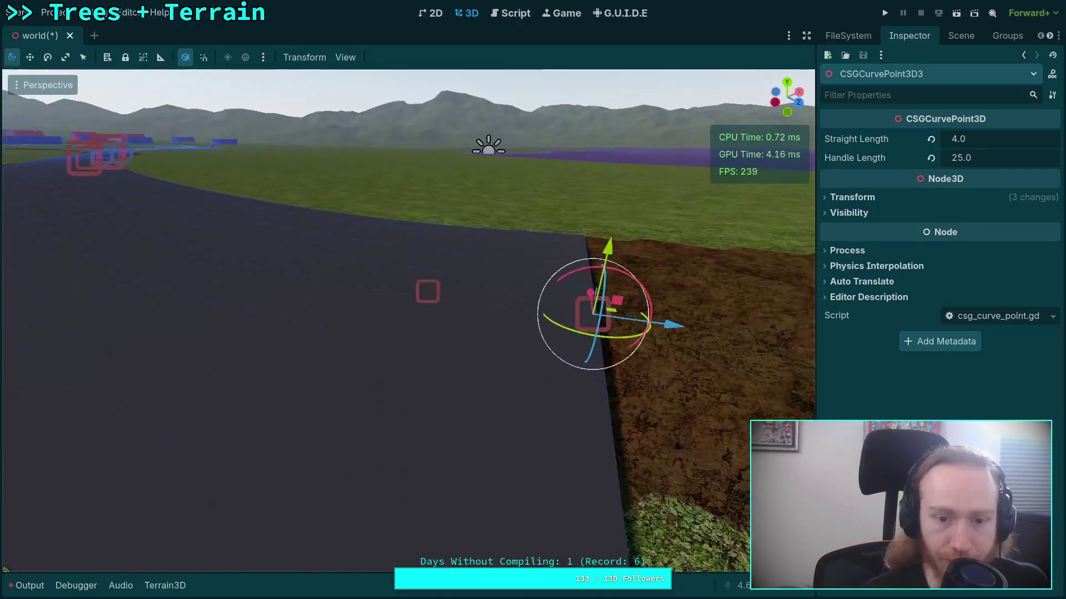
key("s")
scroll(408, 320, "up", 2)
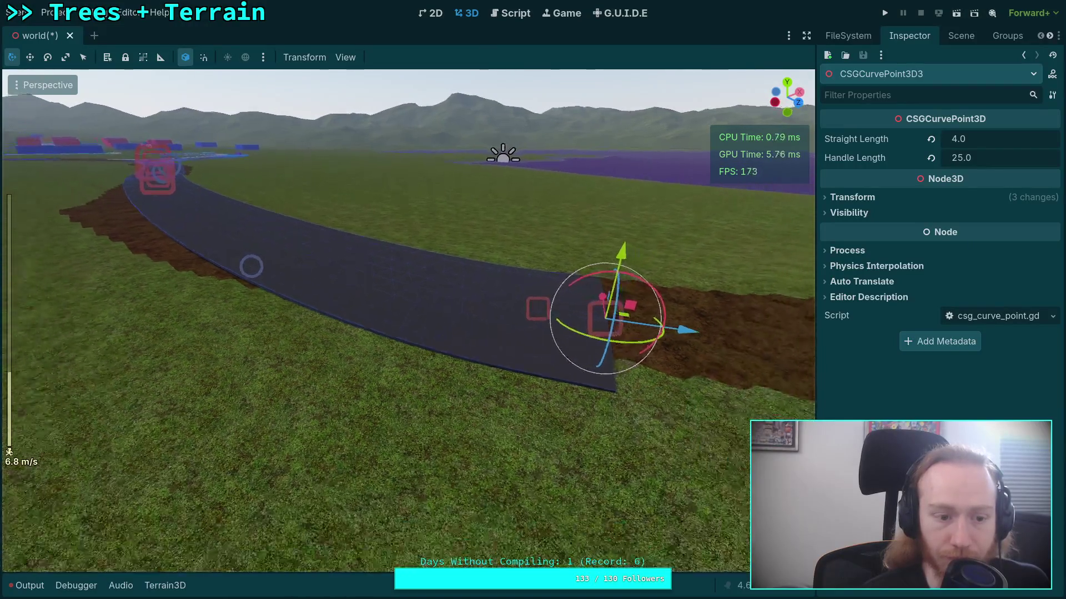
key("d")
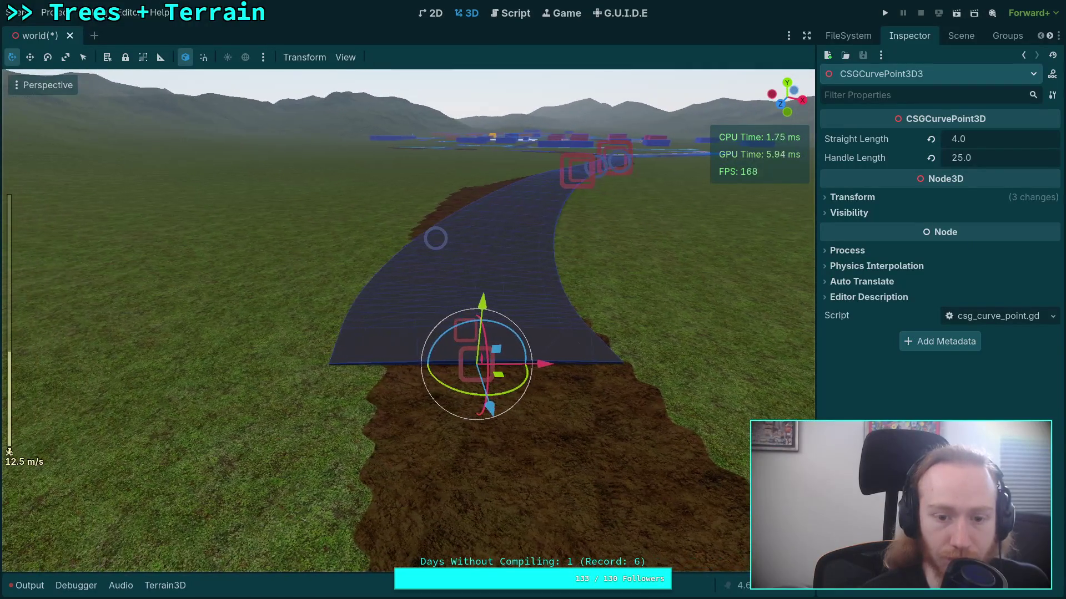
left_click_drag(543, 365, 568, 361)
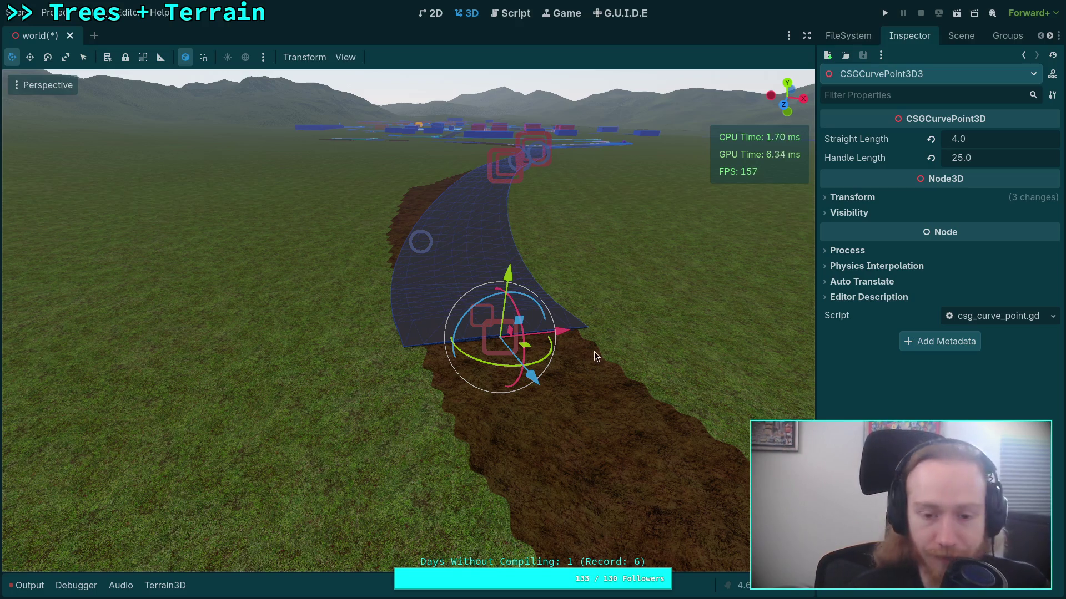
Step: Bring the camera down low beside the road to inspect the repositioned curve
right_click(514, 388)
Step: Try Straight Length 8 and Handle Lengths 50, 60, 80, keep Straight Length 4 and Handle Length 60, then save
key("f")
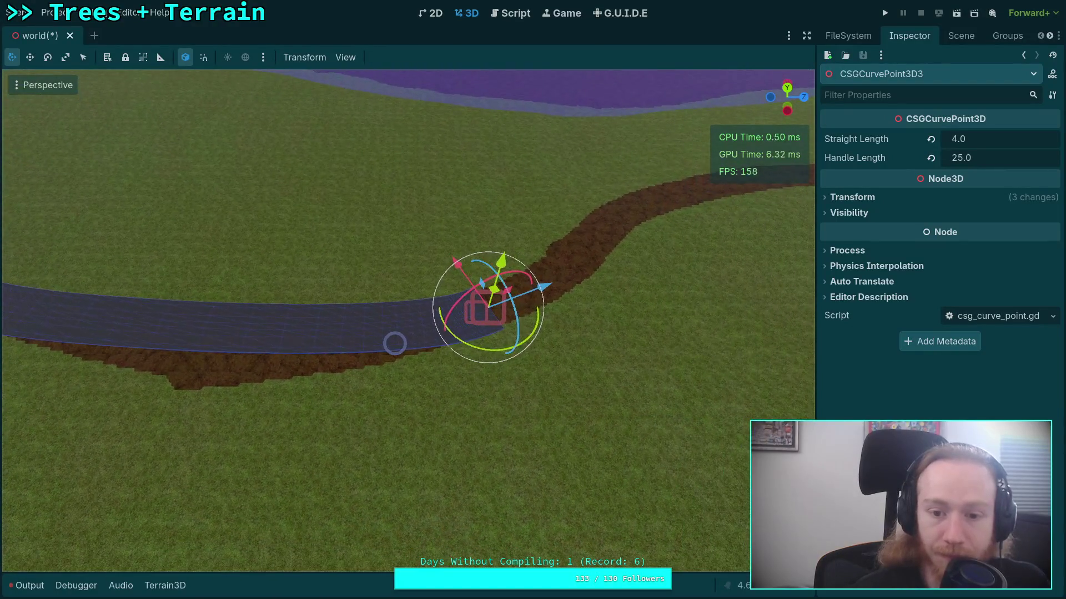
type("8")
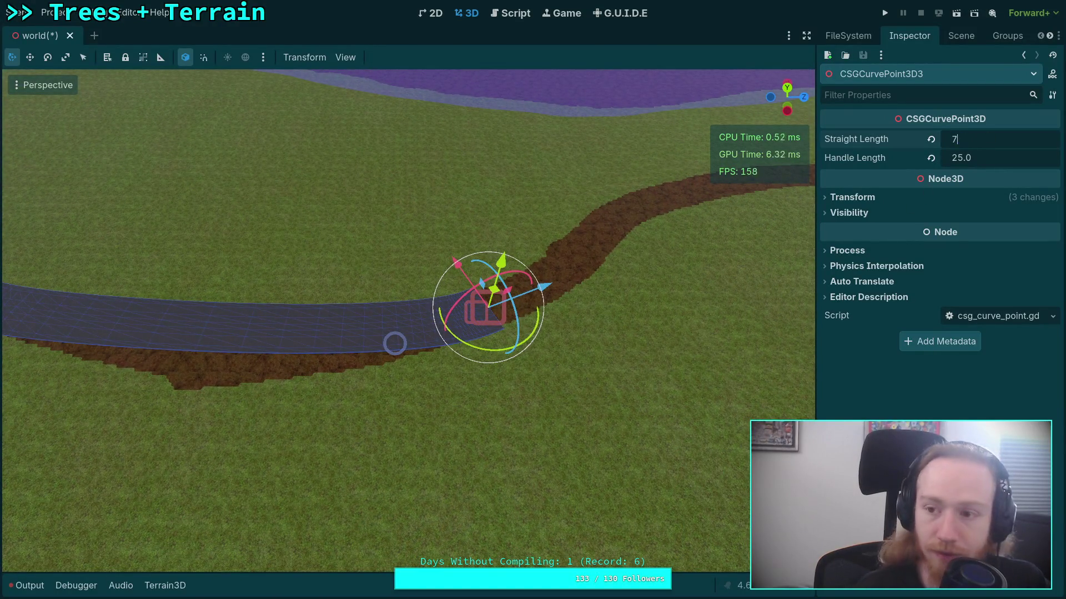
key("Return")
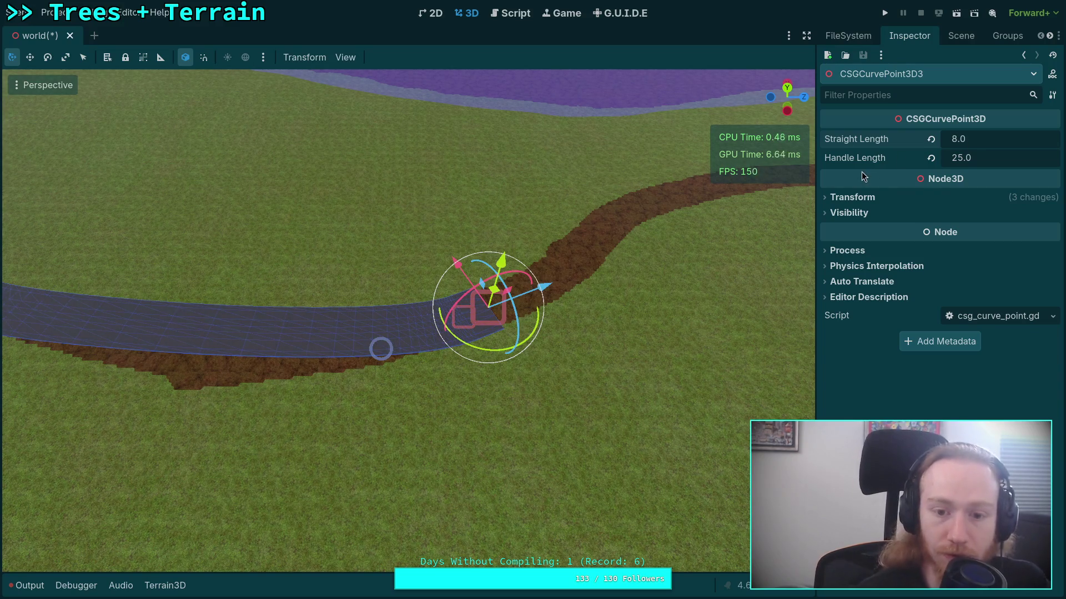
type("4")
key("Return")
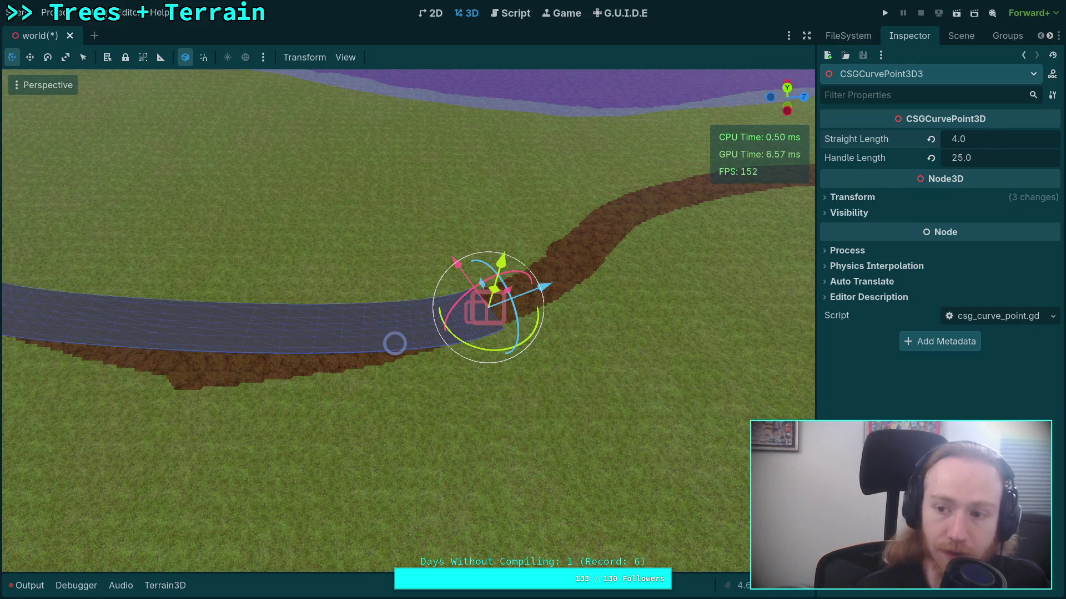
left_click(966, 161)
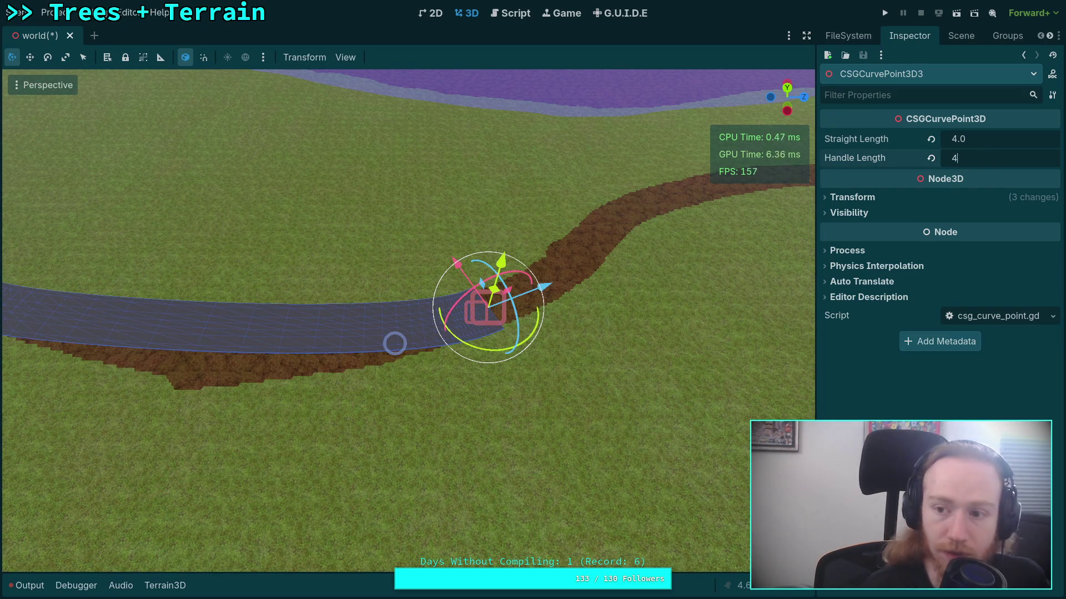
type("50")
key("Return")
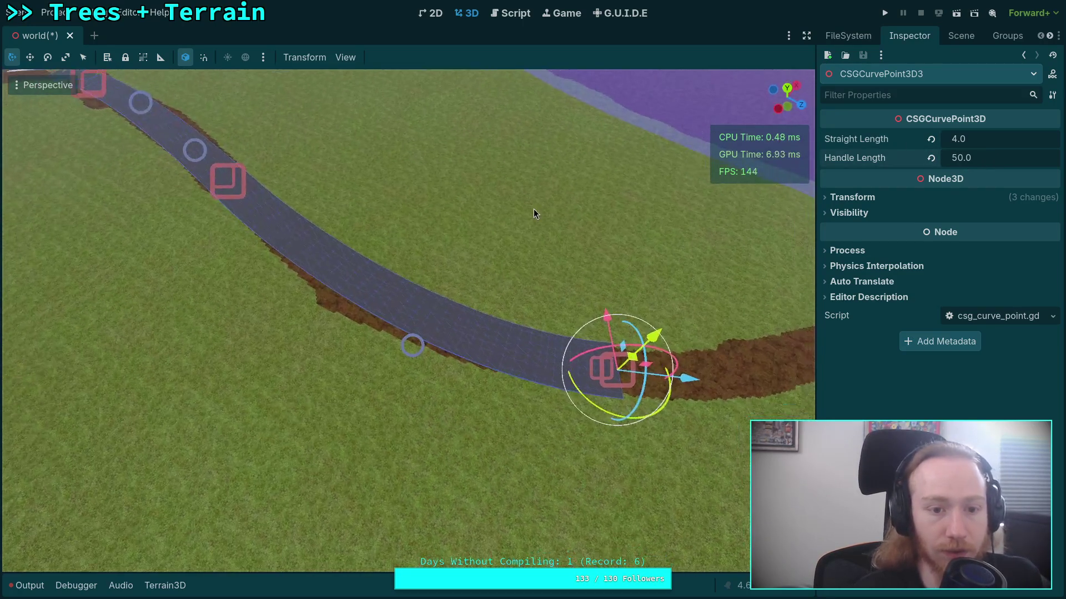
type("60")
key("Return")
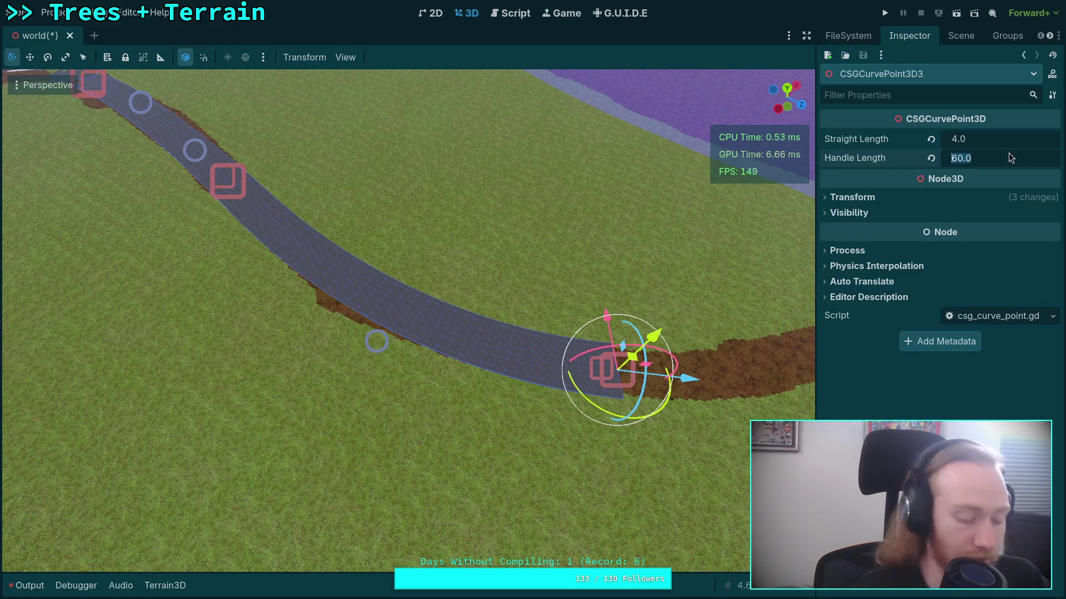
type("80")
key("Return")
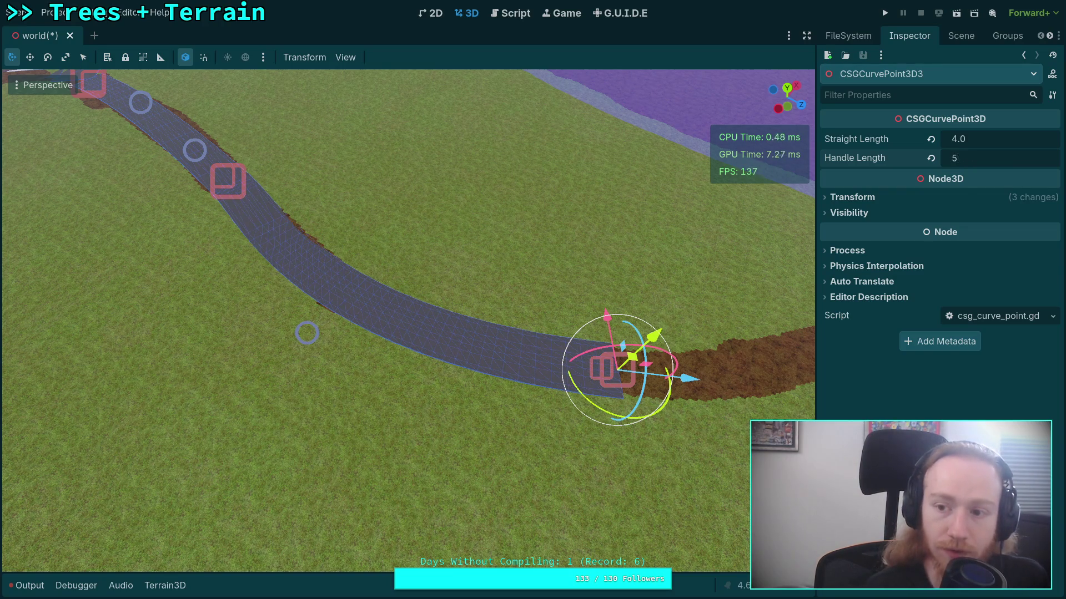
type("60")
key("Return")
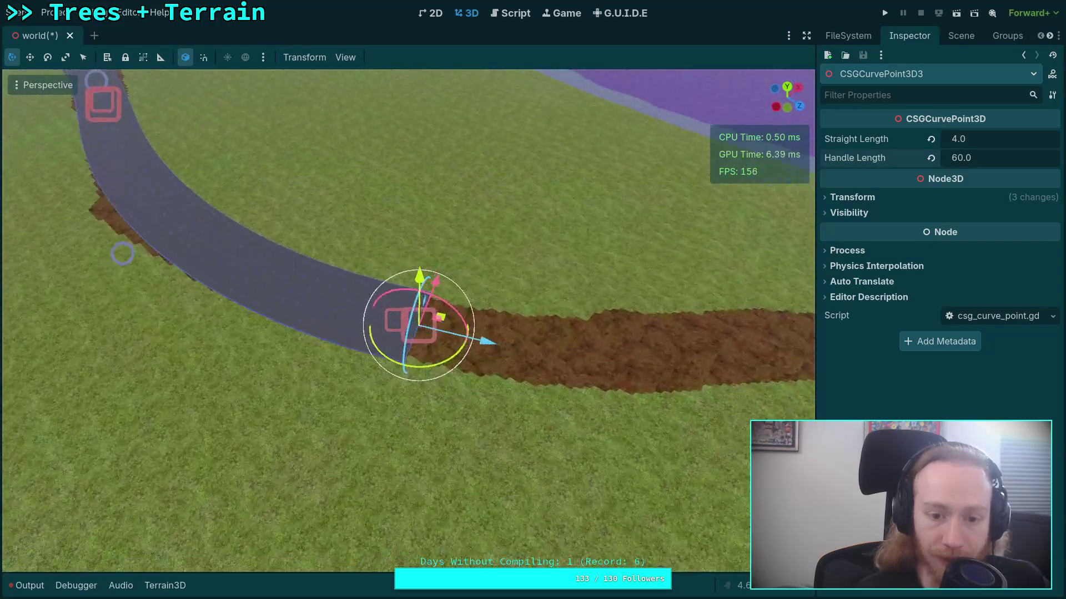
key("ctrl+s")
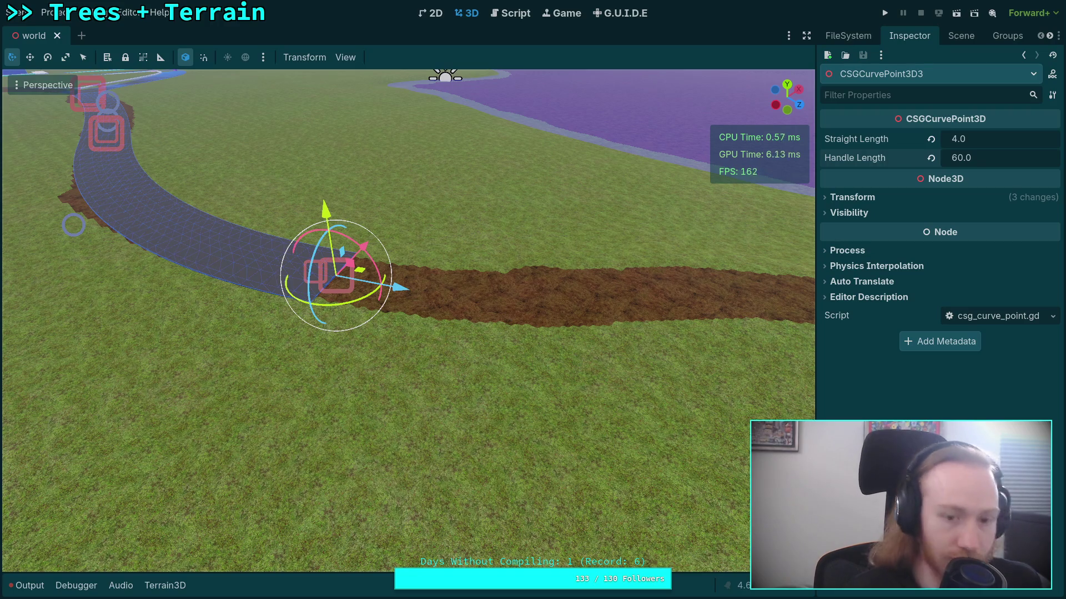
Step: Duplicate the point into CSGCurvePoint3D4, move it out to extend the road, and set Handle Length 10
key("ctrl+d")
mouse_move(414, 294)
left_mouse_down()
mouse_move(872, 321)
mouse_move(840, 316)
left_mouse_up()
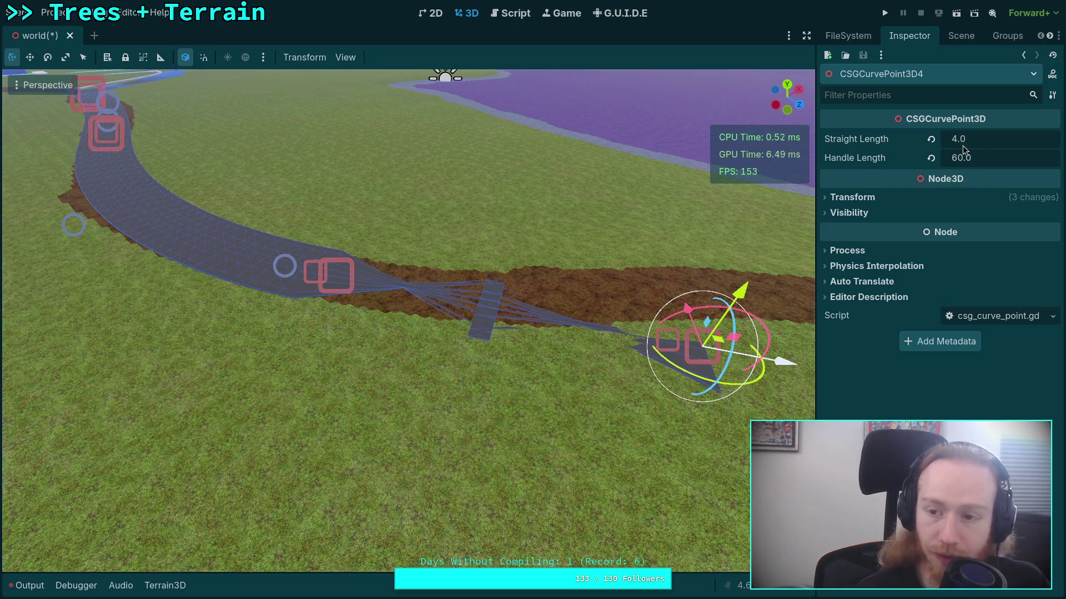
key("f")
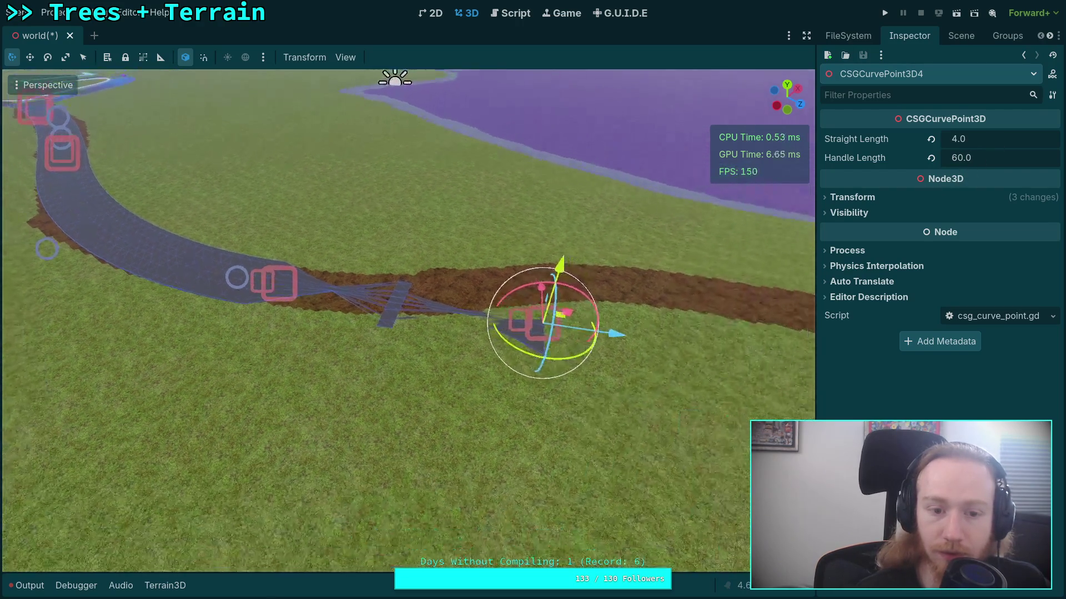
left_click(991, 158)
type("10")
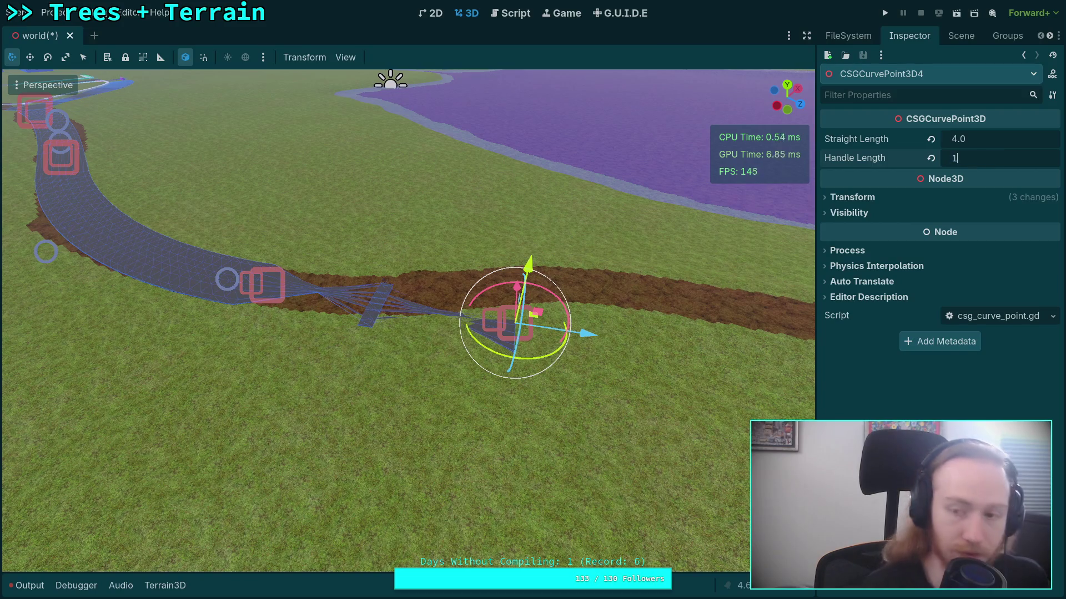
key("Return")
Step: Reposition CSGCurvePoint3D4 along the road, lower it by about 1.46, and lengthen its handle to 23.96
mouse_move(715, 303)
left_mouse_down()
mouse_move(535, 413)
mouse_move(669, 378)
mouse_move(471, 333)
mouse_move(416, 327)
mouse_move(378, 344)
mouse_move(400, 388)
mouse_move(644, 358)
left_mouse_up()
left_click_drag(511, 232, 619, 243)
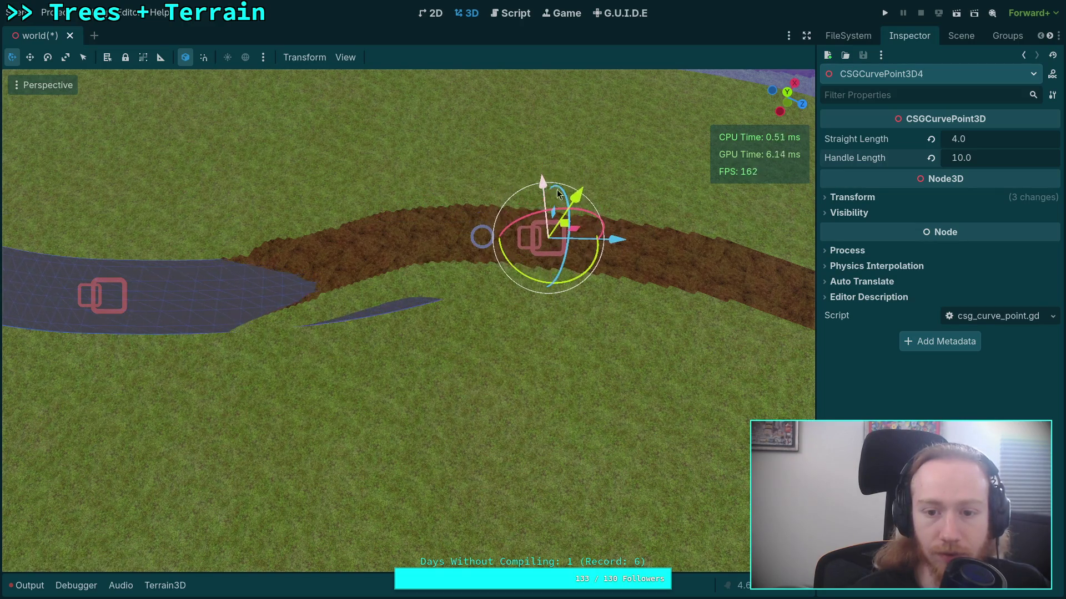
mouse_move(638, 229)
left_mouse_down()
mouse_move(599, 236)
mouse_move(525, 310)
mouse_move(477, 315)
mouse_move(516, 287)
mouse_move(444, 317)
left_mouse_up()
mouse_move(410, 383)
left_mouse_down()
mouse_move(422, 391)
mouse_move(466, 240)
left_mouse_up()
mouse_move(440, 164)
left_mouse_down()
mouse_move(437, 314)
mouse_move(447, 261)
left_mouse_up()
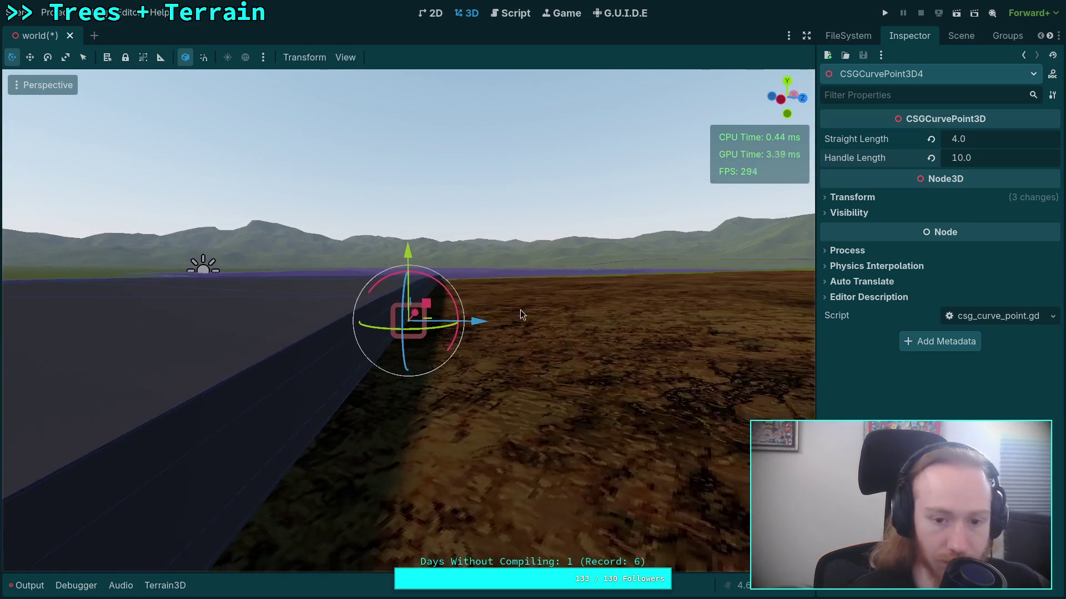
scroll(481, 308, "up", 3)
mouse_move(481, 308)
left_mouse_down()
mouse_move(618, 194)
mouse_move(597, 172)
left_mouse_up()
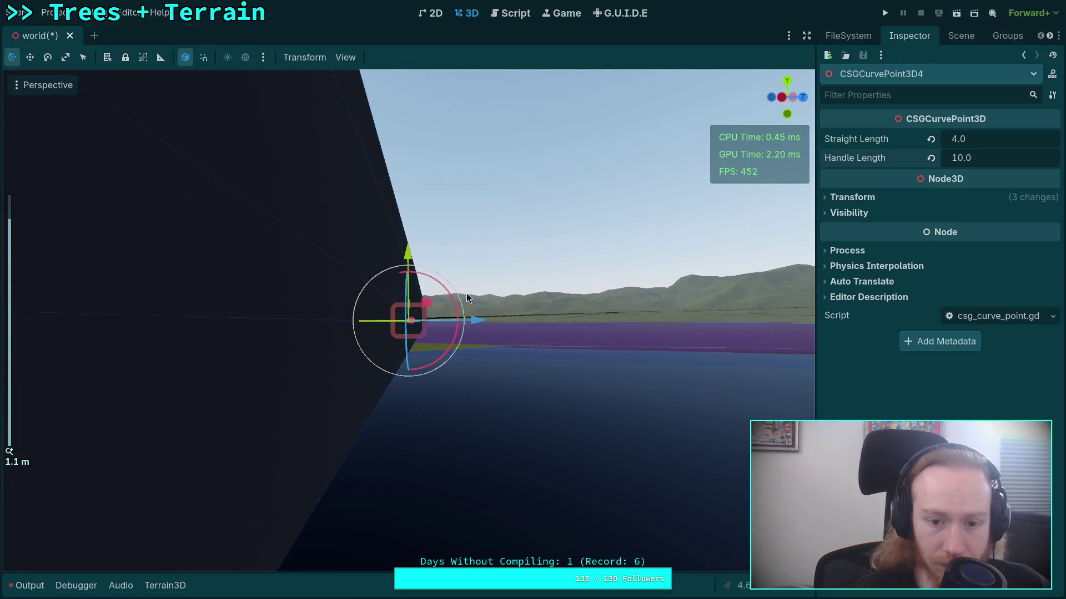
scroll(517, 198, "down", 5)
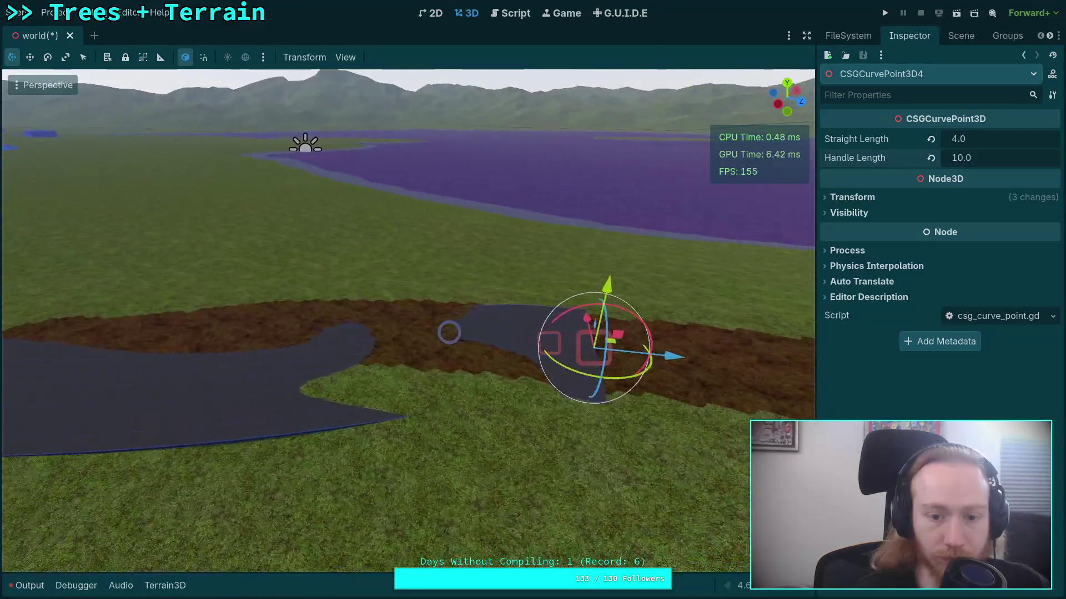
key("w")
key("a")
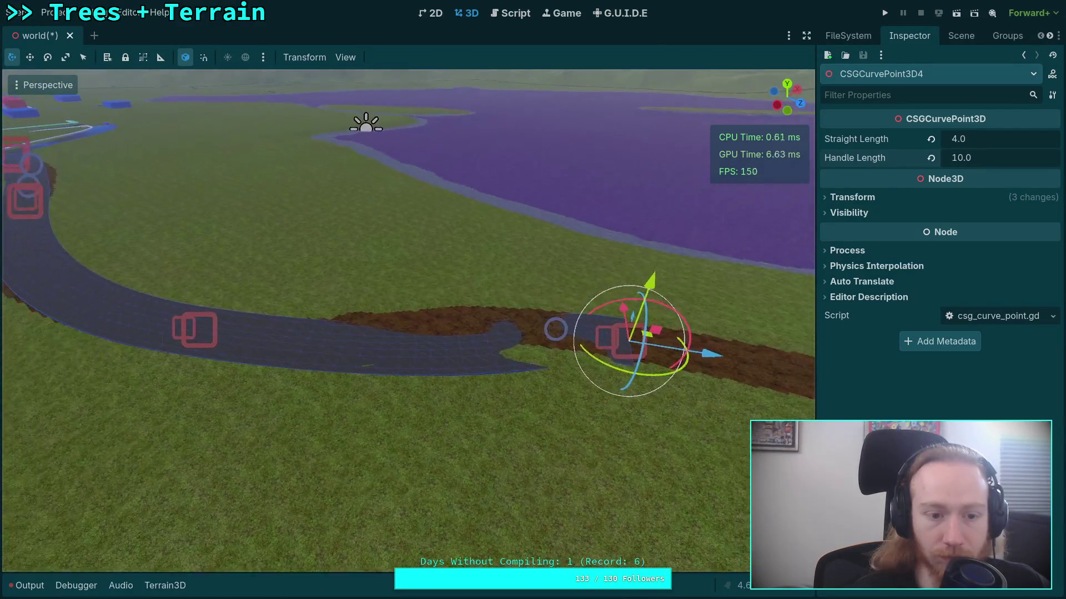
key("a")
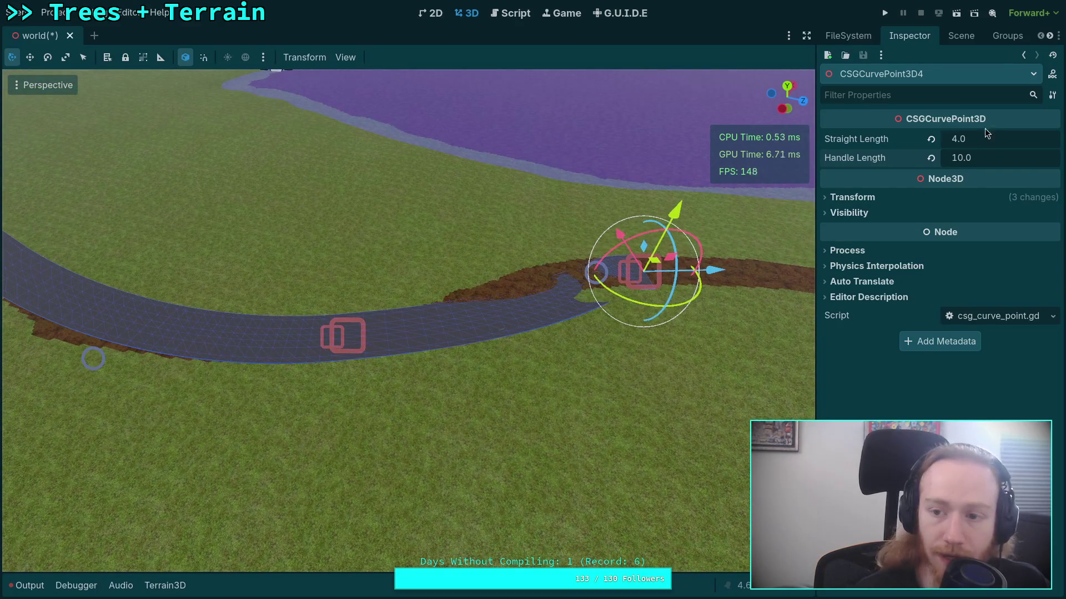
left_click_drag(961, 162, 989, 161)
Step: Select the CSGCurve3D road under Roads, frame it, and show CSGCurvePoint3D3's properties
key("a")
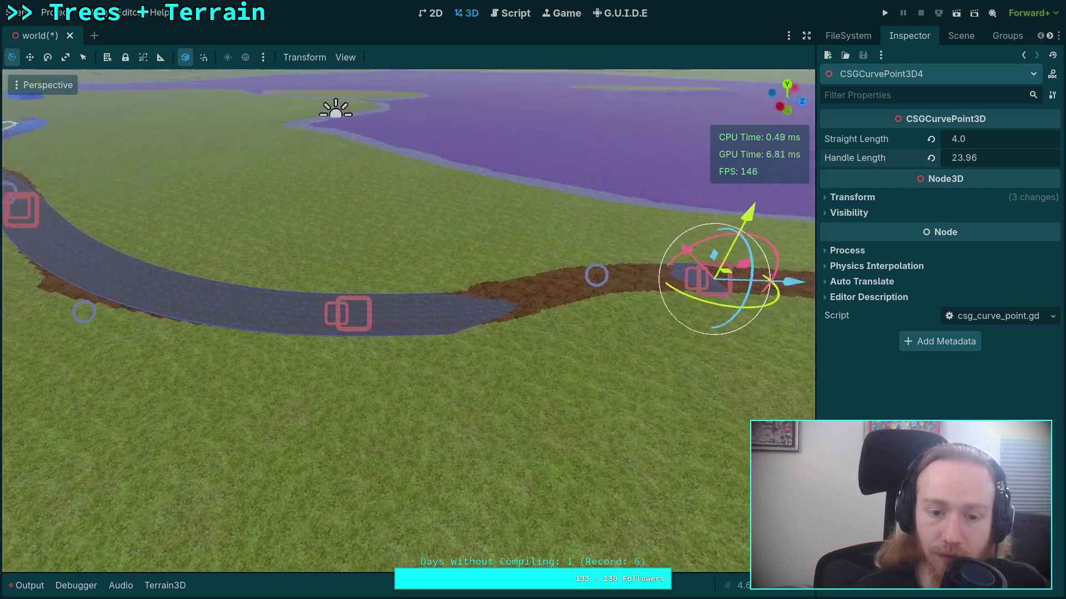
key("a")
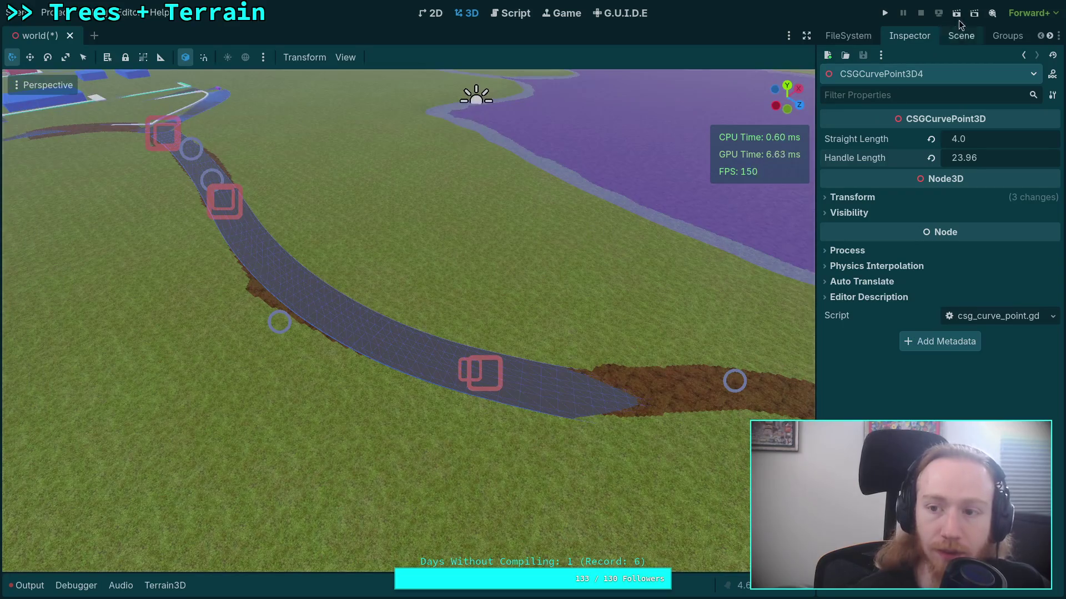
left_click(960, 35)
left_click(905, 306)
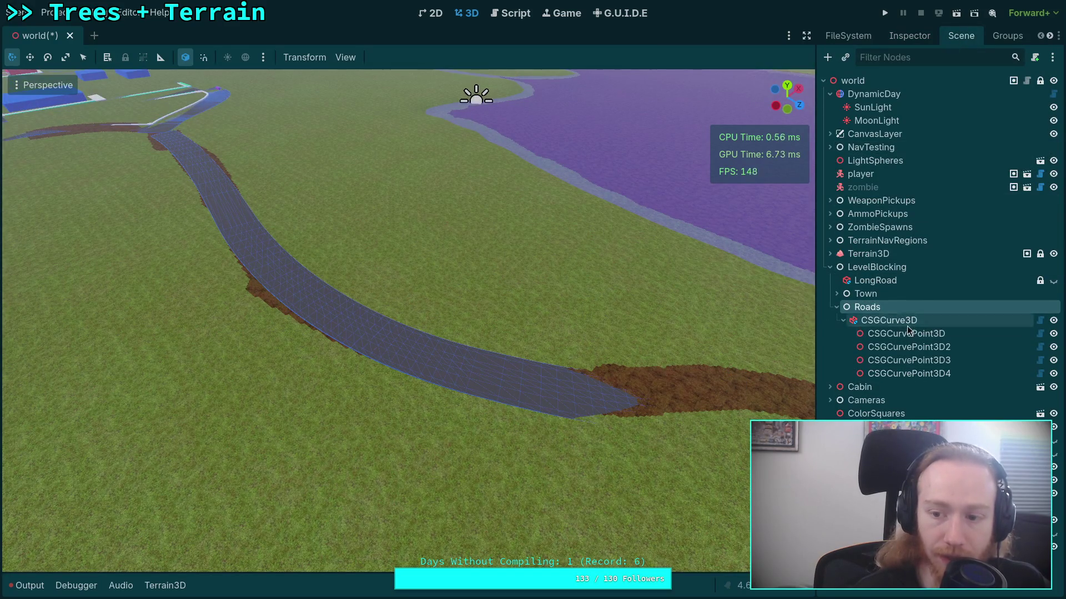
left_click(907, 325)
key("f")
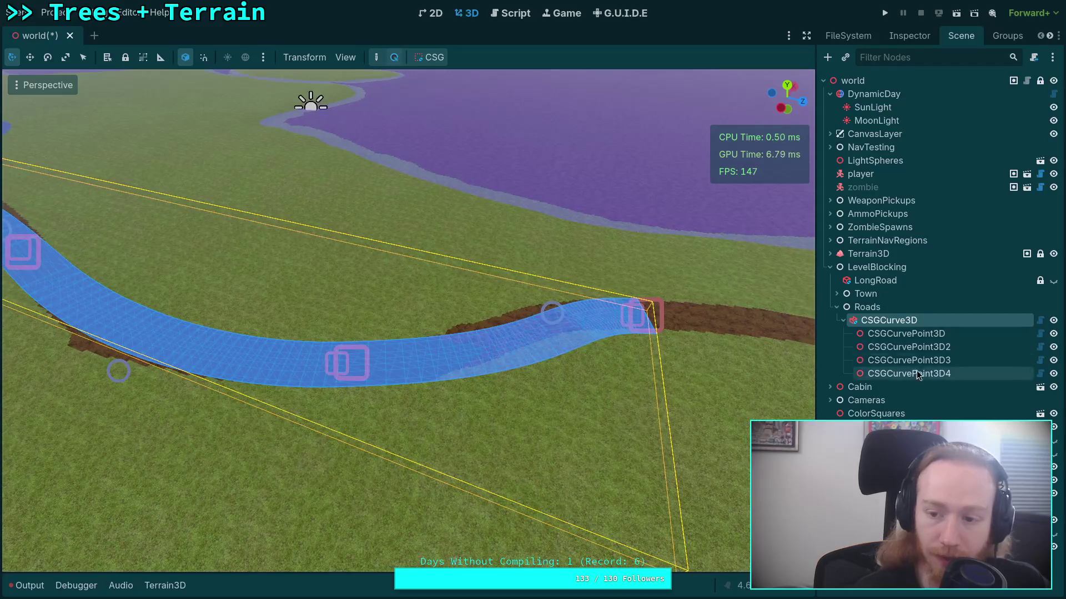
left_click(910, 360)
left_click(907, 36)
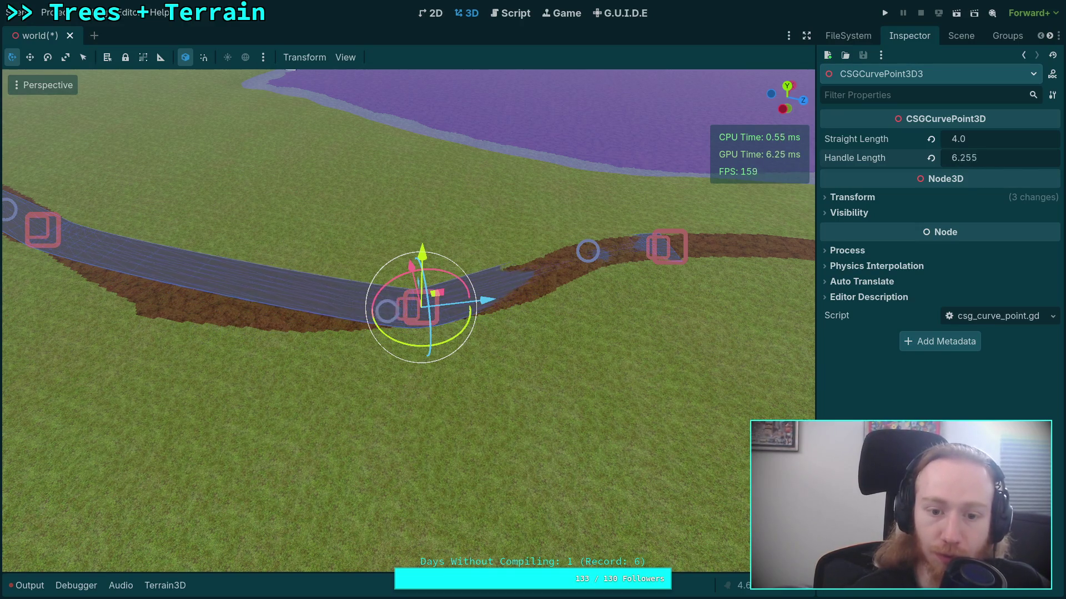
Step: Look over the road from a few angles, check the Transform section, and save the world scene
key("w")
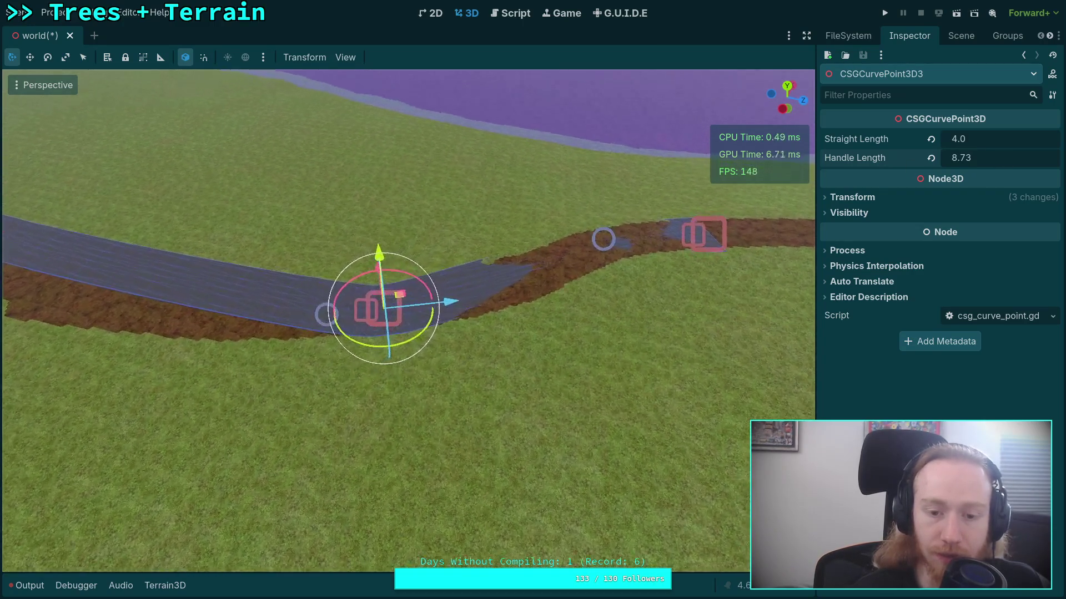
key("a")
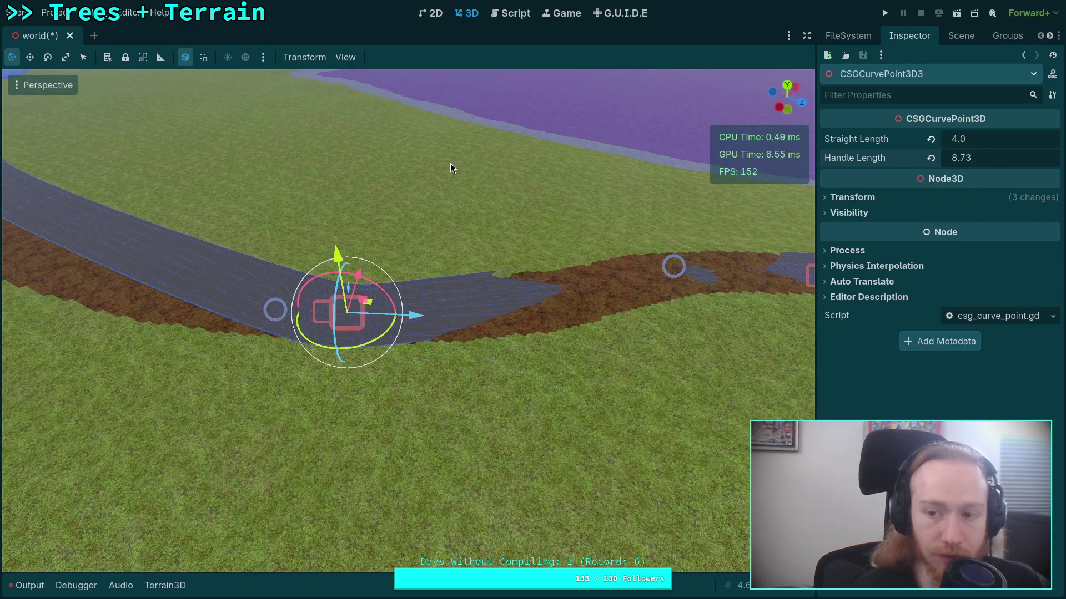
key("s")
key("d")
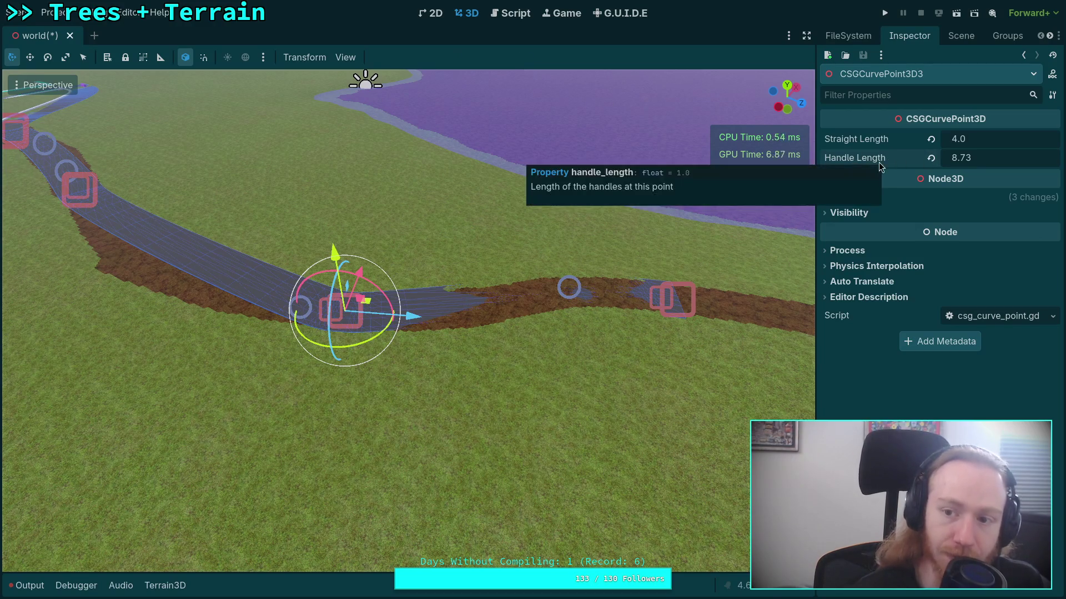
left_click(890, 200)
left_click(897, 199)
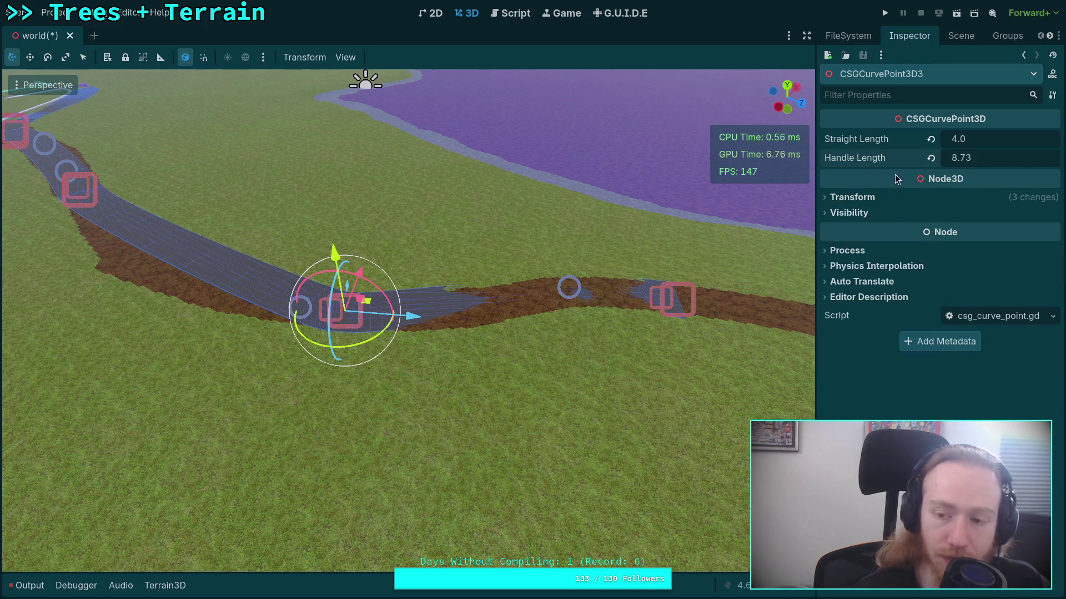
mouse_move(897, 179)
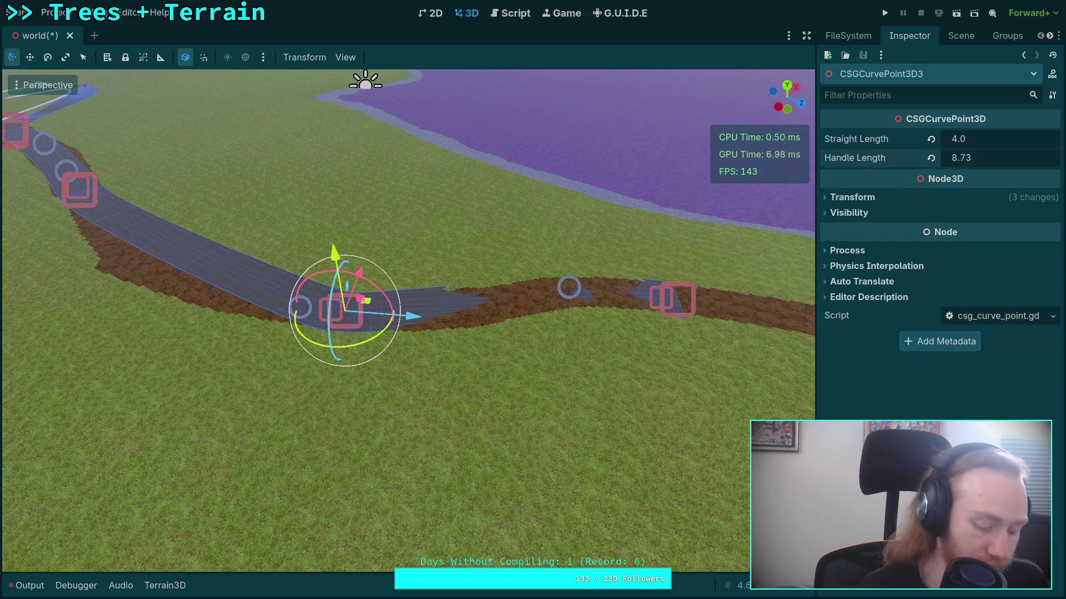
key("ctrl+s")
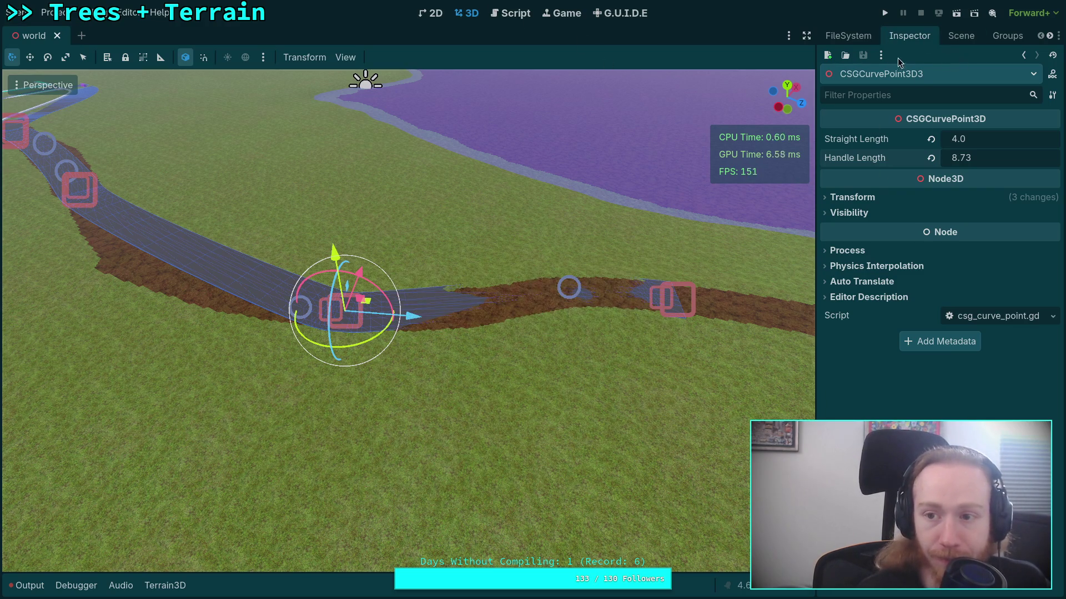
Step: Open the curve point's script, csg_curve_point.gd, from the Script dropdown's Edit
left_click(1049, 318)
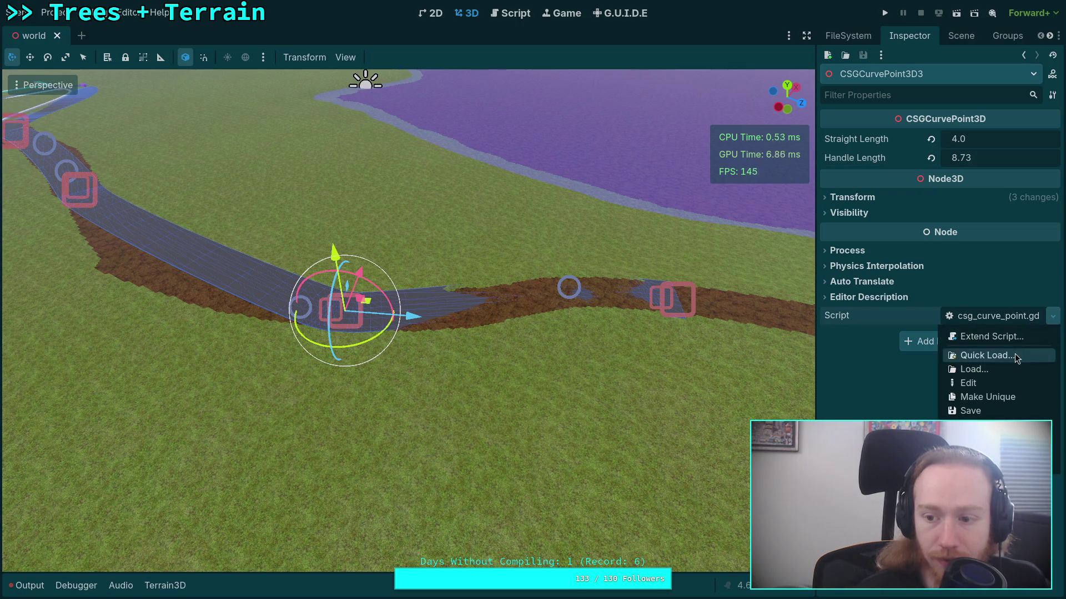
left_click(981, 385)
scroll(519, 286, "down", 4)
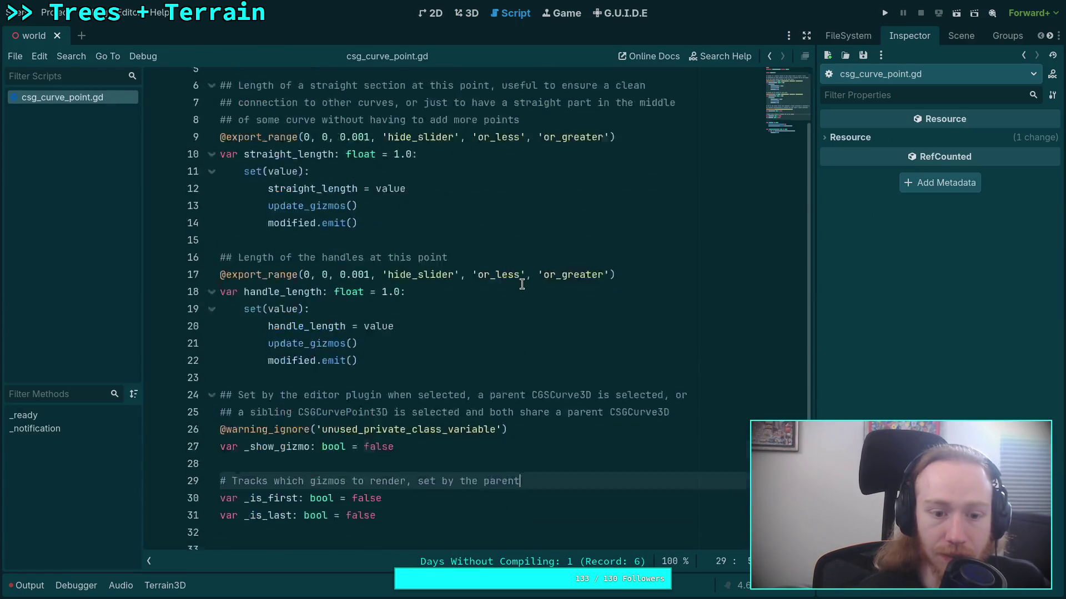
scroll(487, 296, "up", 2)
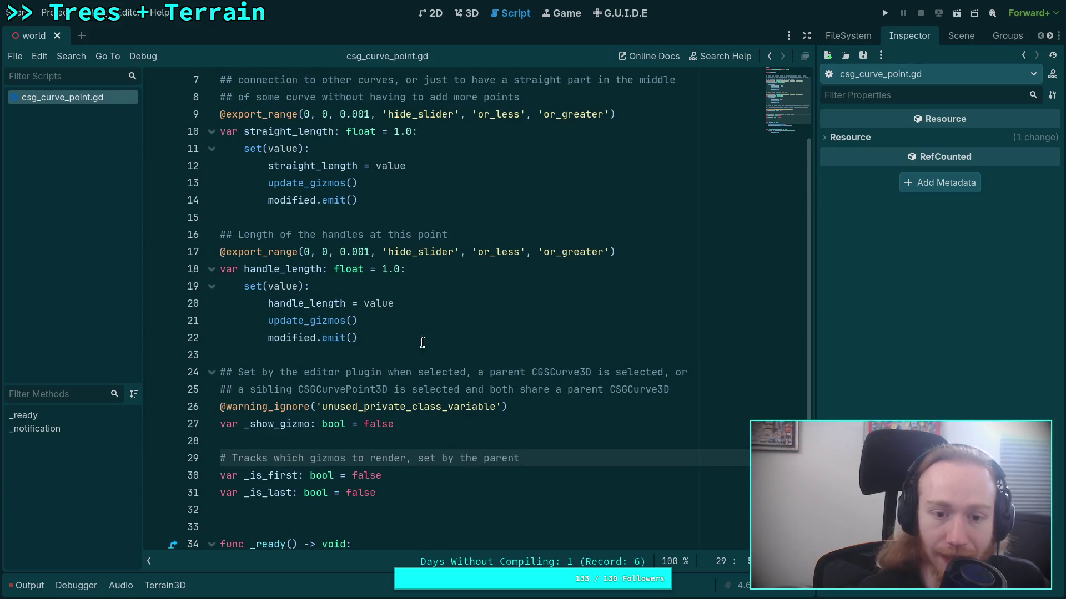
left_click(477, 342)
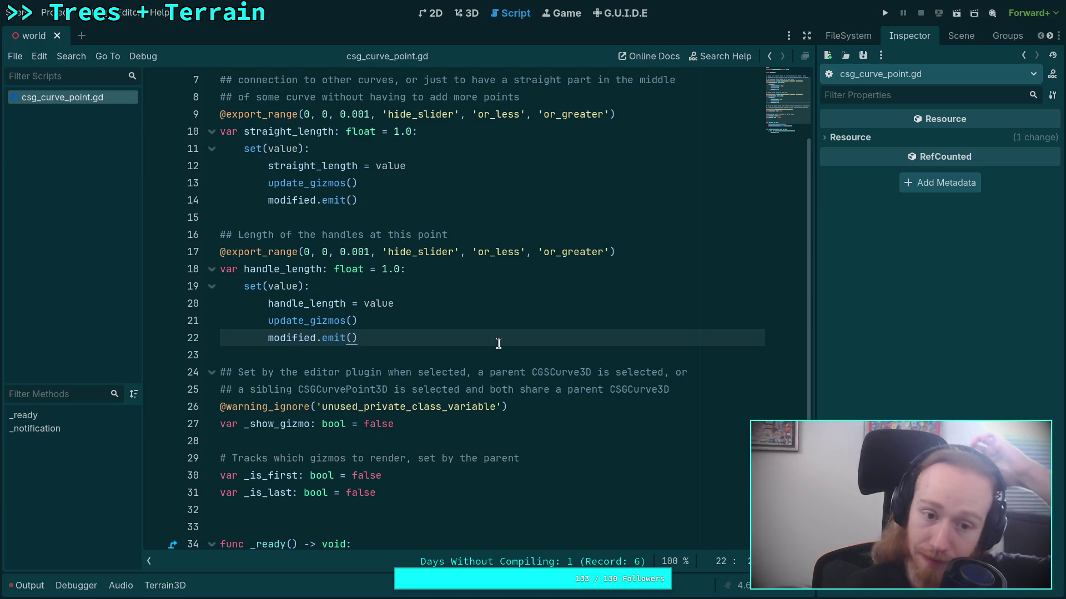
Step: Rename handle_length to handle_in in the variable and its setter, adding a blank line after
left_click(285, 271)
type("in")
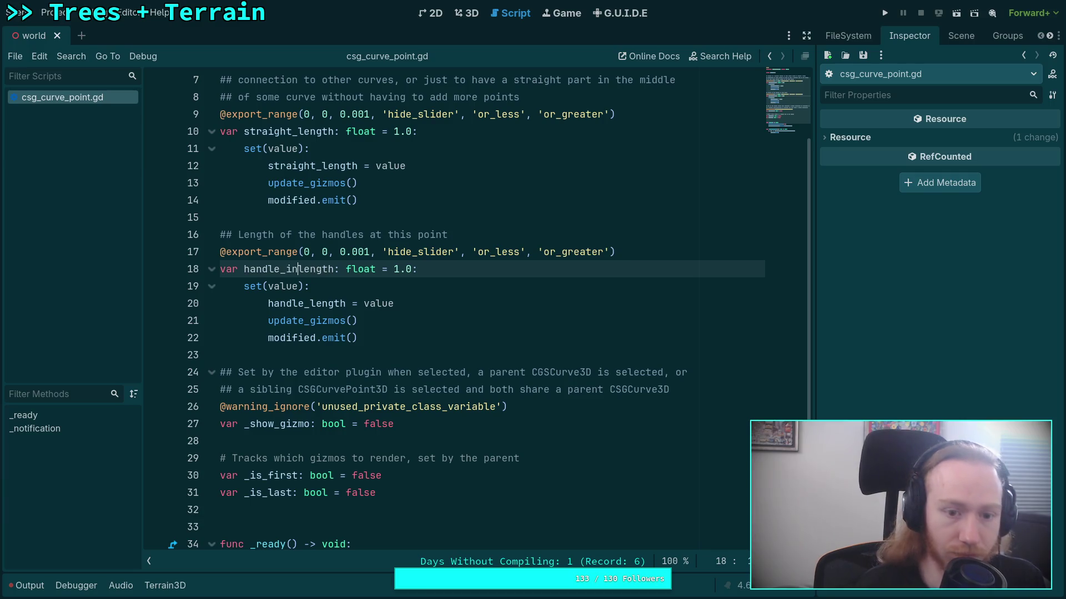
type("_")
left_click_drag(297, 268, 343, 269)
key("BackSpace")
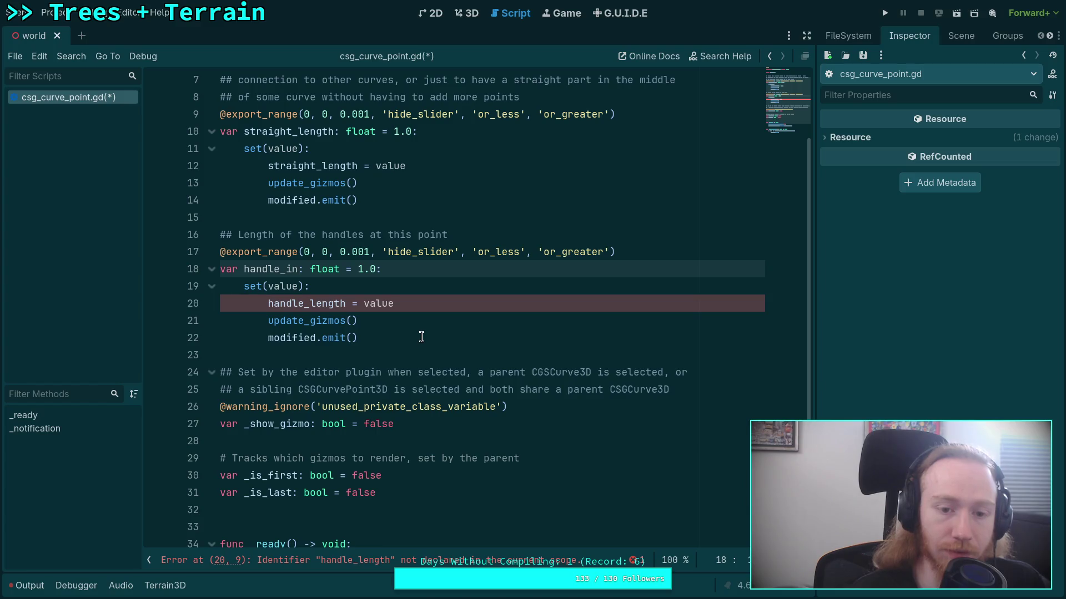
left_click(421, 337)
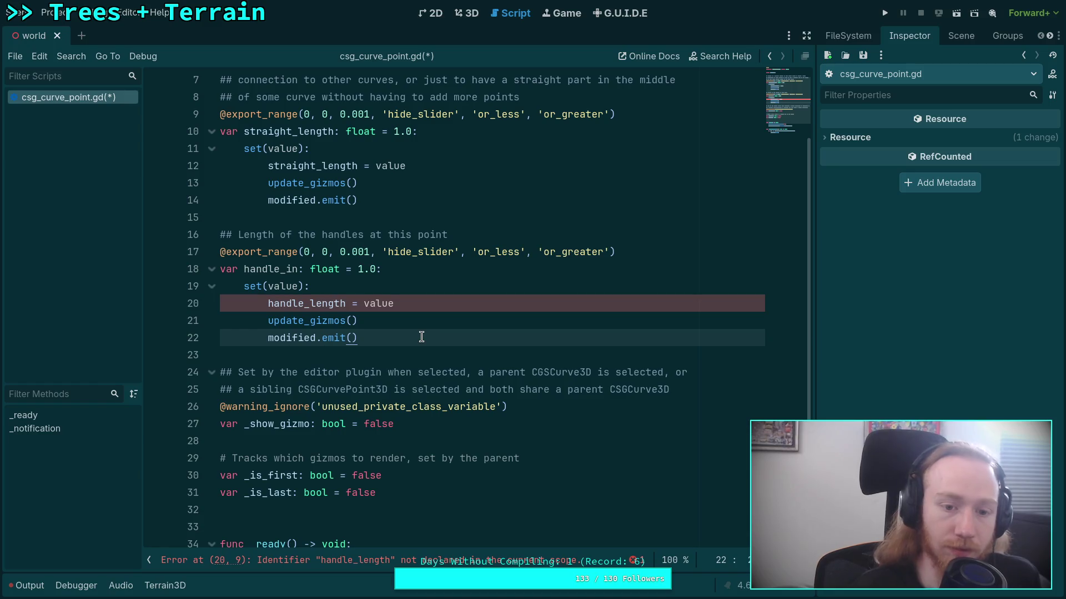
left_click_drag(345, 303, 309, 303)
type("in")
left_click(435, 270)
left_click(413, 339)
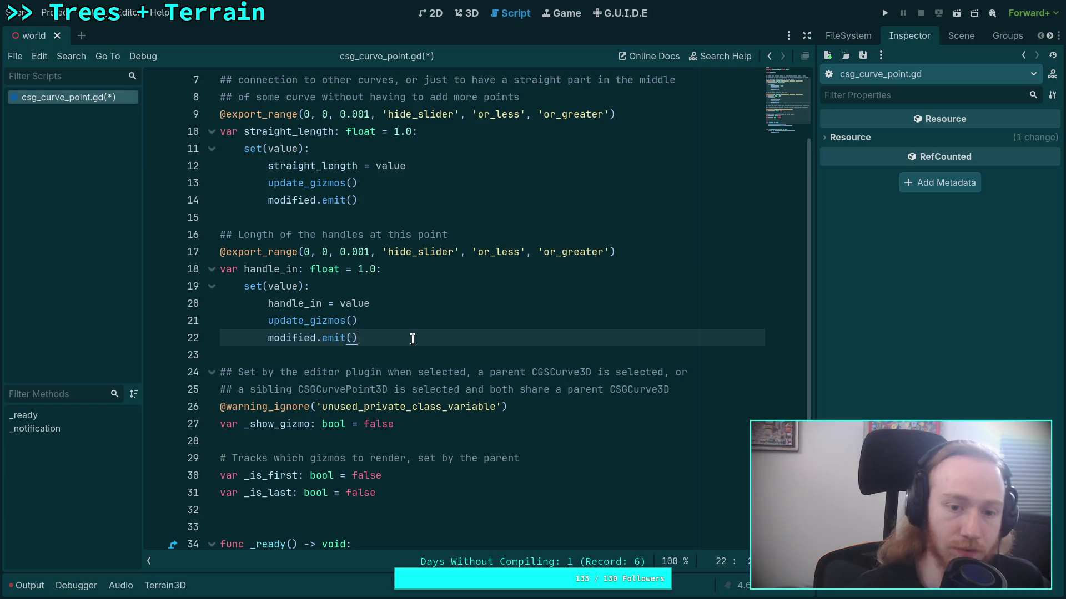
key("Return")
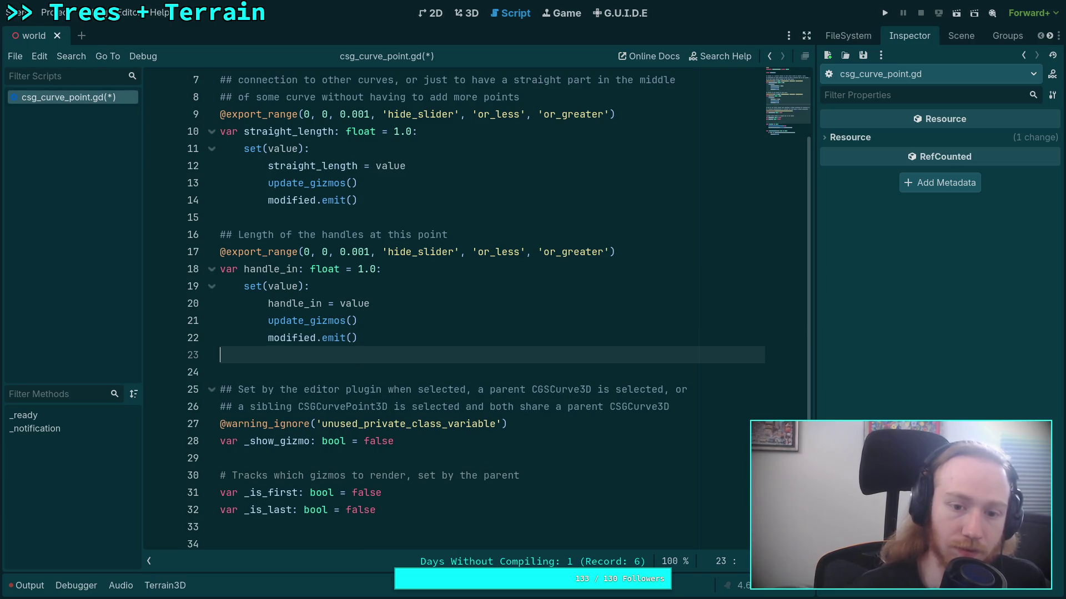
Step: Reword the doc comment to 'handle-in' and select the whole handle_in property block
left_click(359, 234)
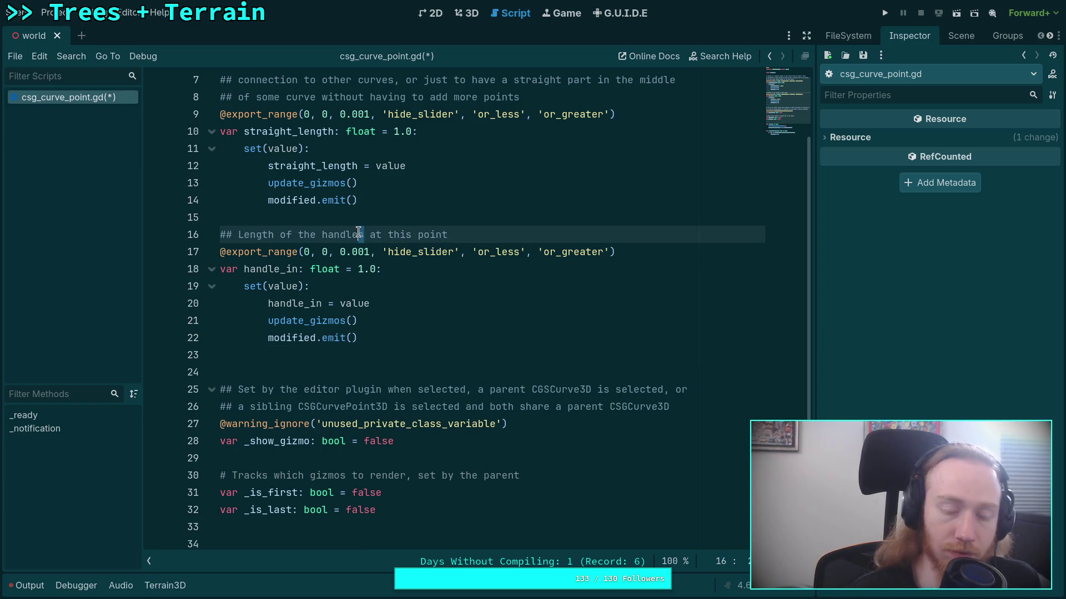
key("Delete")
type("-in")
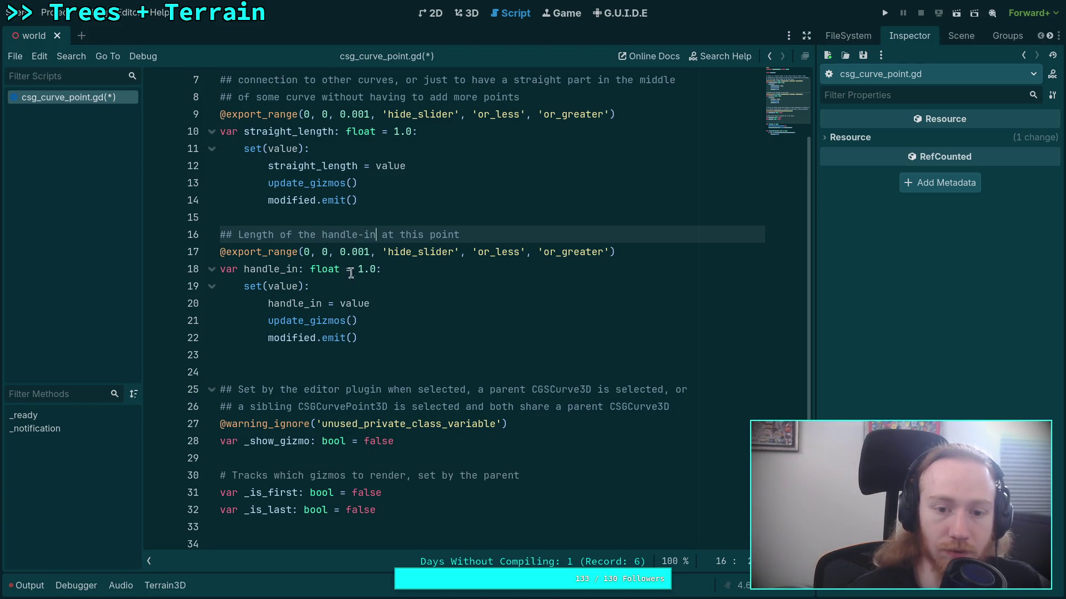
left_click(433, 356)
left_click_drag(407, 347, 222, 236)
right_click(232, 245)
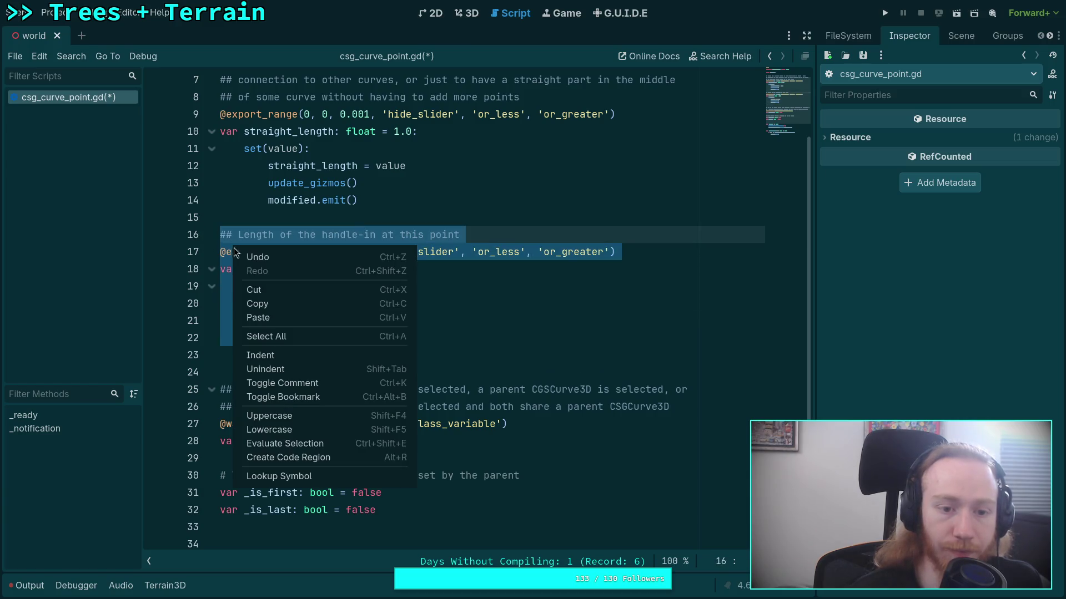
Step: Copy the handle_in block, paste it below, and rename the copy to handle_out in comment and variable
left_click(274, 308)
left_click(252, 353)
key("Return")
key("ctrl+v")
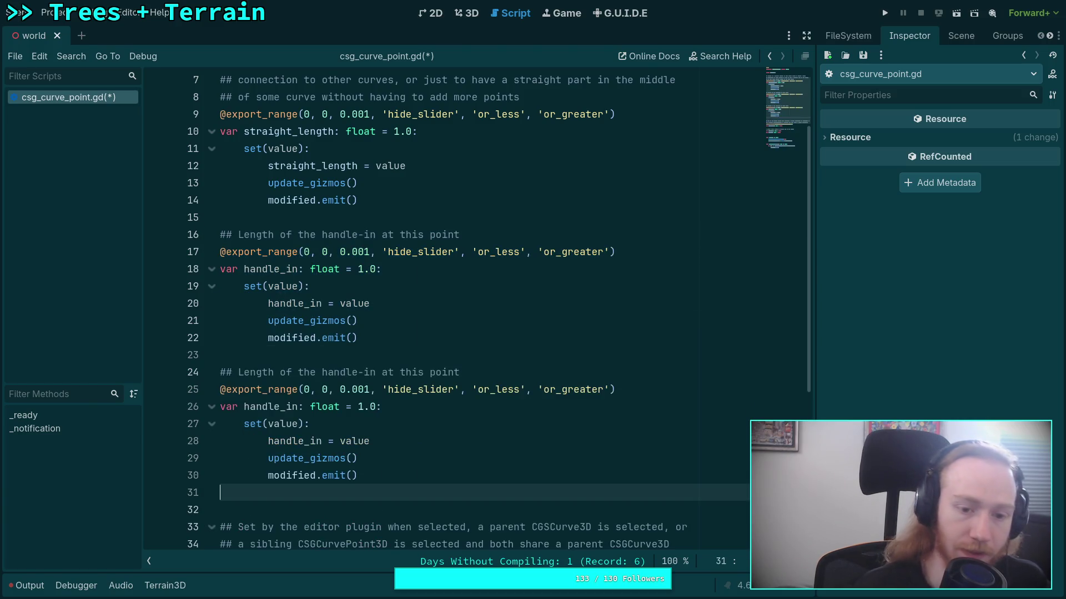
left_click(368, 371)
left_click_drag(370, 371, 376, 370)
type("out")
left_click_drag(285, 407, 323, 441)
type("outout")
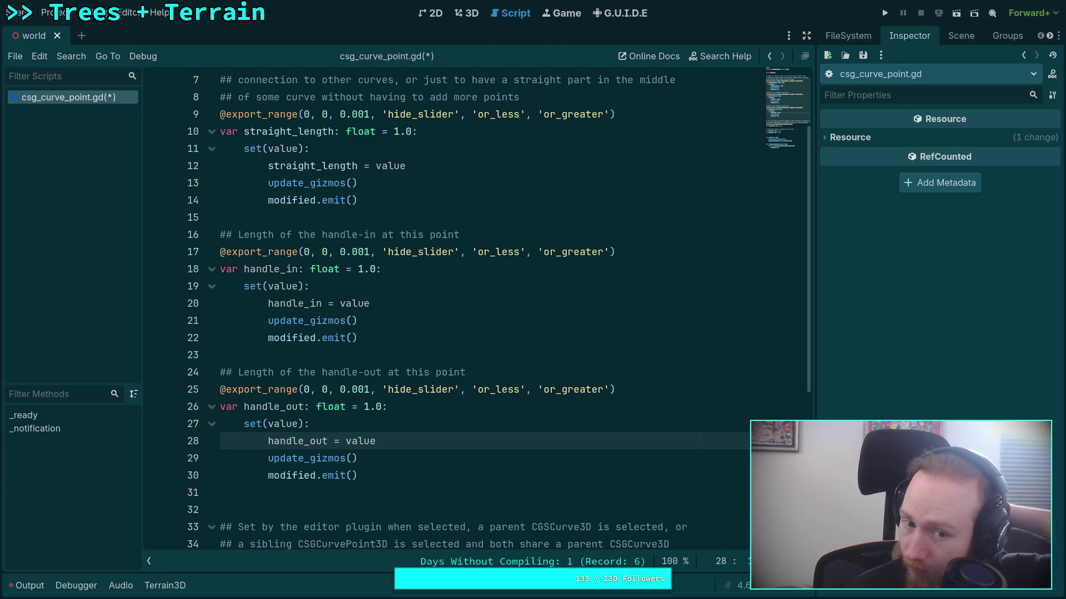
Step: Save csg_curve_point.gd, remove the stray text at the end of the script, and save again
scroll(415, 425, "down", 5)
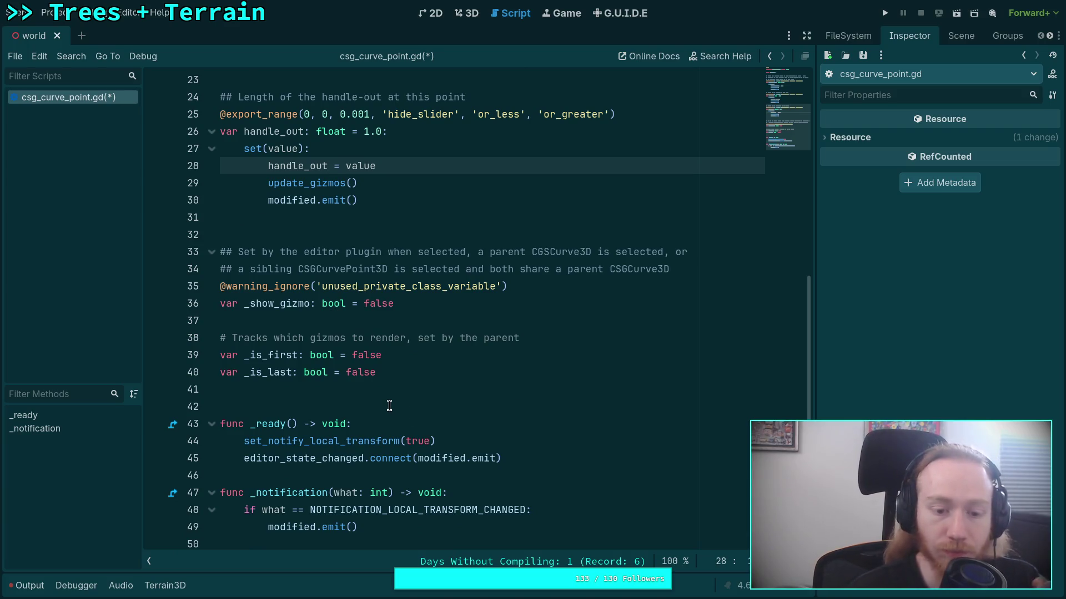
scroll(389, 405, "up", 6)
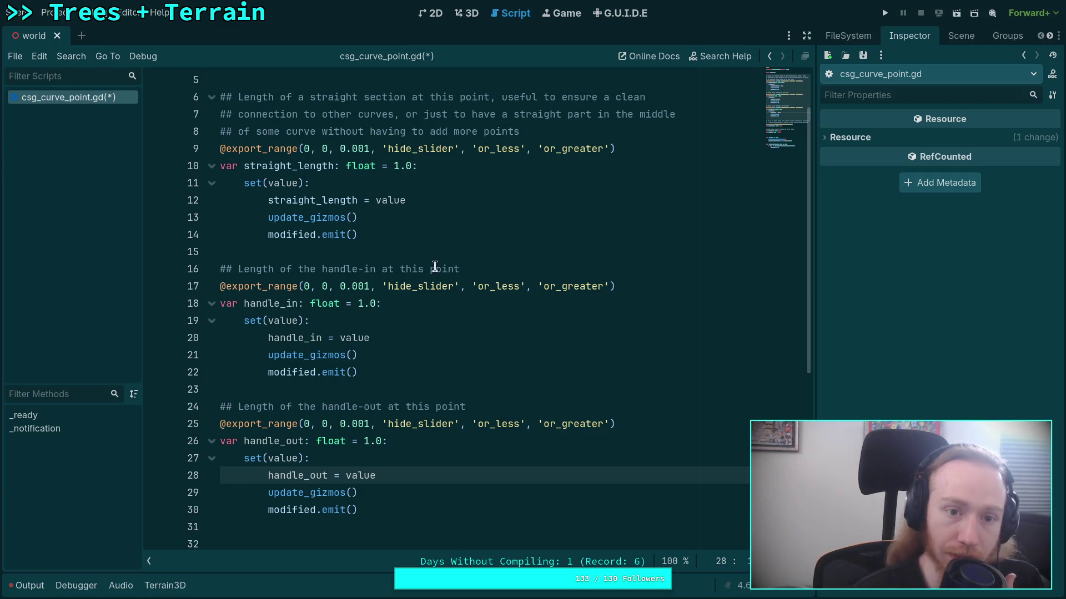
key("ctrl+s")
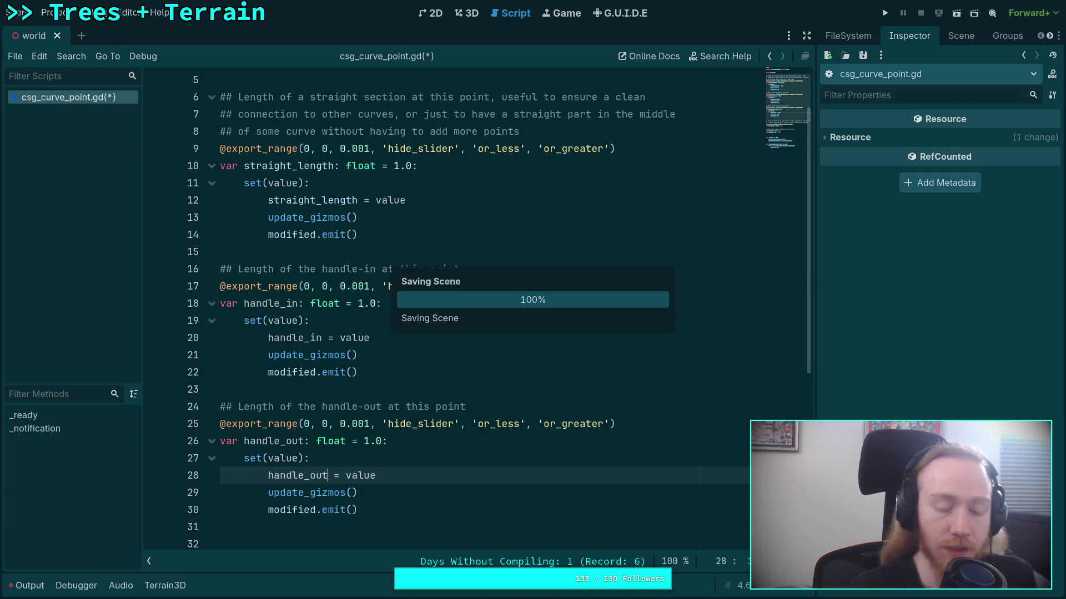
scroll(397, 364, "down", 6)
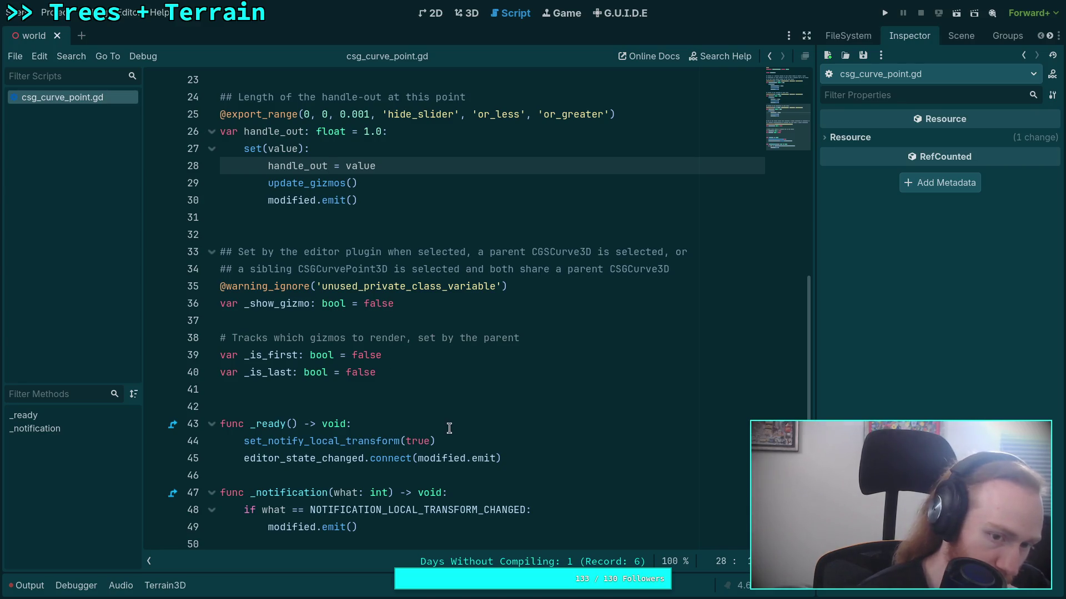
left_click(424, 541)
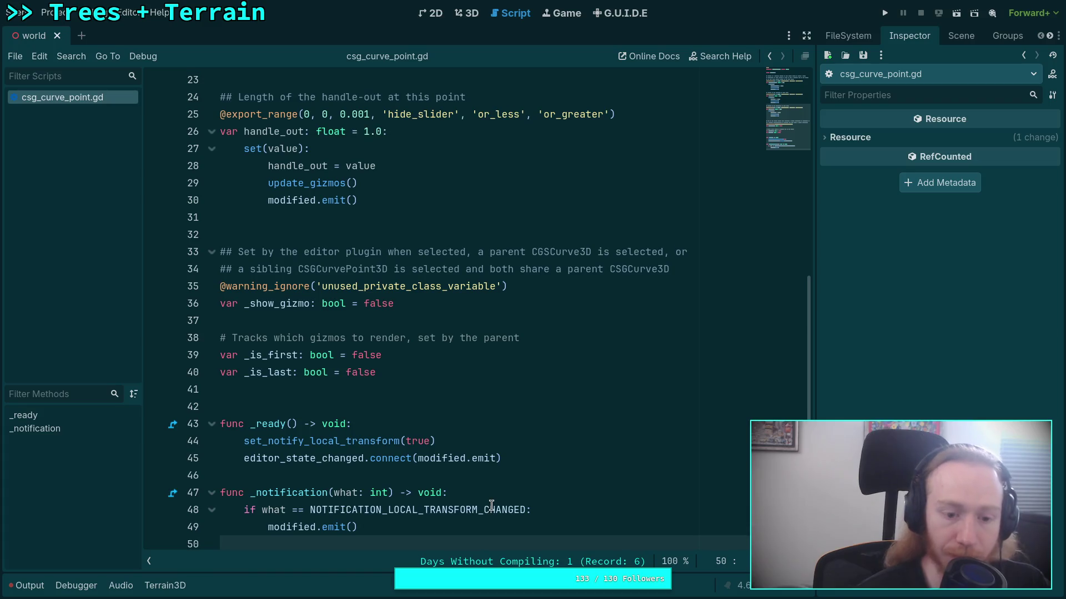
key("Return")
type("fi")
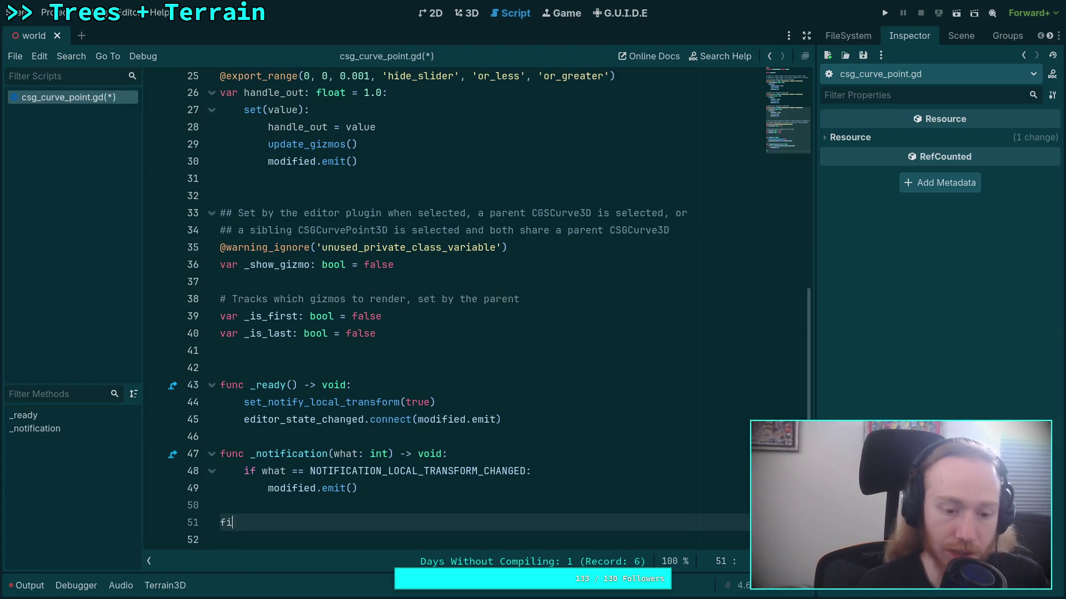
key("BackSpace")
key("BackSpace")
key("BackSpace")
key("ctrl+s")
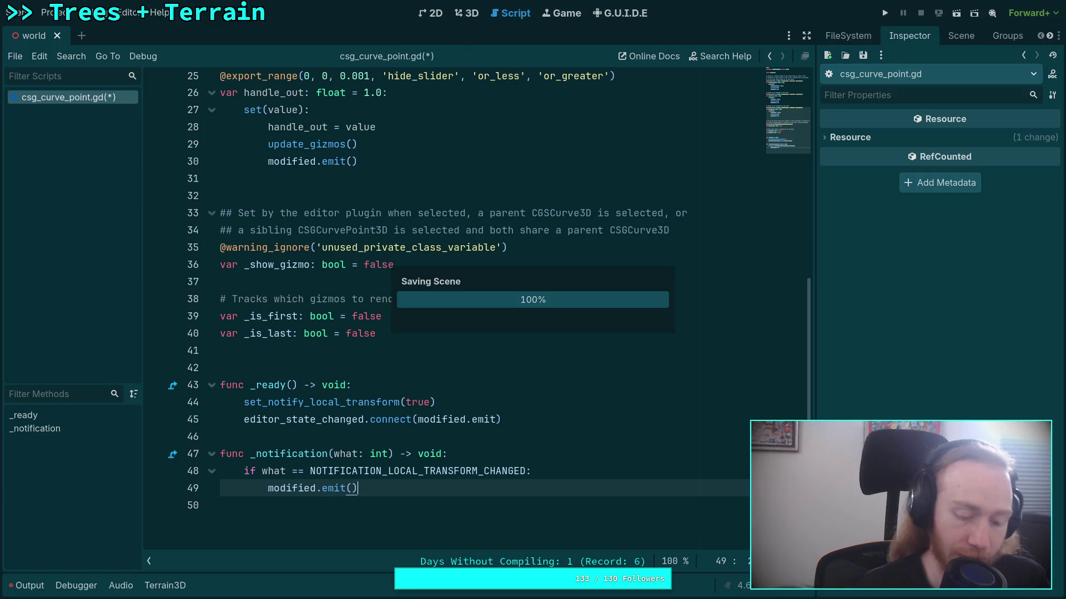
scroll(444, 512, "up", 5)
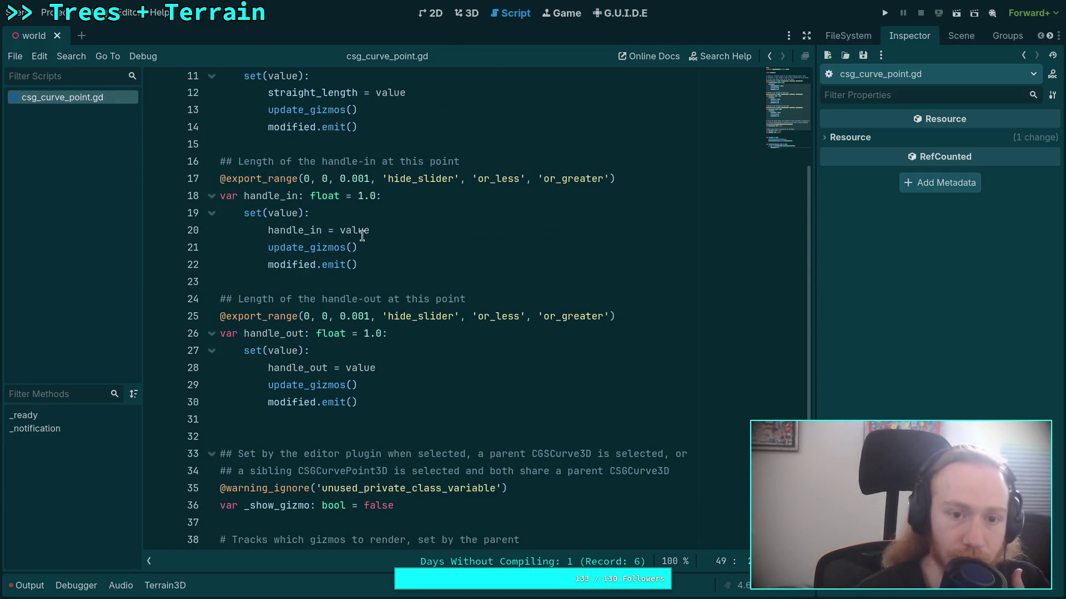
scroll(362, 236, "up", 4)
left_click(842, 35)
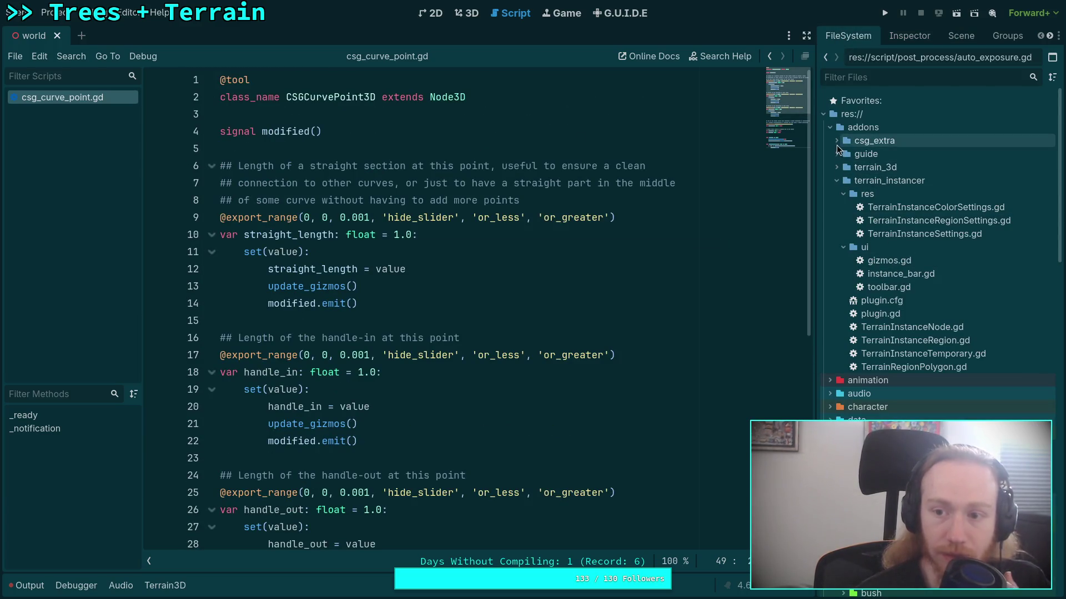
Step: Expand addons/csg_extra/csg_curve, open csg_curve.gd, and scroll down to update_points
left_click(837, 142)
left_click(843, 154)
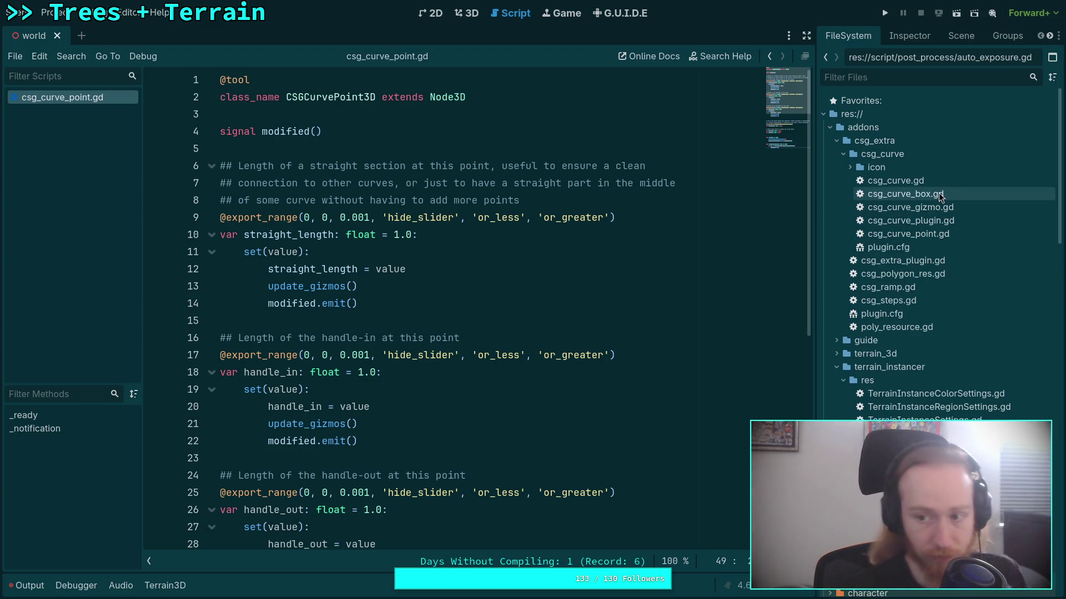
double_click(926, 178)
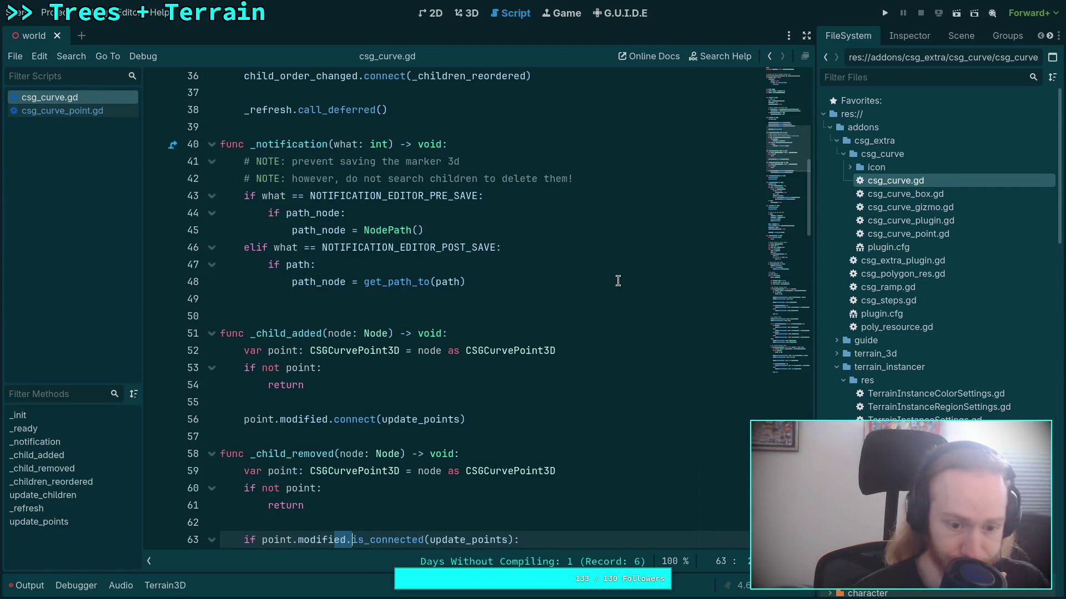
scroll(618, 281, "down", 8)
scroll(536, 282, "down", 7)
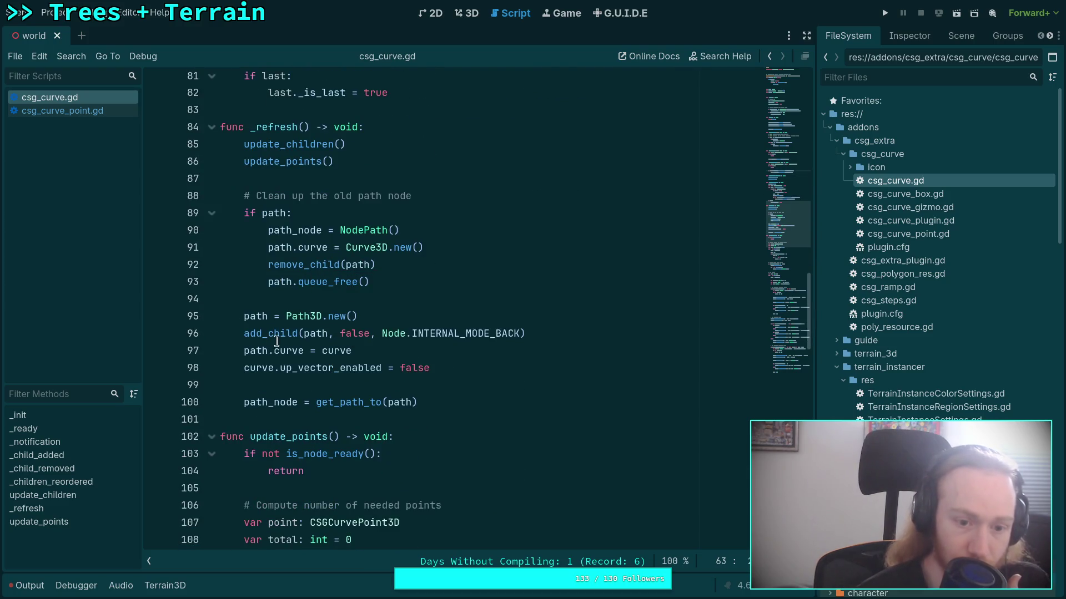
scroll(323, 355, "down", 7)
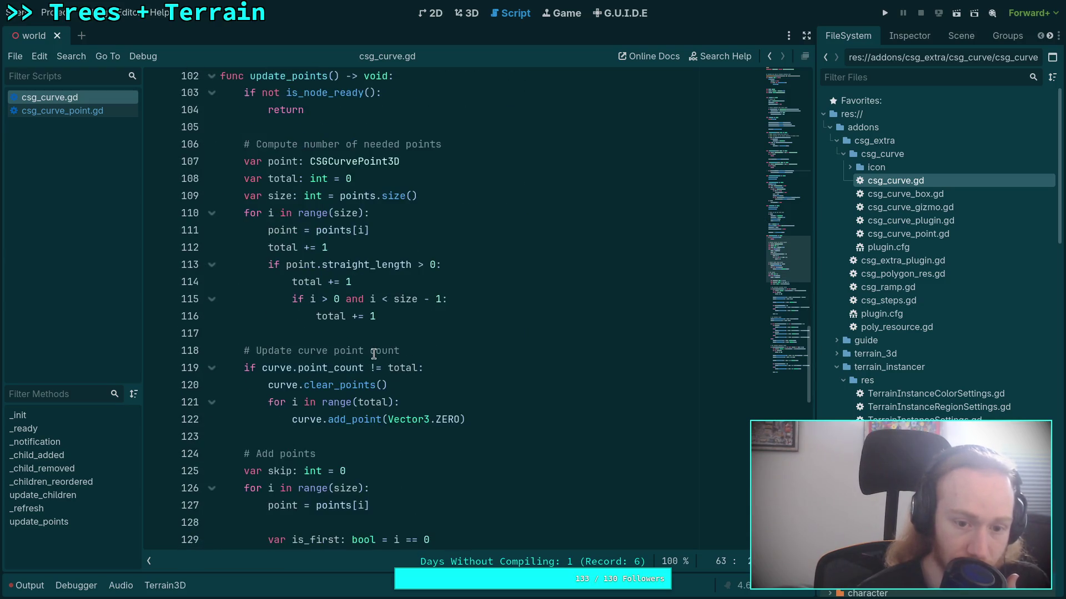
scroll(374, 346, "down", 1)
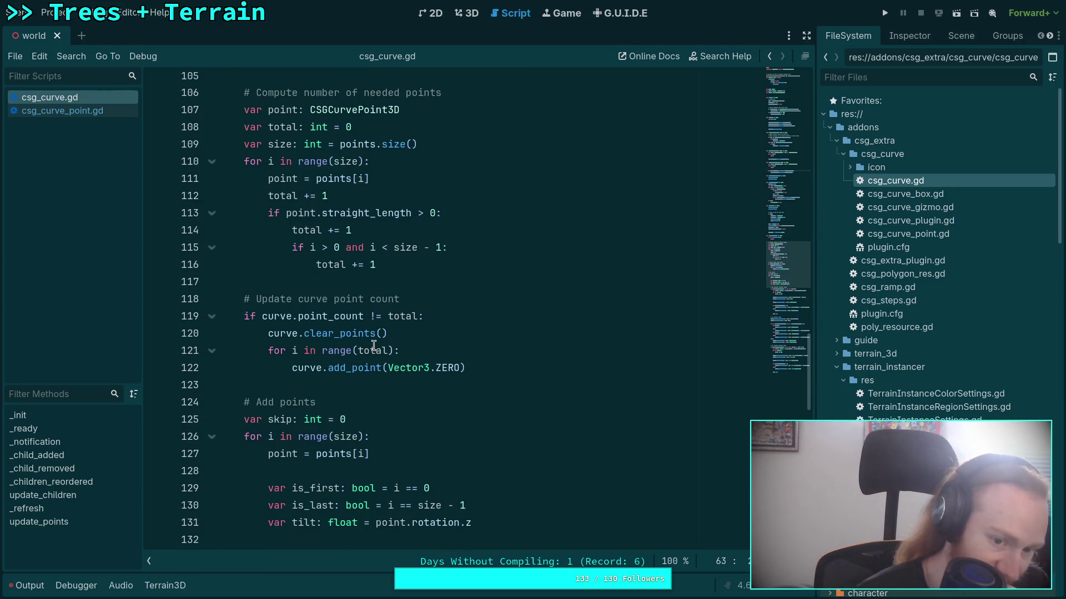
scroll(403, 333, "down", 2)
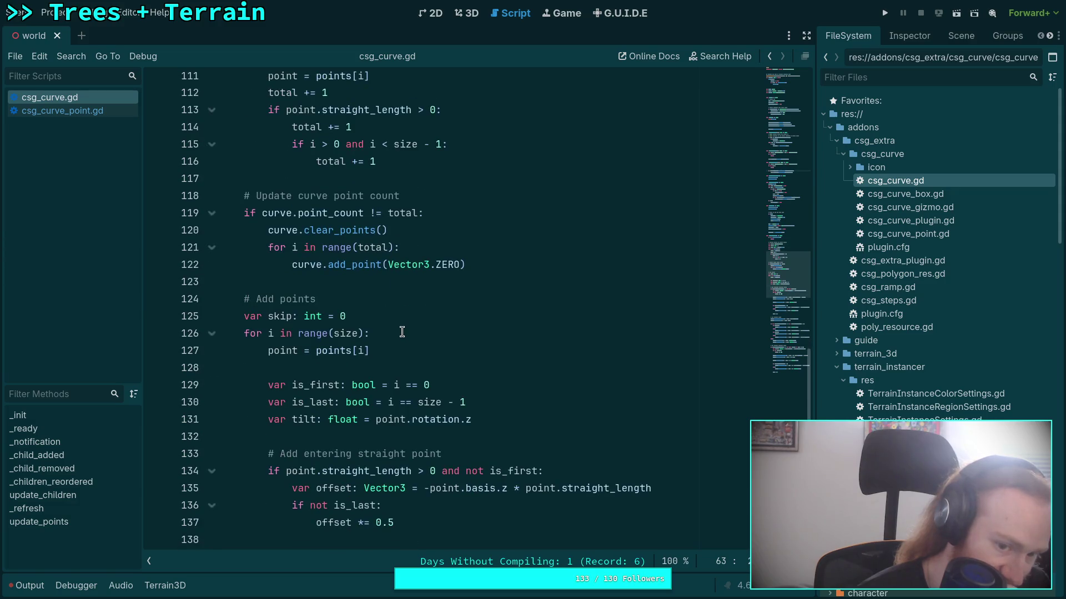
scroll(402, 332, "down", 2)
scroll(402, 331, "down", 4)
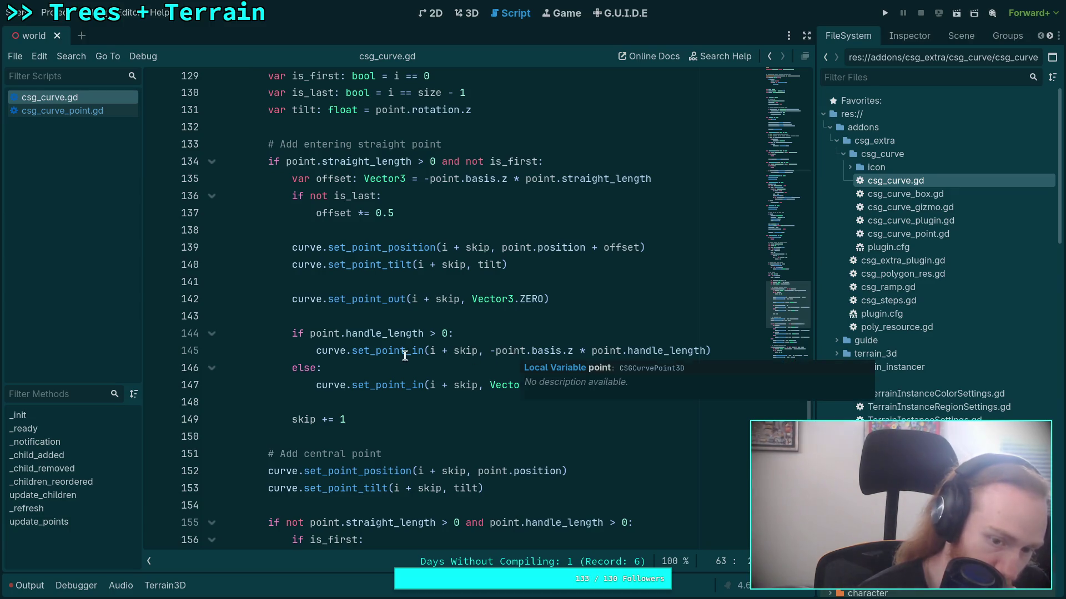
scroll(406, 350, "down", 5)
scroll(406, 350, "down", 1)
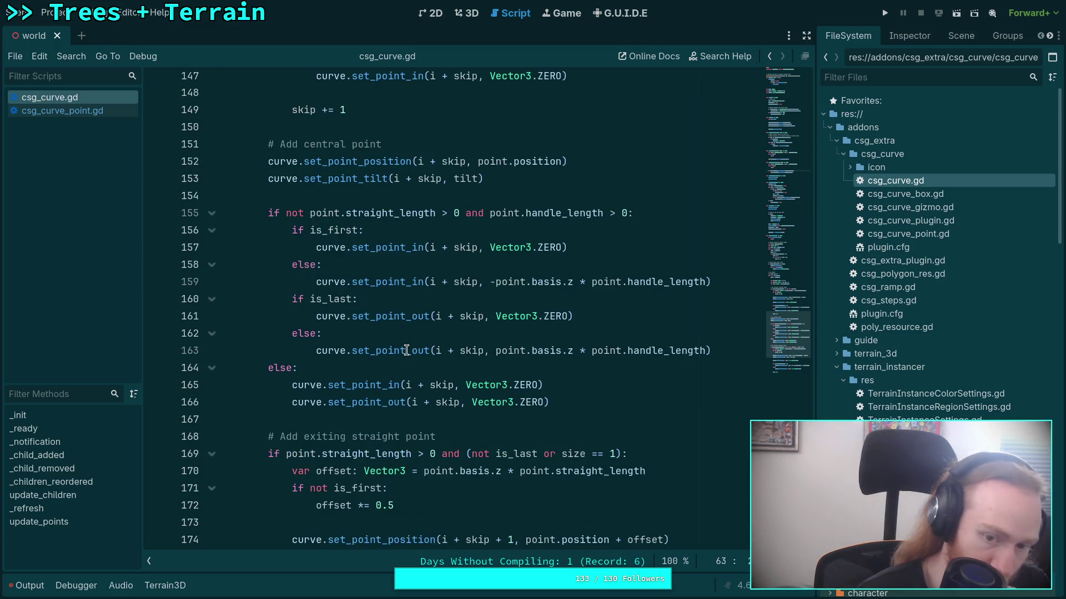
scroll(406, 350, "down", 2)
scroll(406, 350, "down", 2)
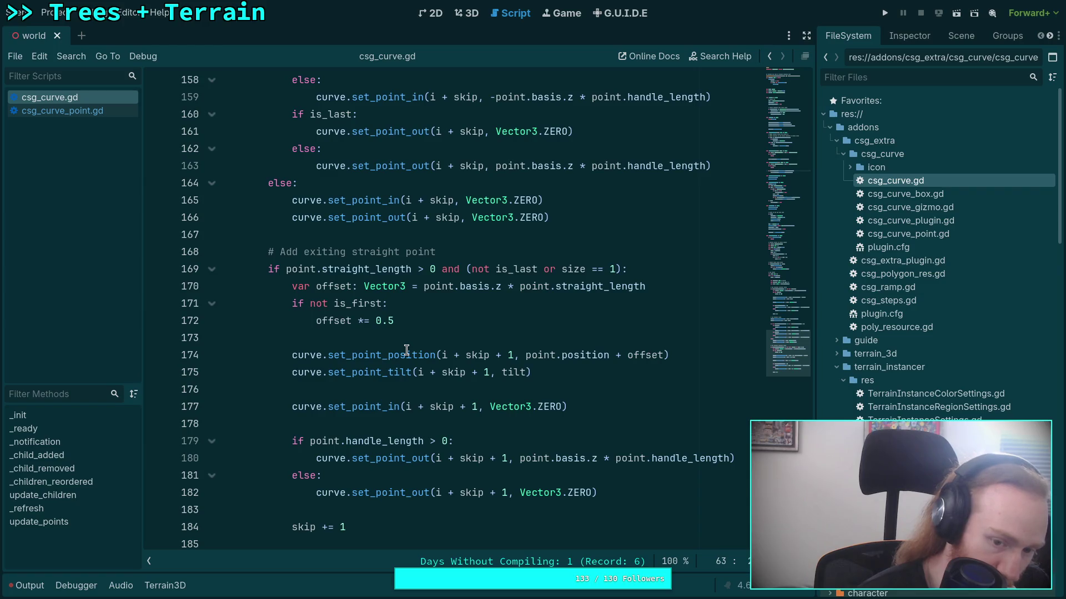
double_click(375, 441)
left_click(391, 458)
double_click(390, 458)
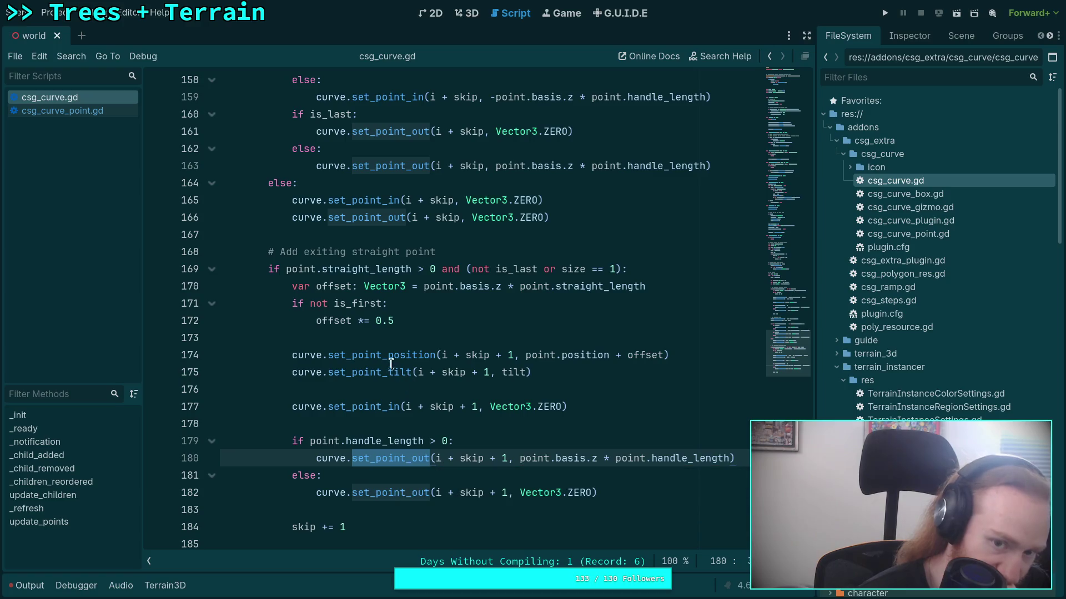
scroll(384, 341, "up", 2)
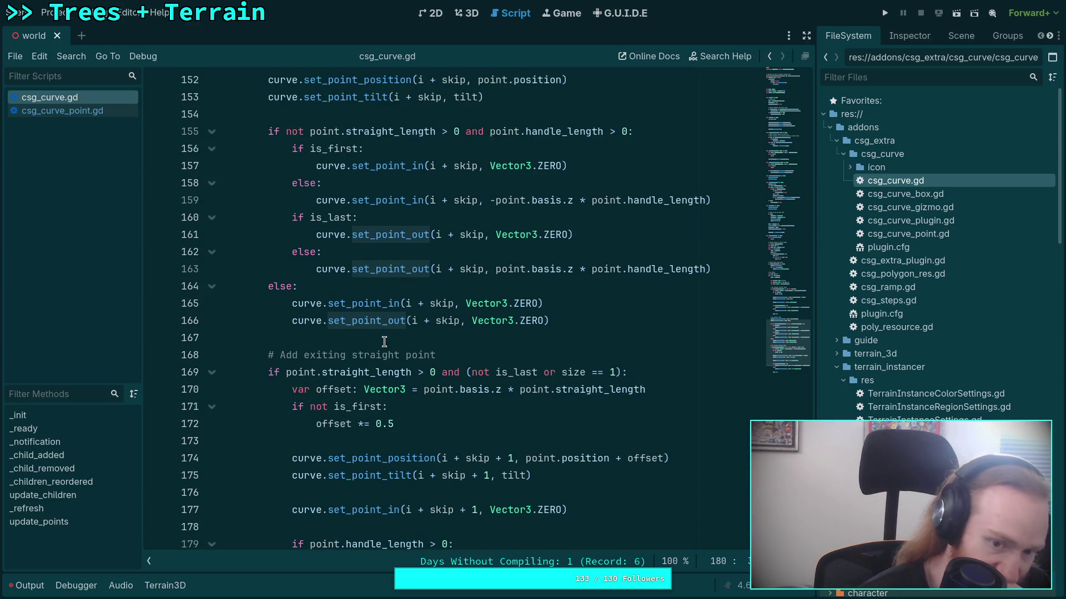
scroll(384, 341, "up", 1)
scroll(384, 342, "down", 3)
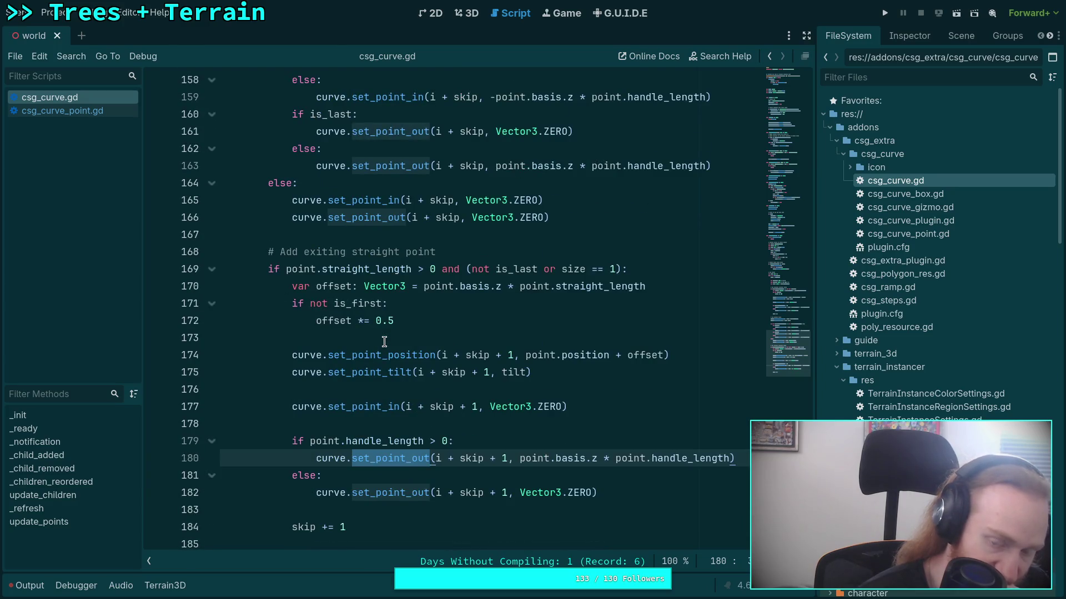
scroll(384, 341, "up", 7)
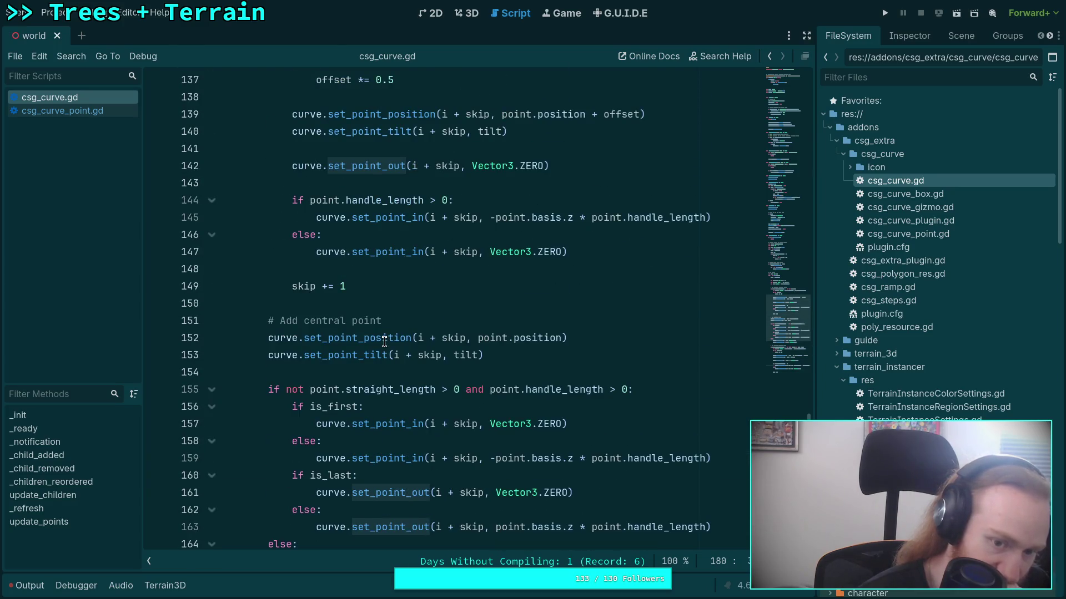
scroll(384, 341, "up", 4)
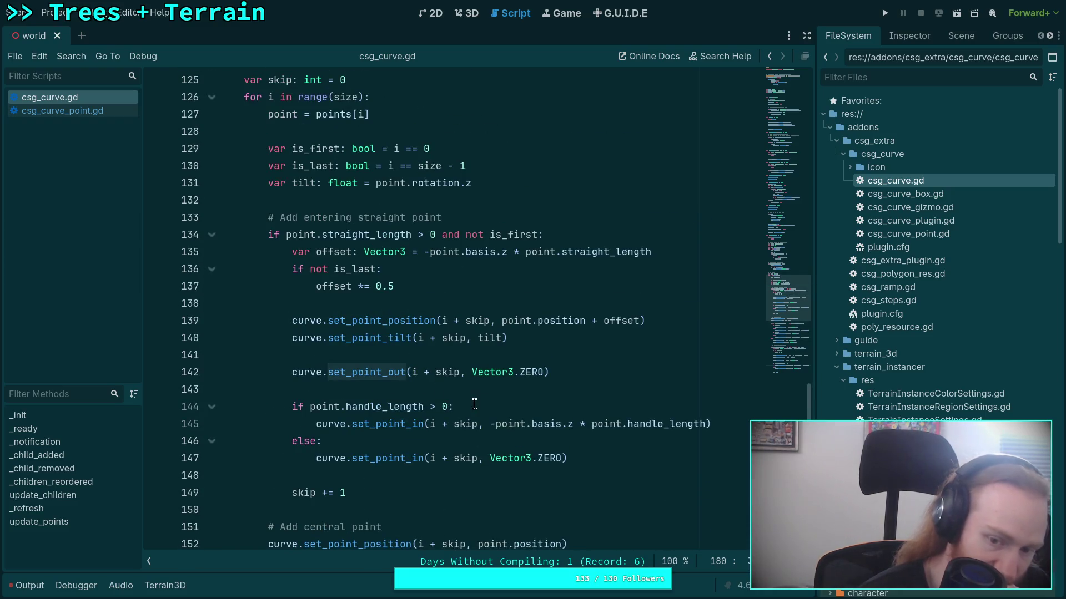
Step: Replace handle_length with handle_in in line 144's if condition and line 145's set_point_in call
left_click_drag(424, 408, 387, 406)
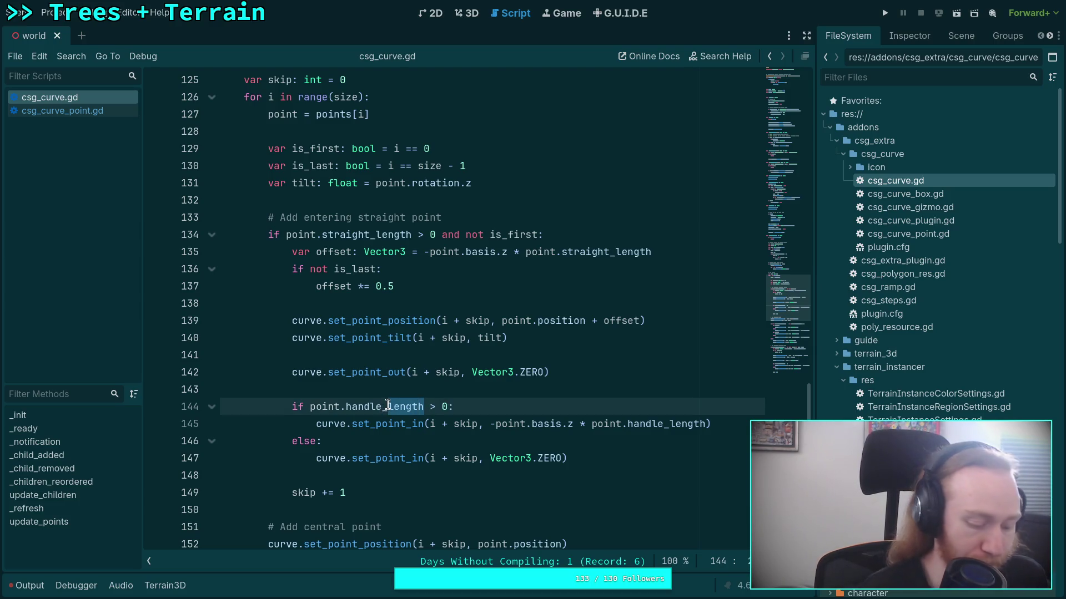
type("in")
left_click(499, 389)
left_click_drag(674, 424, 704, 425)
key("BackSpace")
type("in")
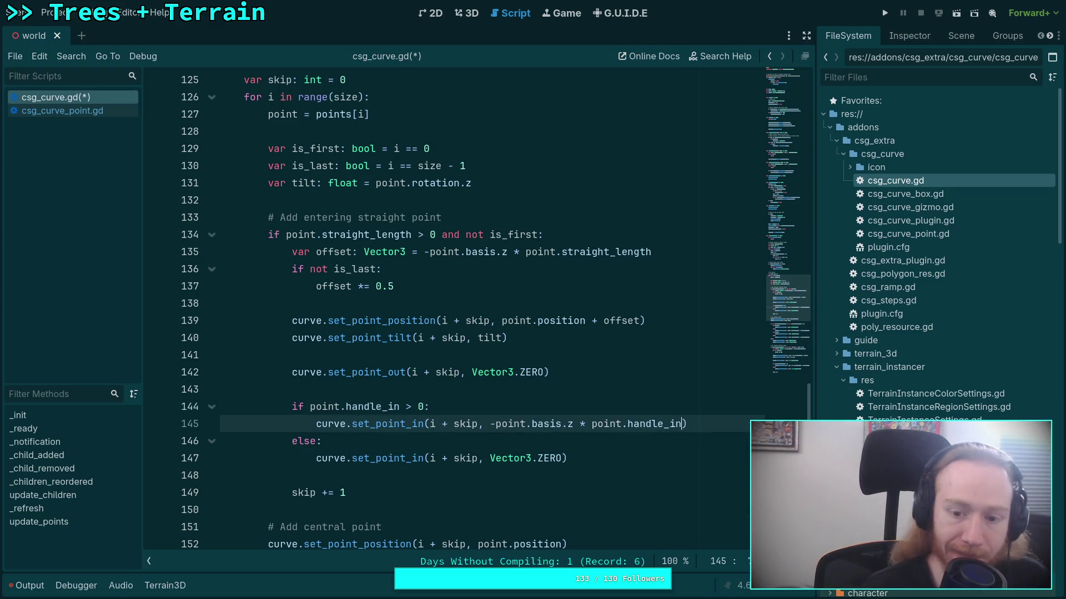
left_click(519, 371)
Step: Select the 'length' part of handle_length on line 155 for the next edit
scroll(499, 367, "down", 5)
scroll(462, 369, "down", 3)
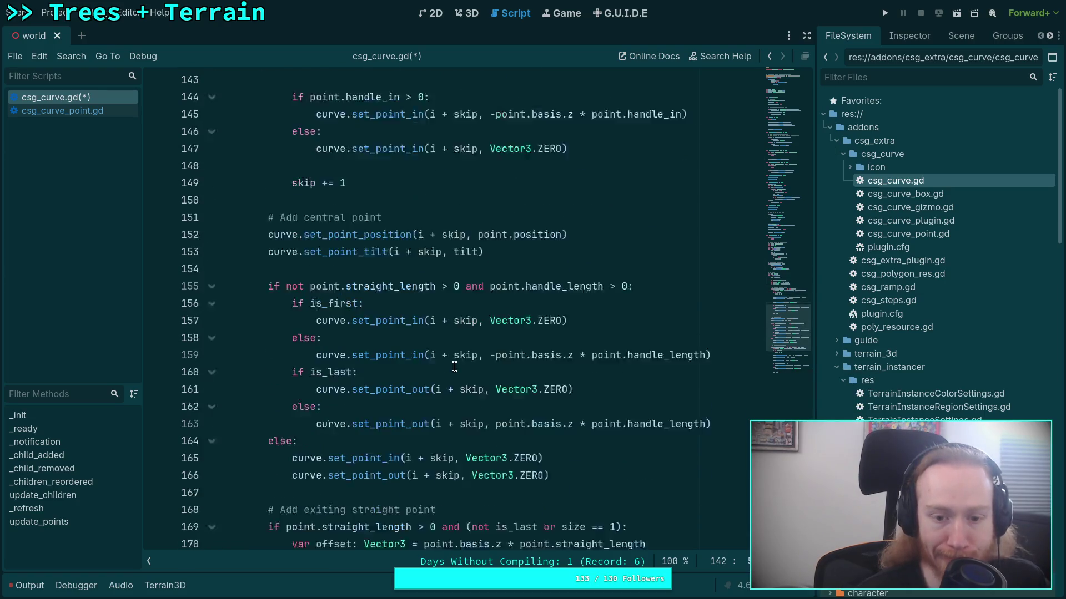
scroll(489, 383, "up", 2)
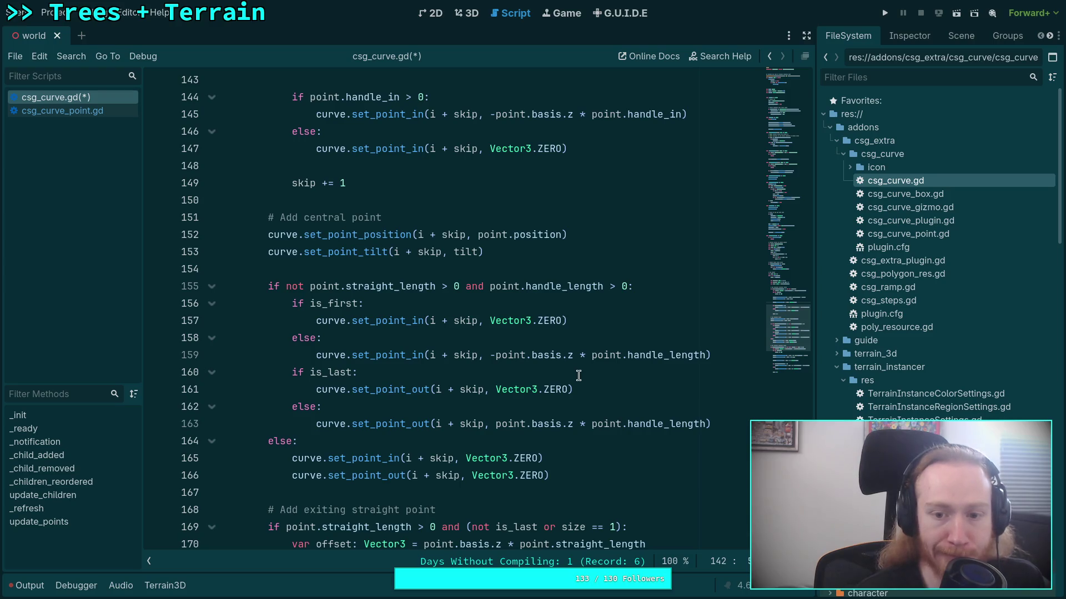
left_click_drag(567, 286, 604, 288)
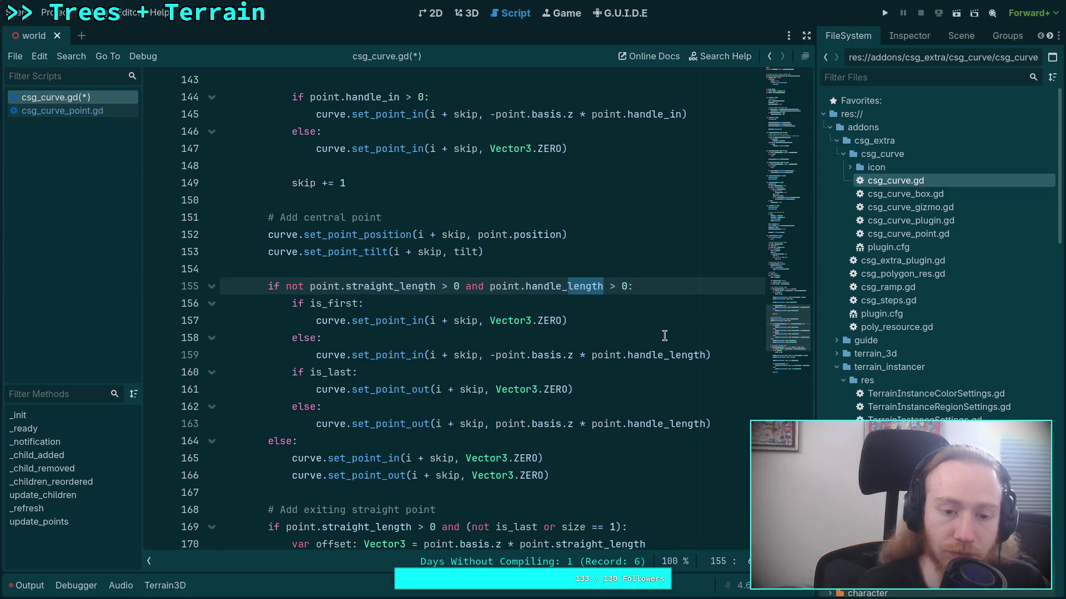
Step: Make line 155 test 'and (point.handle_in > 0 or point.handle_out > 0)' and delete the old handle_length line
left_click(459, 286)
type(":")
key("Return")
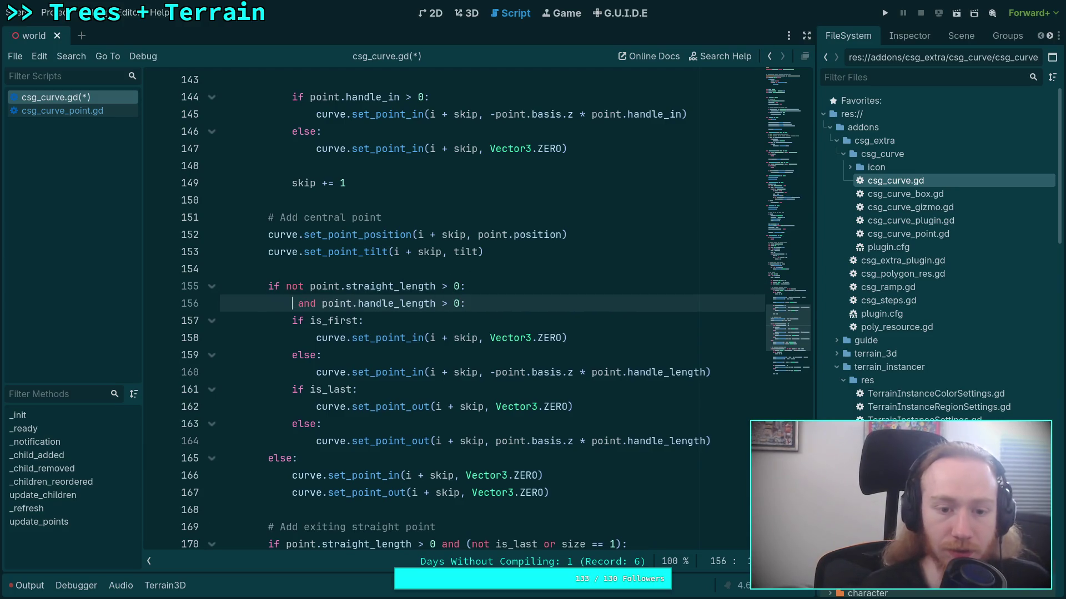
key("Delete")
key("Delete")
key("Delete")
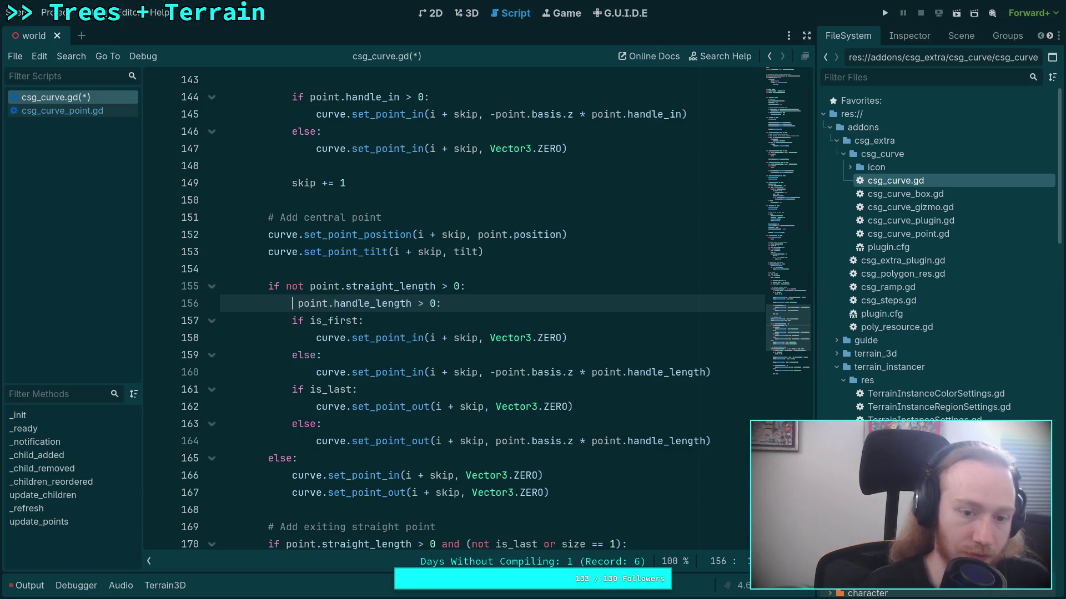
type("if")
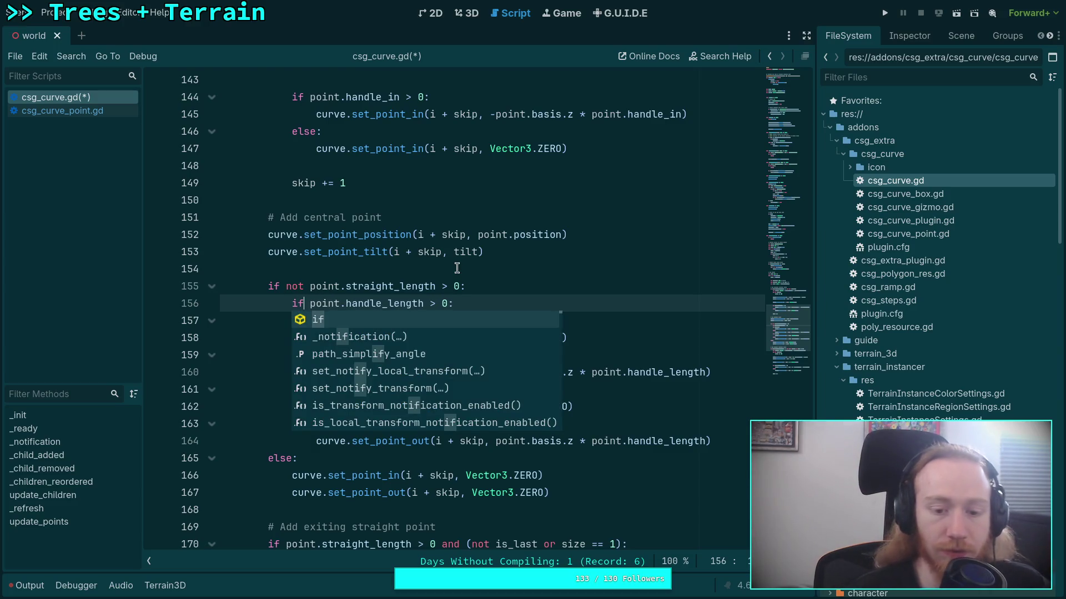
left_click(457, 268)
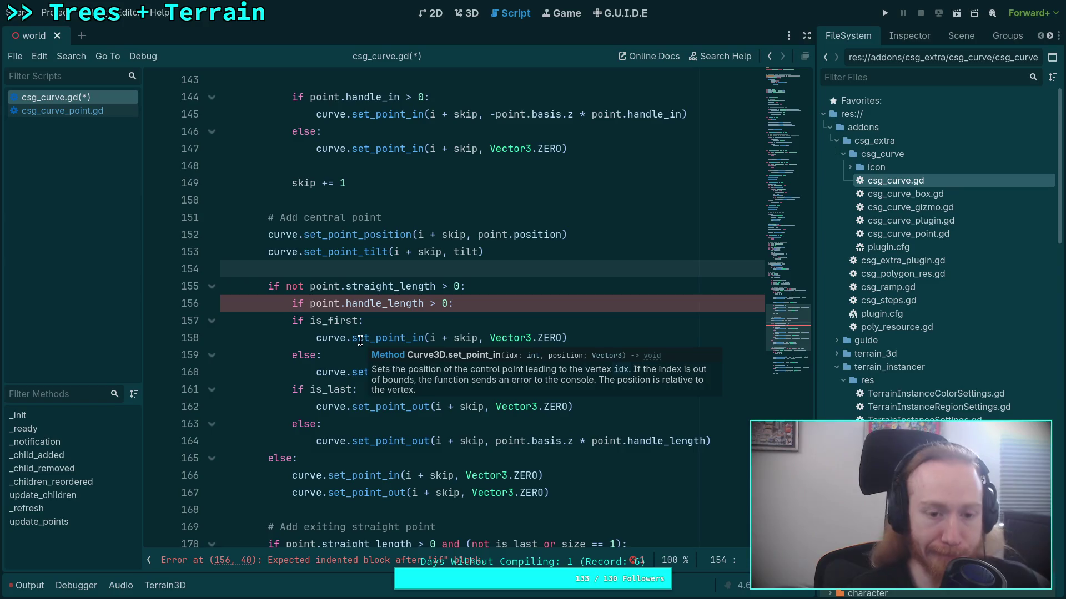
left_click(458, 286)
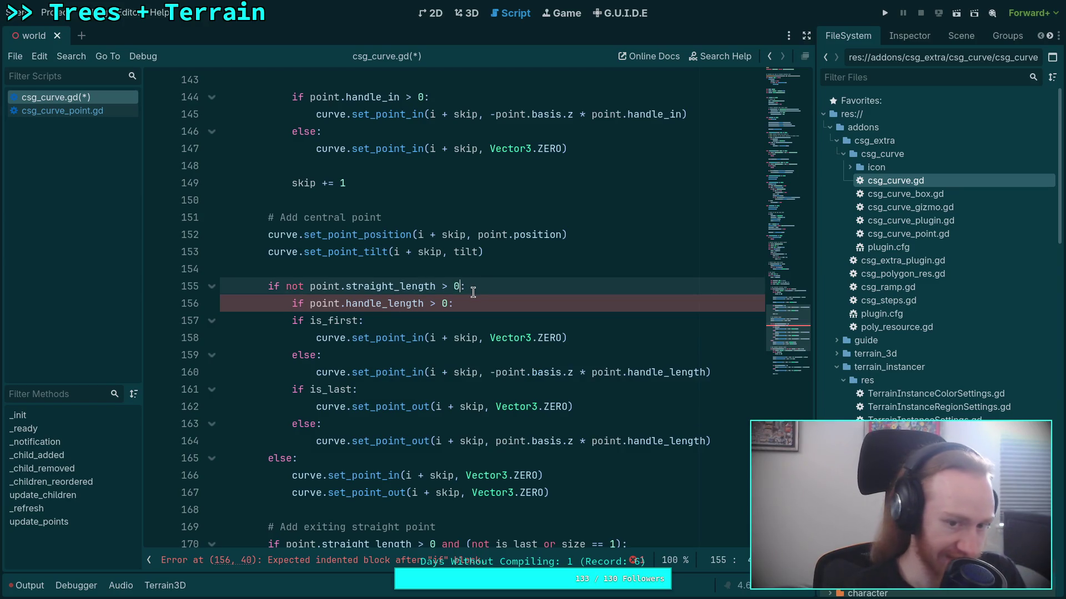
type("and (")
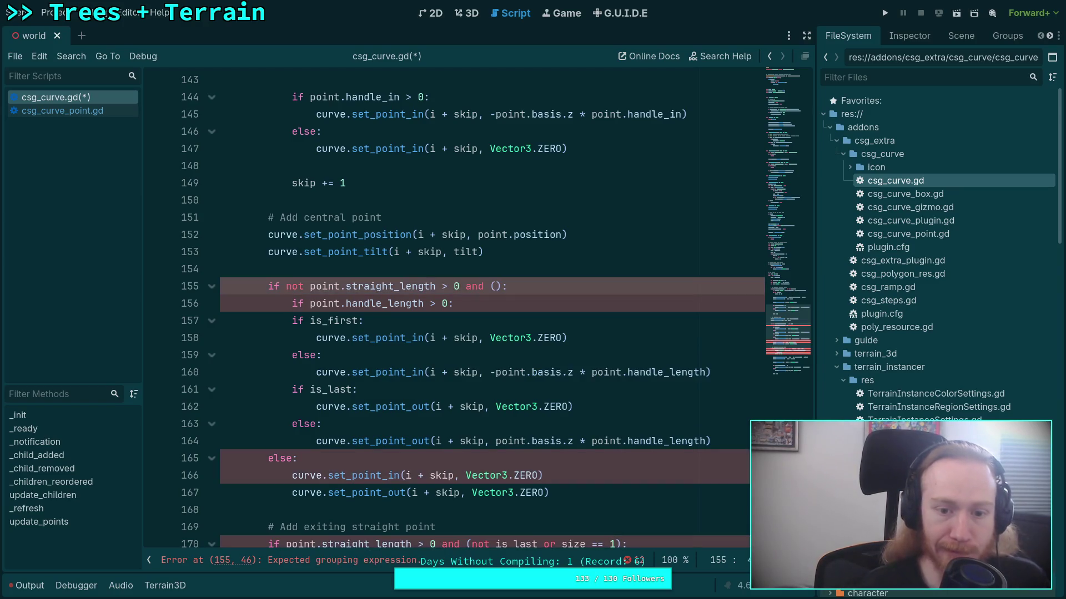
type("point.")
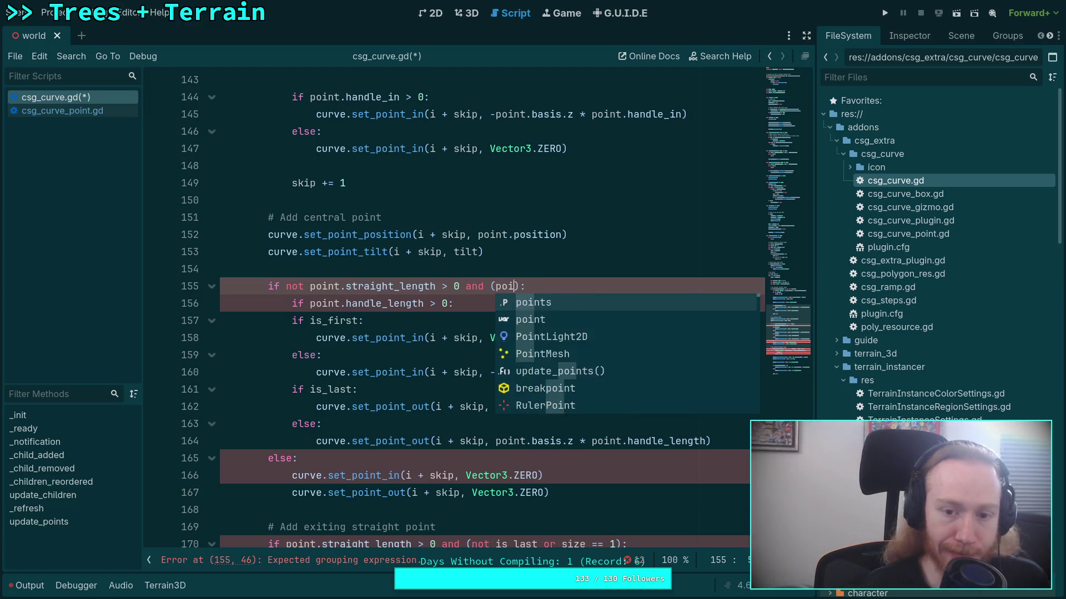
type("handle_in ")
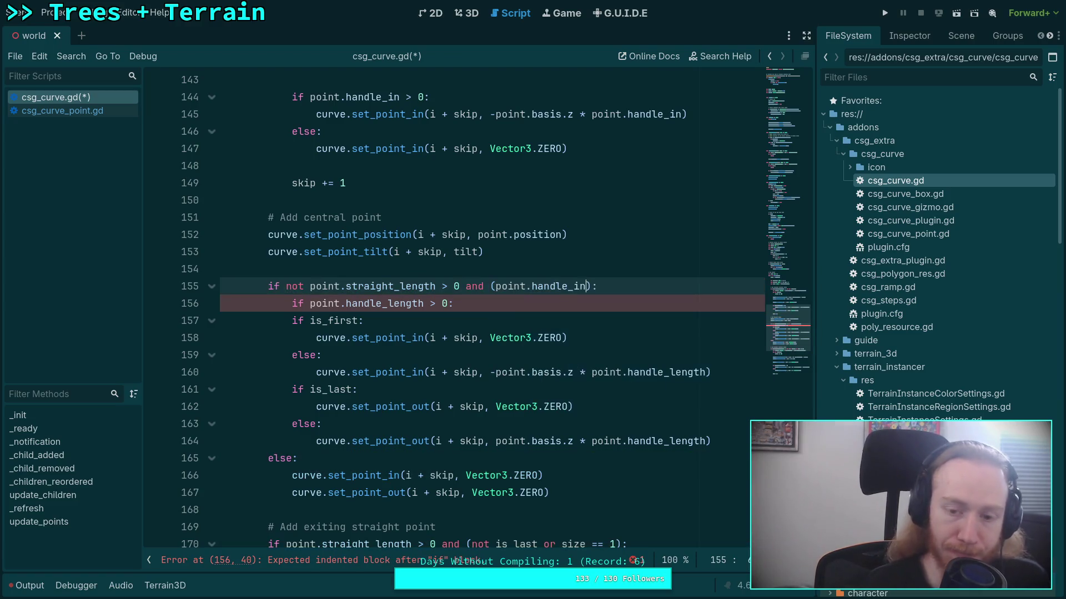
type("> 0 or ")
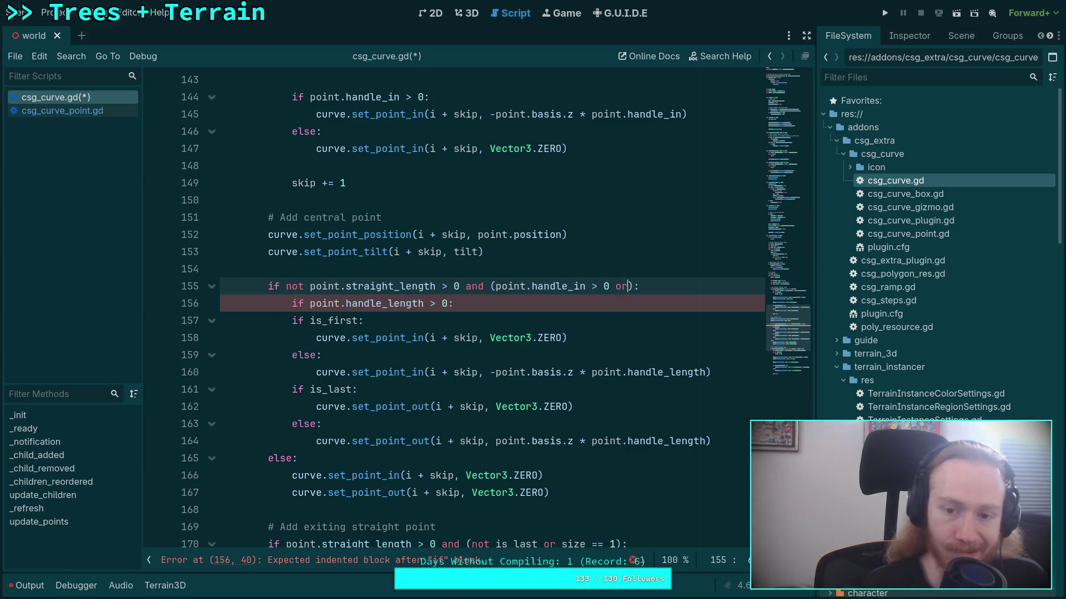
type("point.handle")
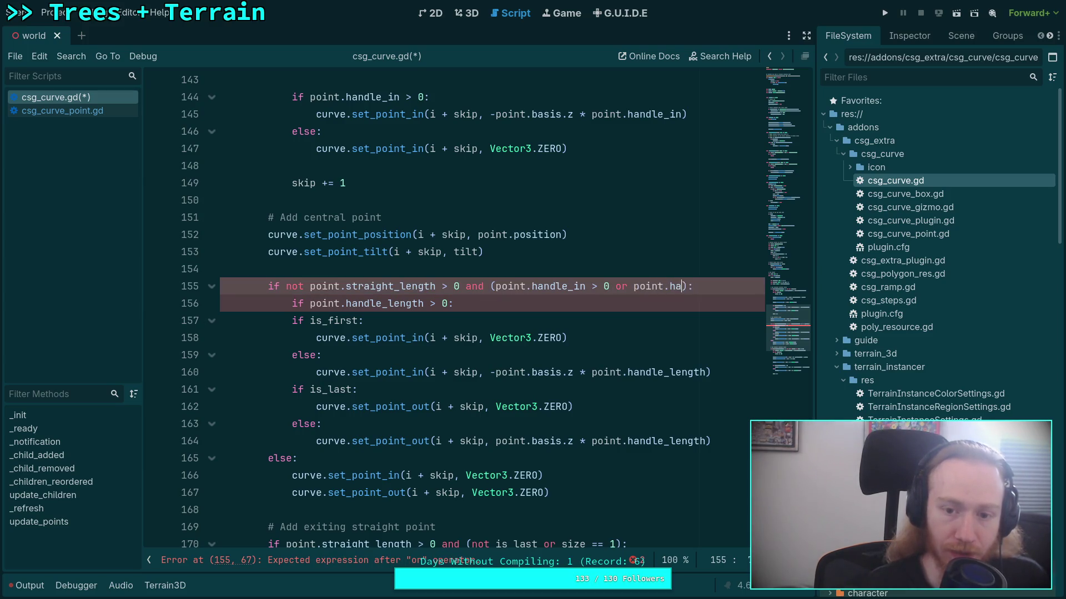
type("_out > 0")
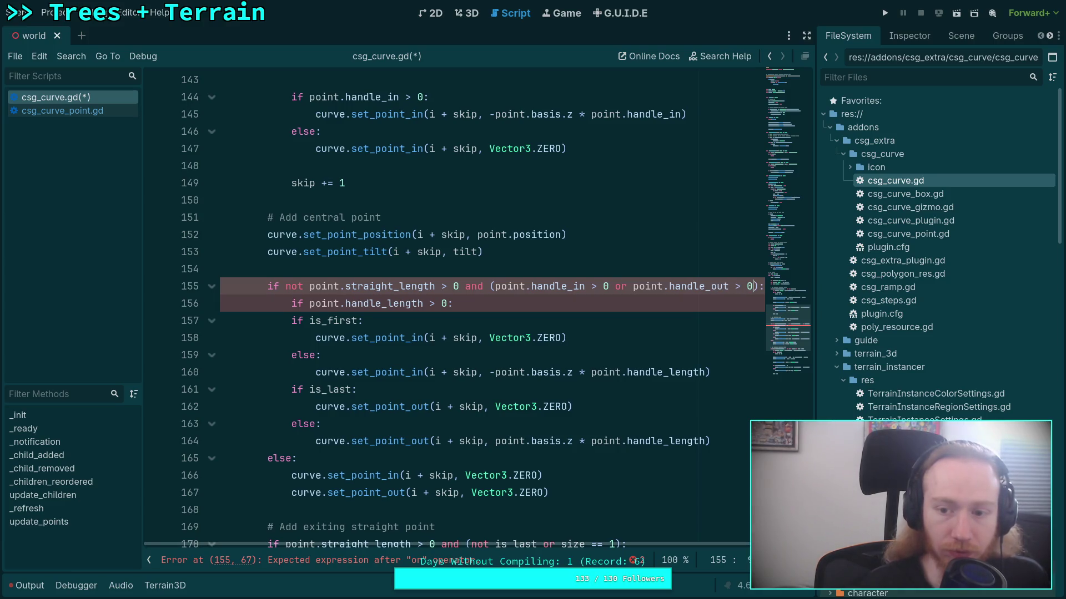
key("shift+Down")
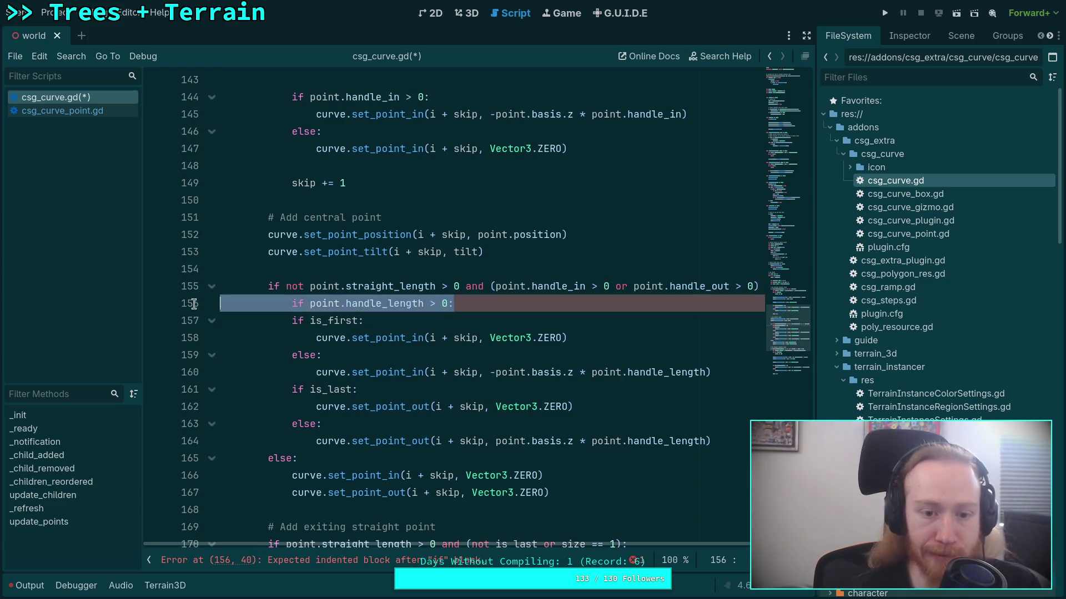
key("BackSpace")
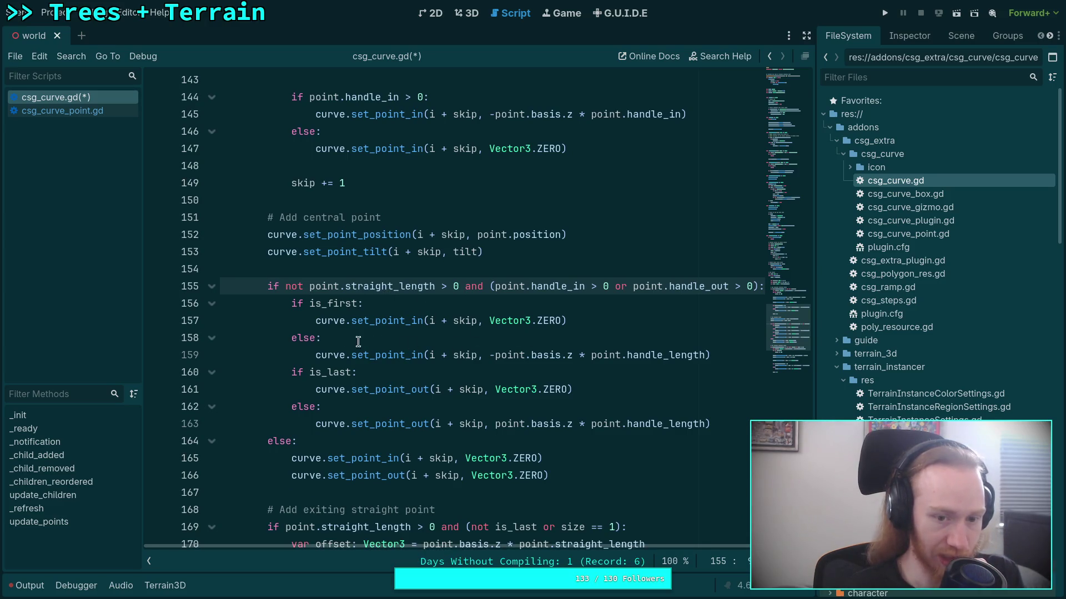
left_click(355, 303)
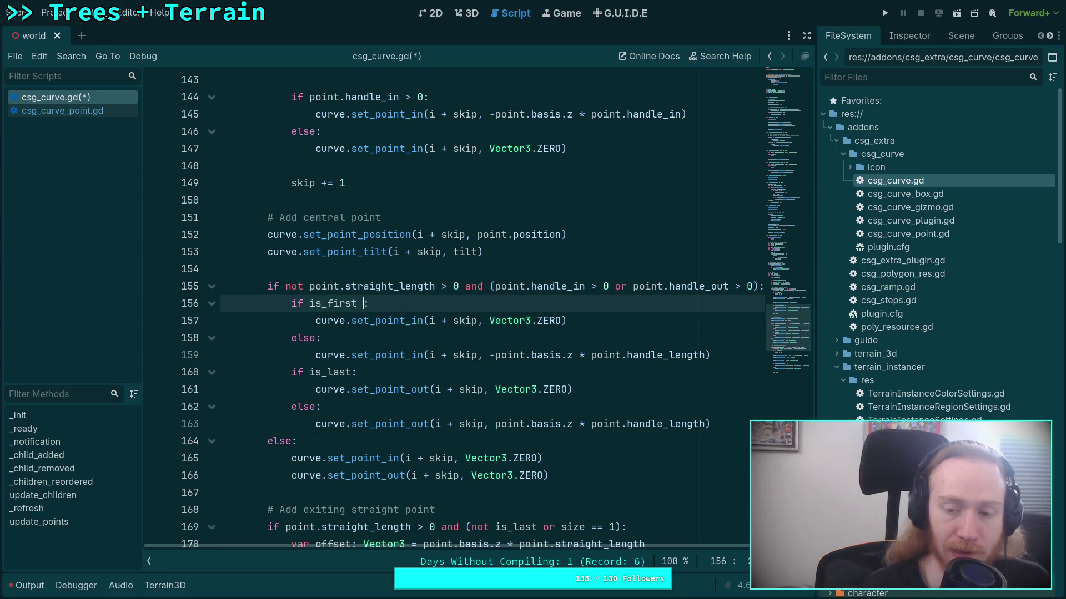
Step: Add 'or is_zero_approx(point.handle_in)' to the if condition on line 156
type("is_ze")
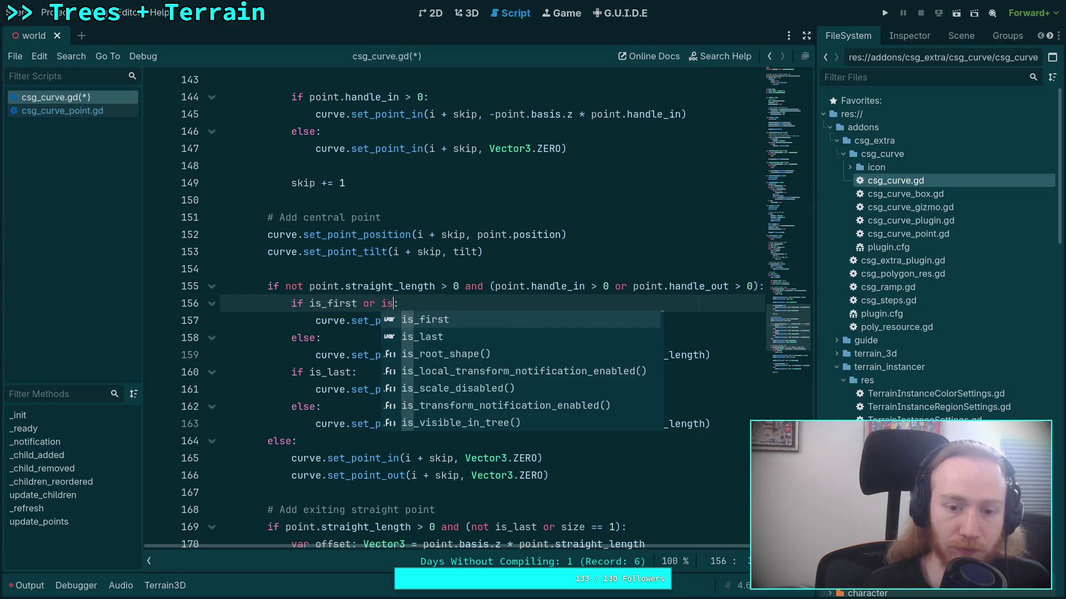
key("Return")
type("point.handle_")
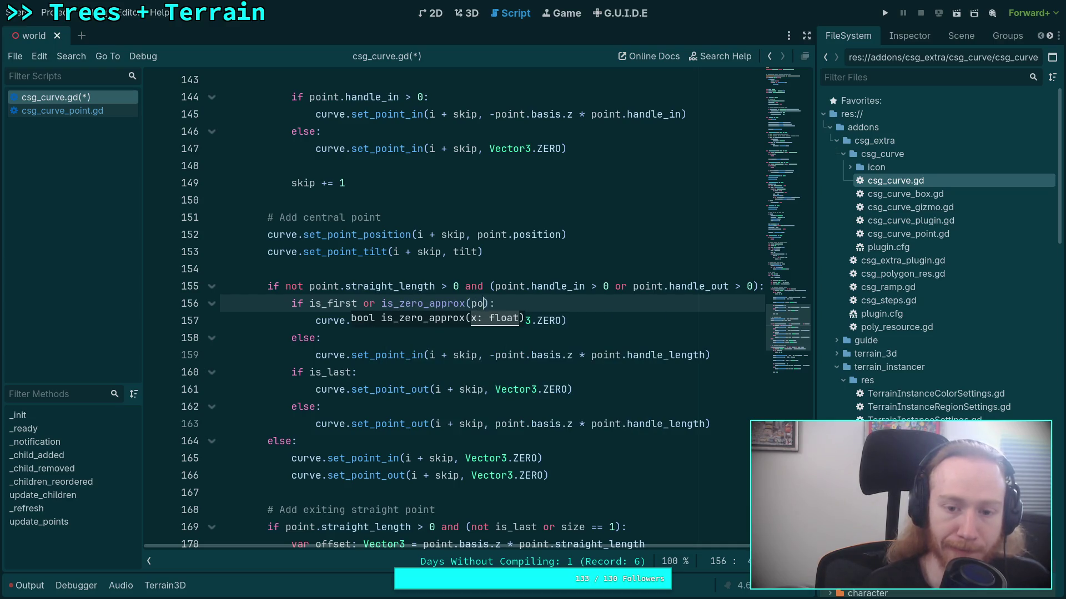
type("in")
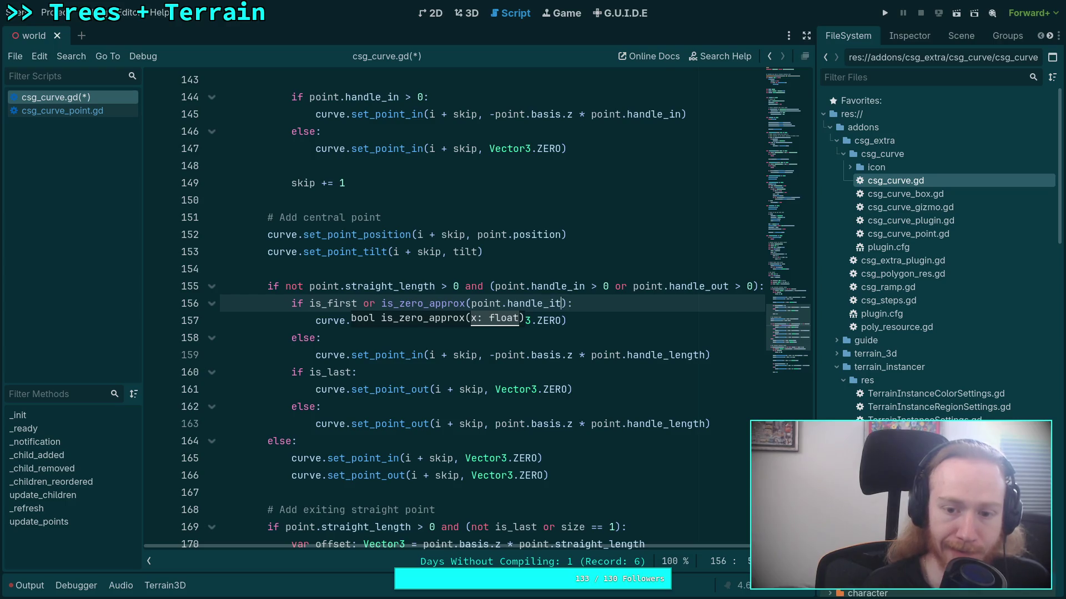
Step: Change handle_length to handle_in in line 159's multiplier
left_click_drag(670, 355, 705, 356)
type("in")
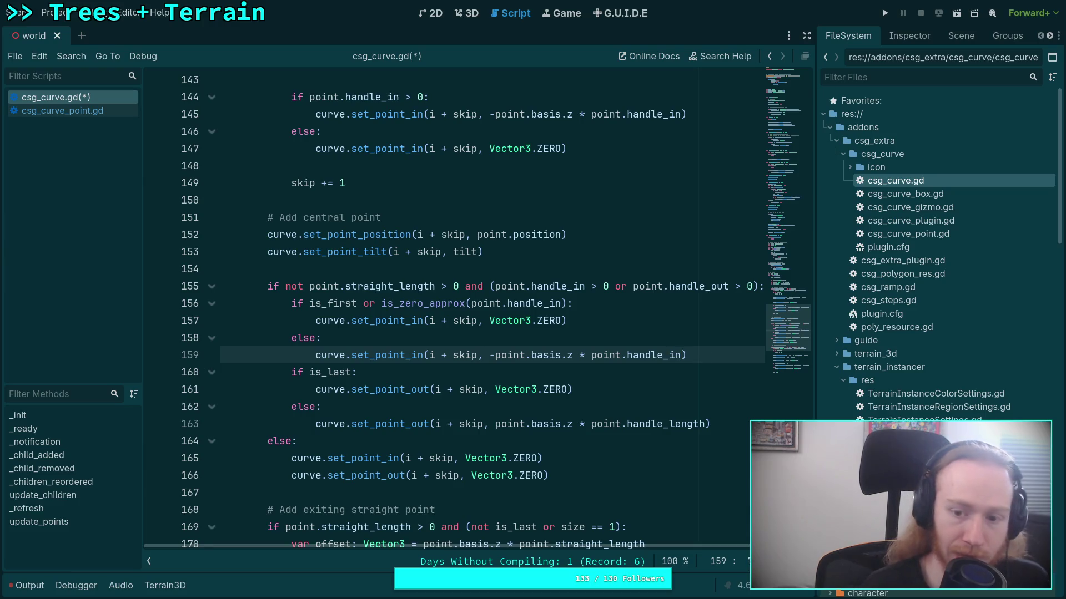
left_click(535, 360)
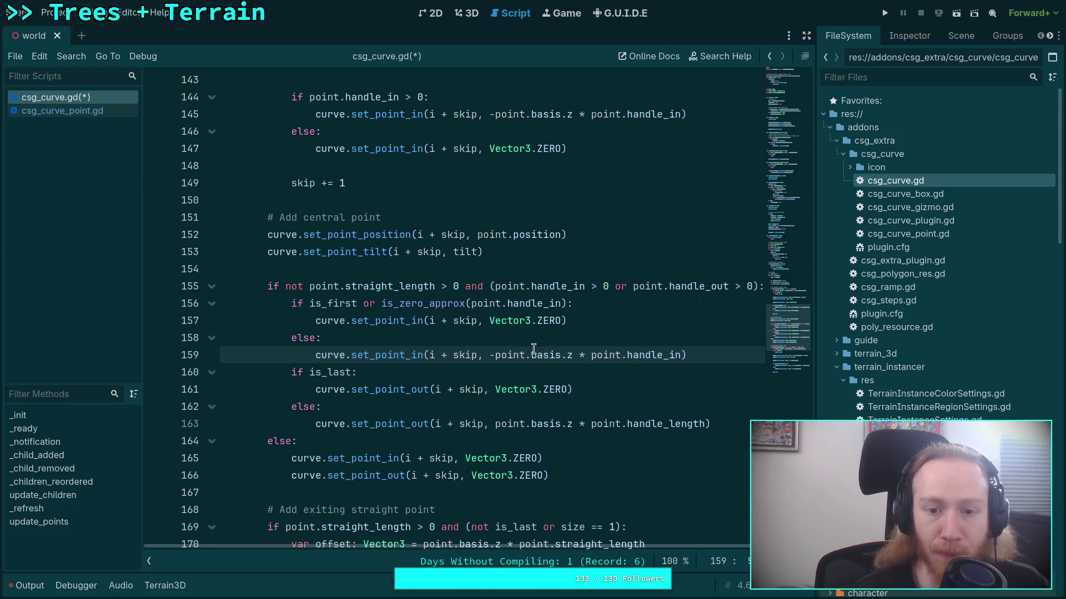
scroll(534, 349, "up", 5)
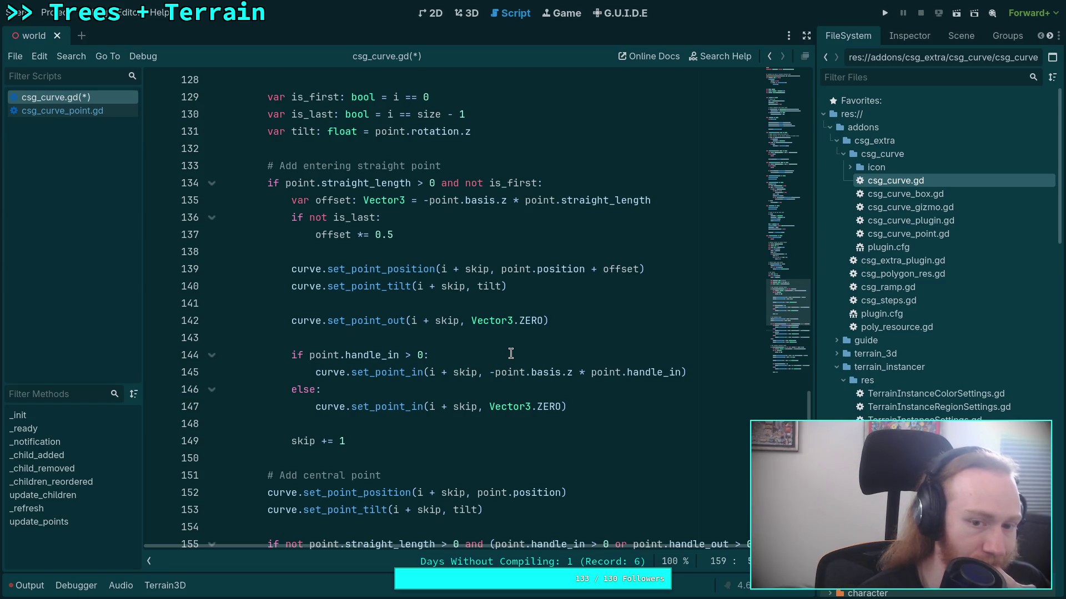
scroll(510, 354, "up", 4)
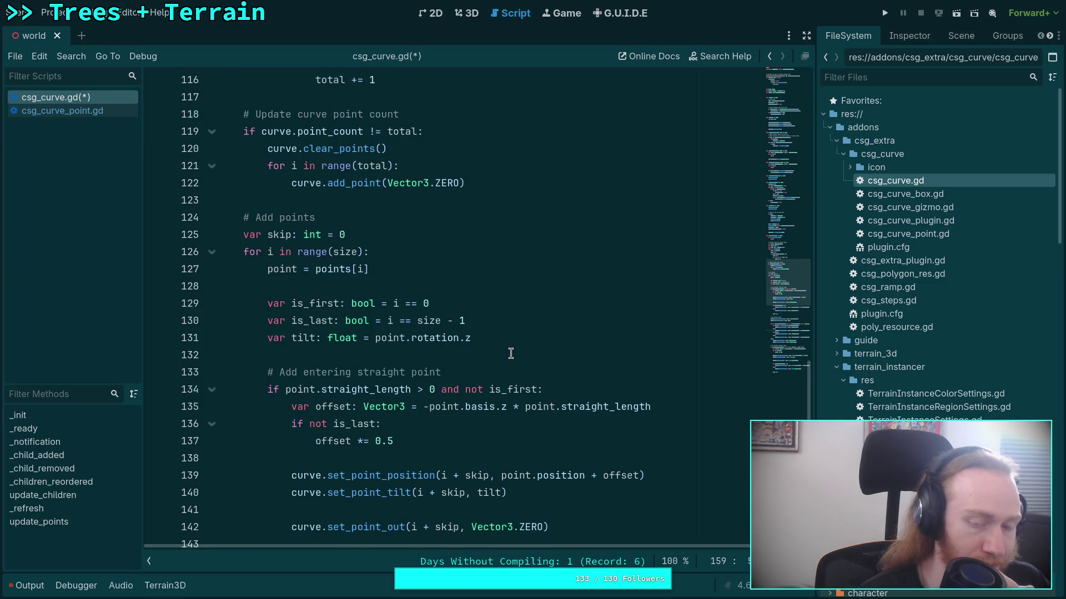
scroll(511, 353, "down", 2)
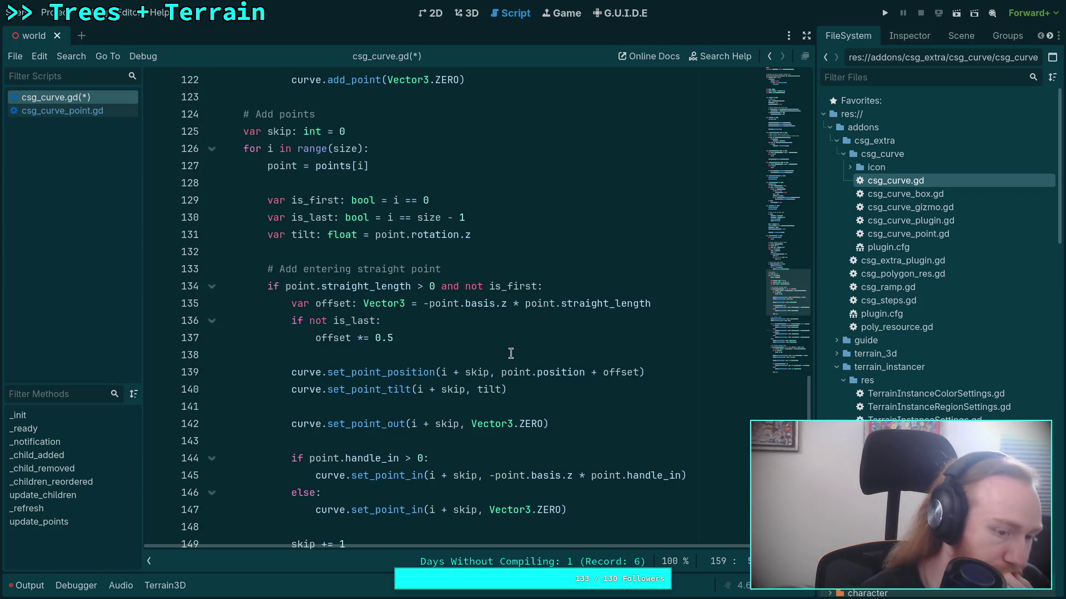
scroll(511, 354, "down", 3)
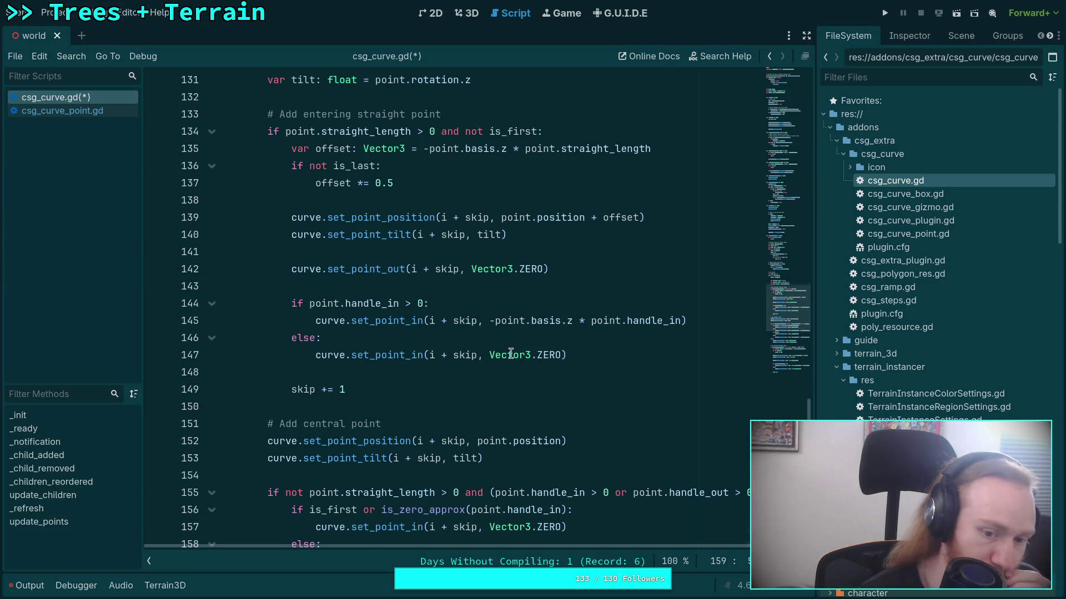
scroll(510, 353, "down", 2)
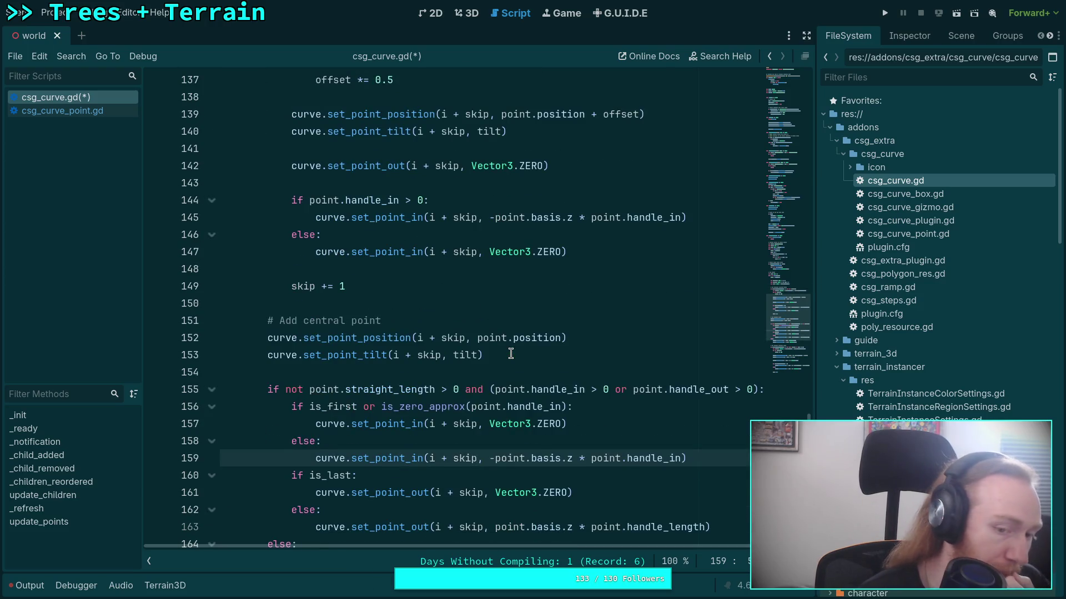
scroll(511, 353, "down", 1)
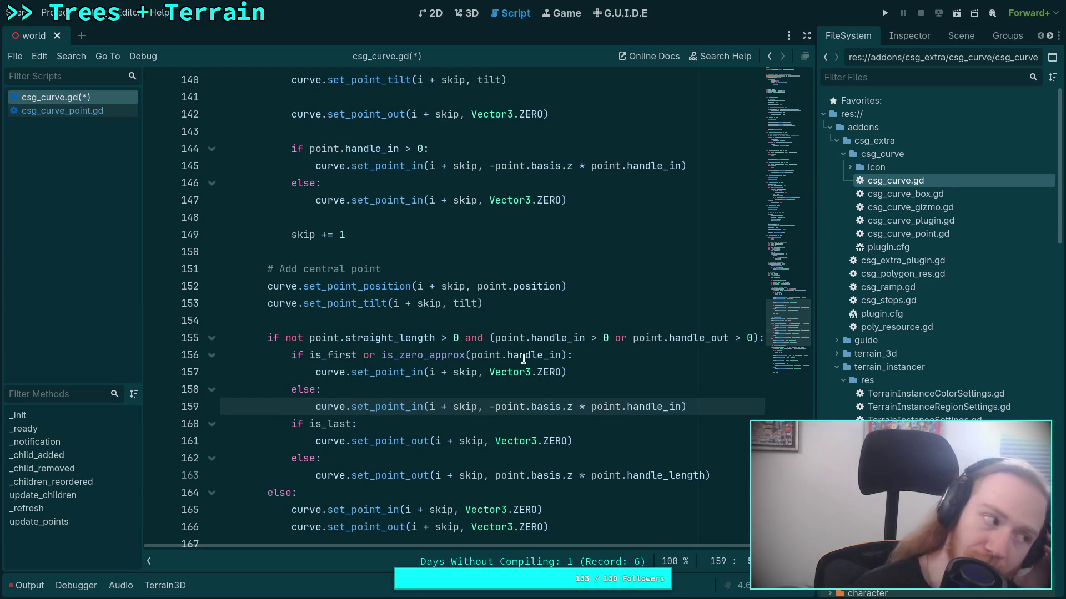
mouse_move(524, 358)
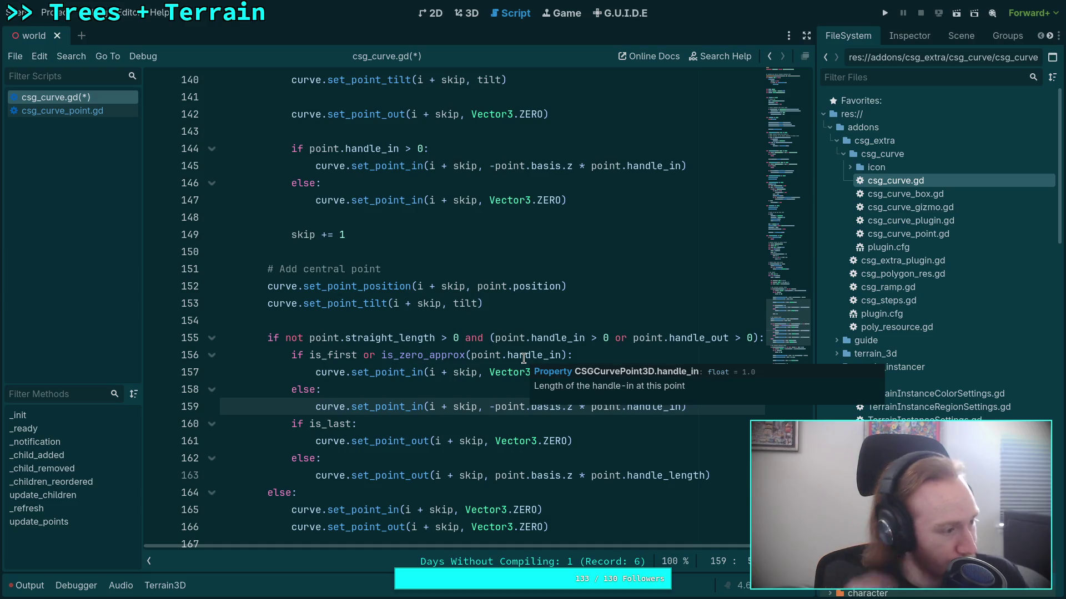
scroll(462, 400, "down", 1)
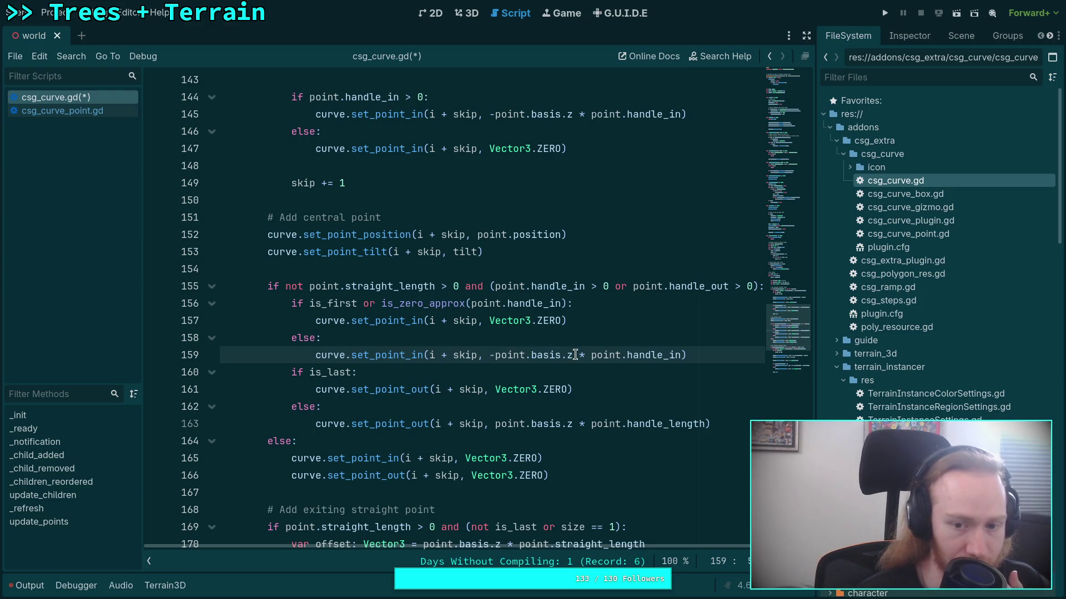
Step: Add 'or is_zero_approx(point.handle_out)' to the if condition on line 160
left_click(356, 371)
type("or is_zer")
key("Return")
type("point.handle_t")
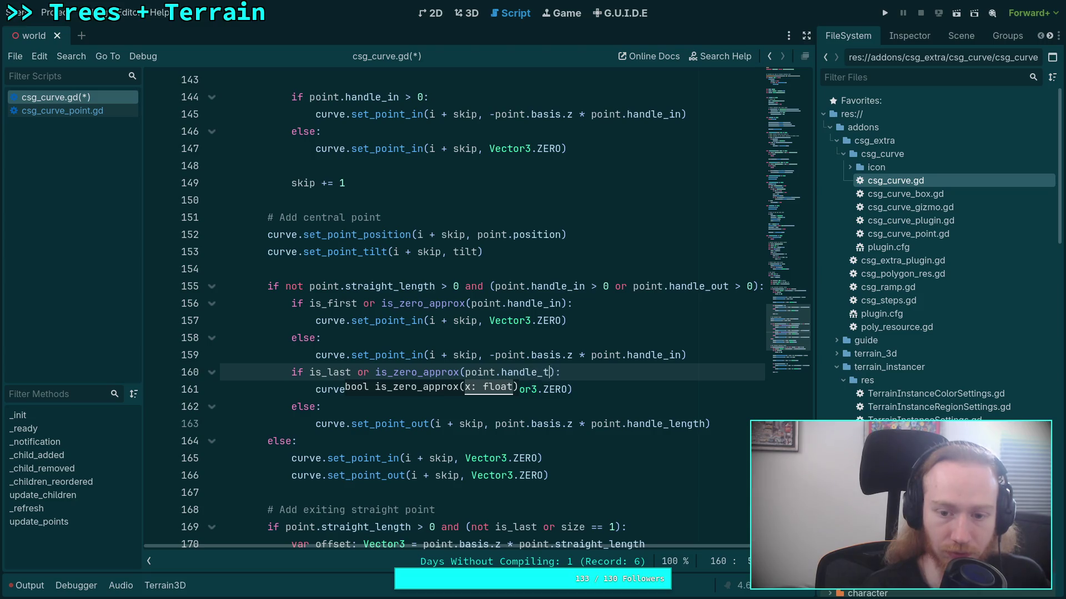
key("BackSpace")
type("o")
key("Return")
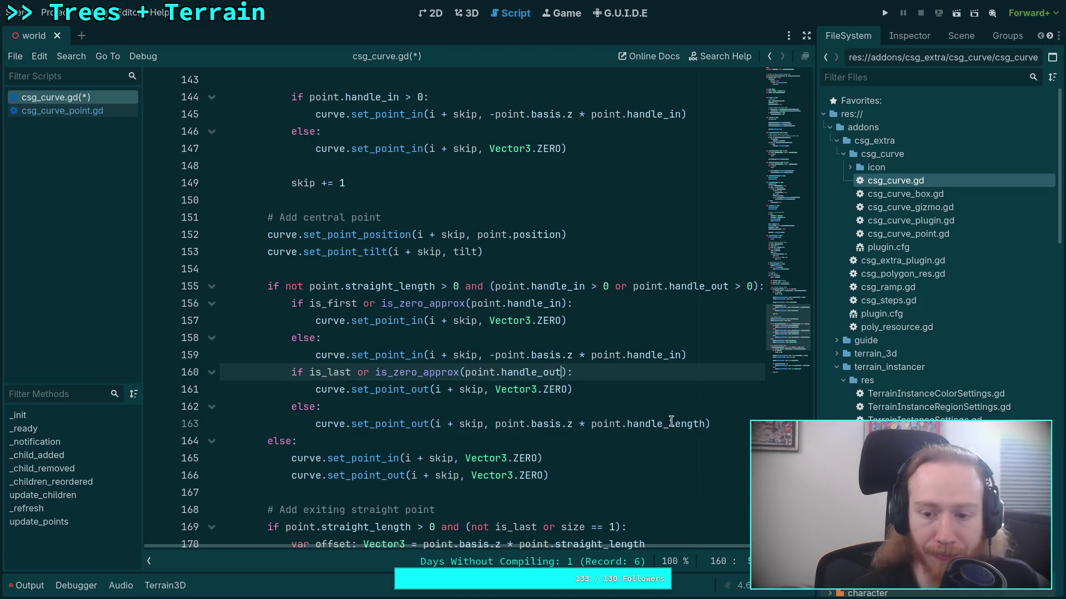
Step: Replace handle_length with handle_out on lines 163, 179 and 180
left_click_drag(678, 424, 708, 424)
type("oit")
key("BackSpace")
key("BackSpace")
type("un")
scroll(560, 424, "down", 4)
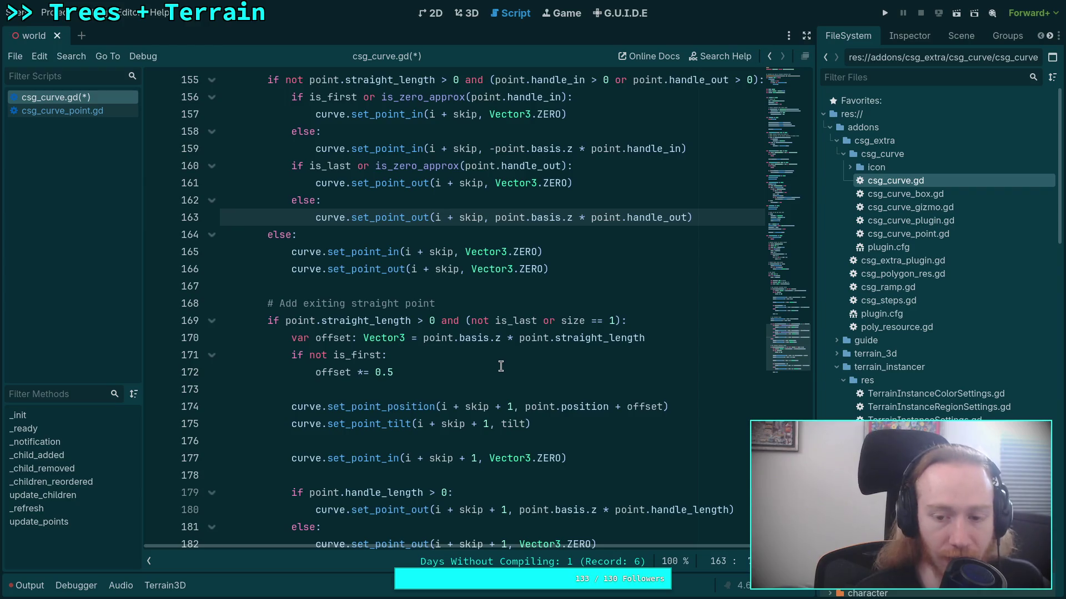
scroll(501, 363, "down", 1)
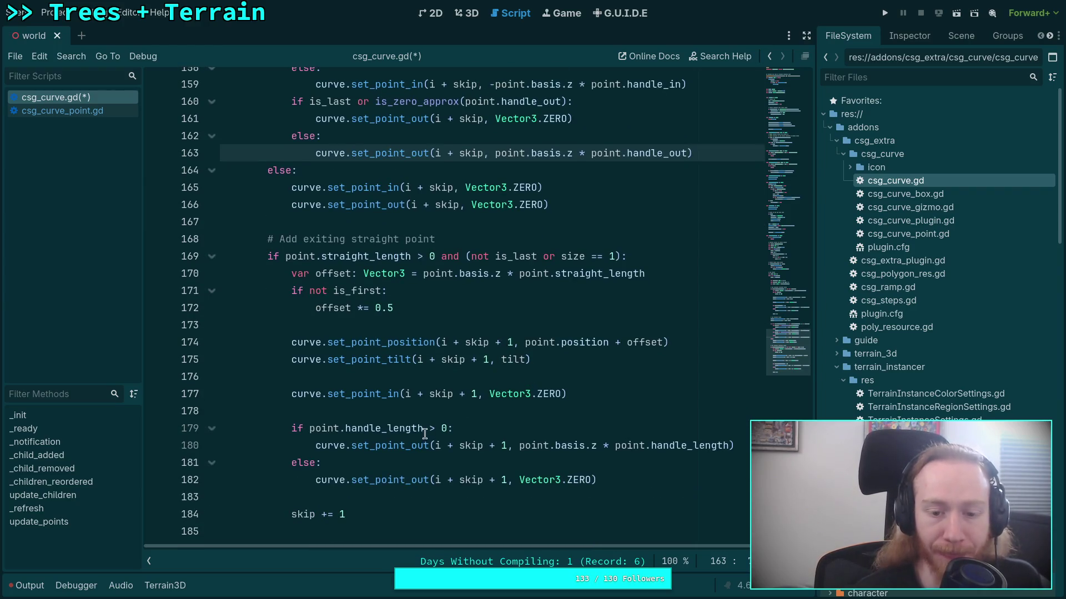
left_click_drag(388, 428, 422, 426)
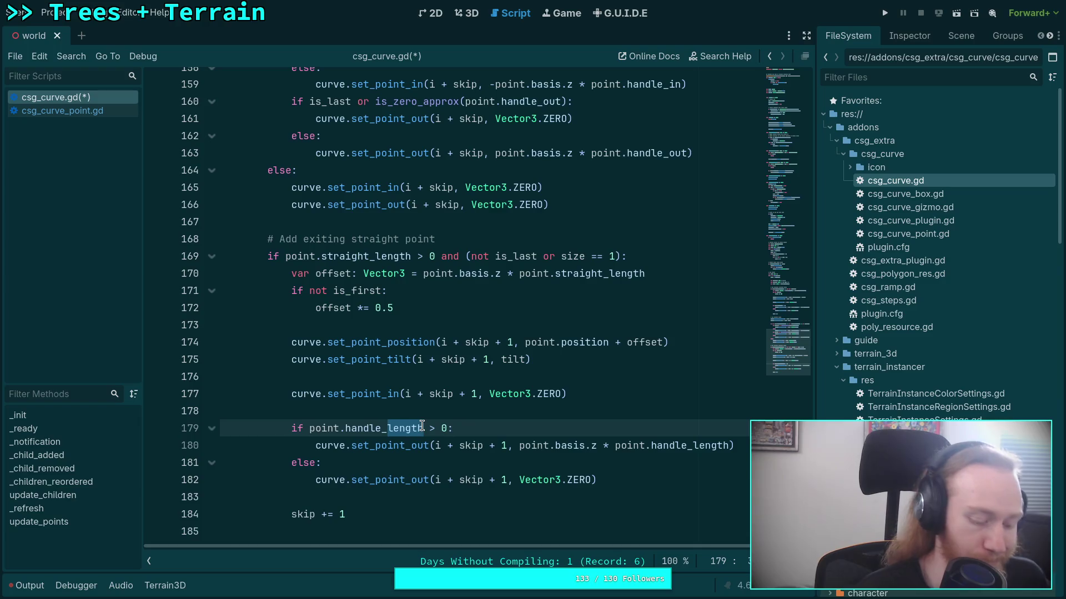
type("out")
left_click_drag(693, 447, 727, 448)
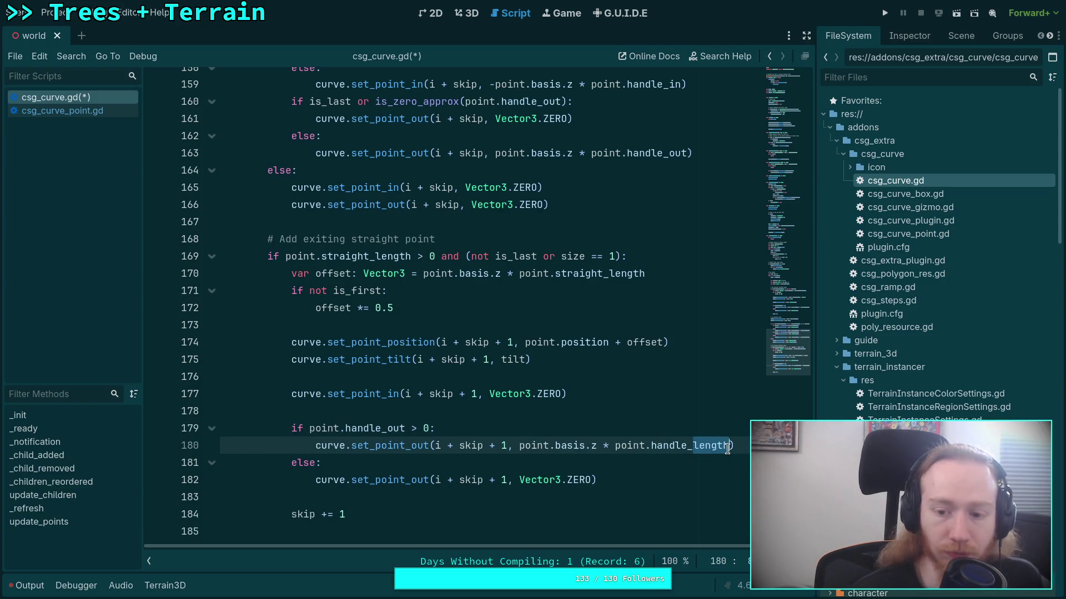
type("out")
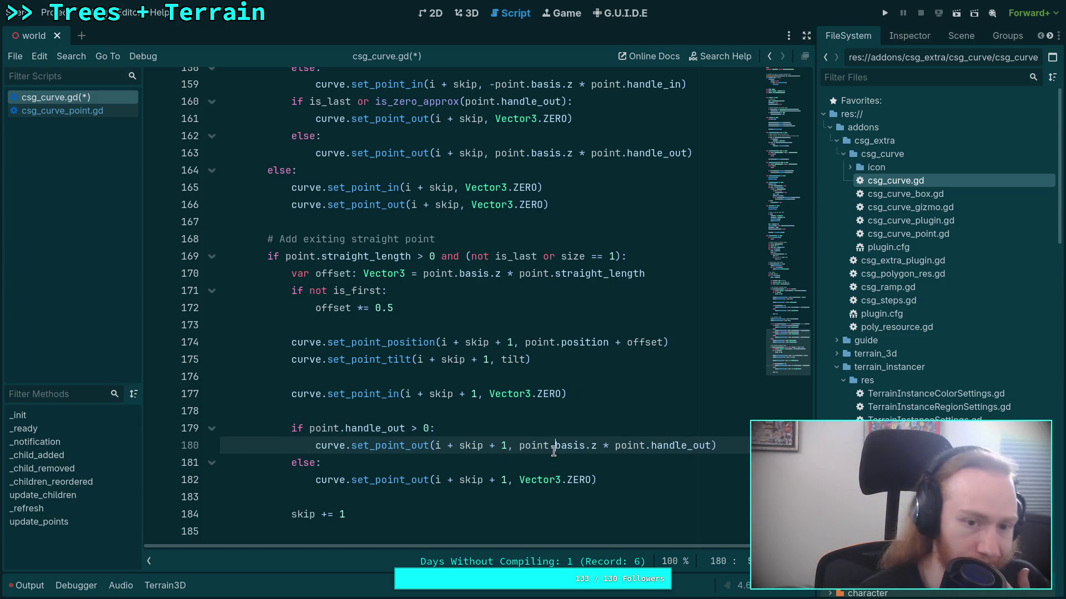
Step: Highlight the handle_out references and start a script search for 'handle_'
double_click(687, 444)
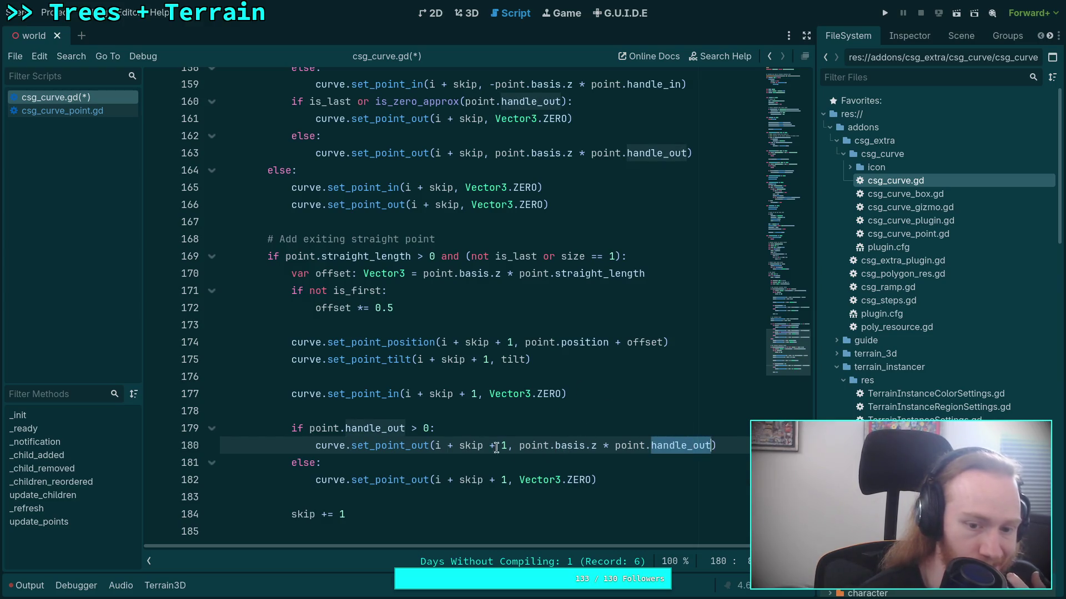
left_click(412, 432)
left_click_drag(345, 431, 386, 427)
left_click(347, 430)
key("ctrl+f")
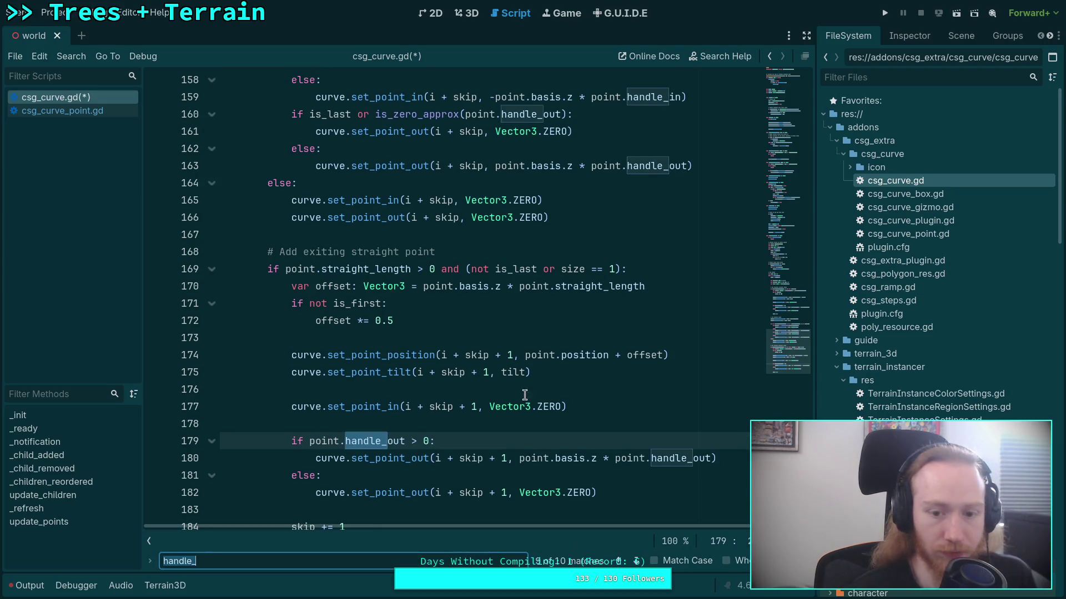
Step: Scroll through csg_curve.gd reviewing every remaining 'handle_' match
scroll(627, 335, "up", 3)
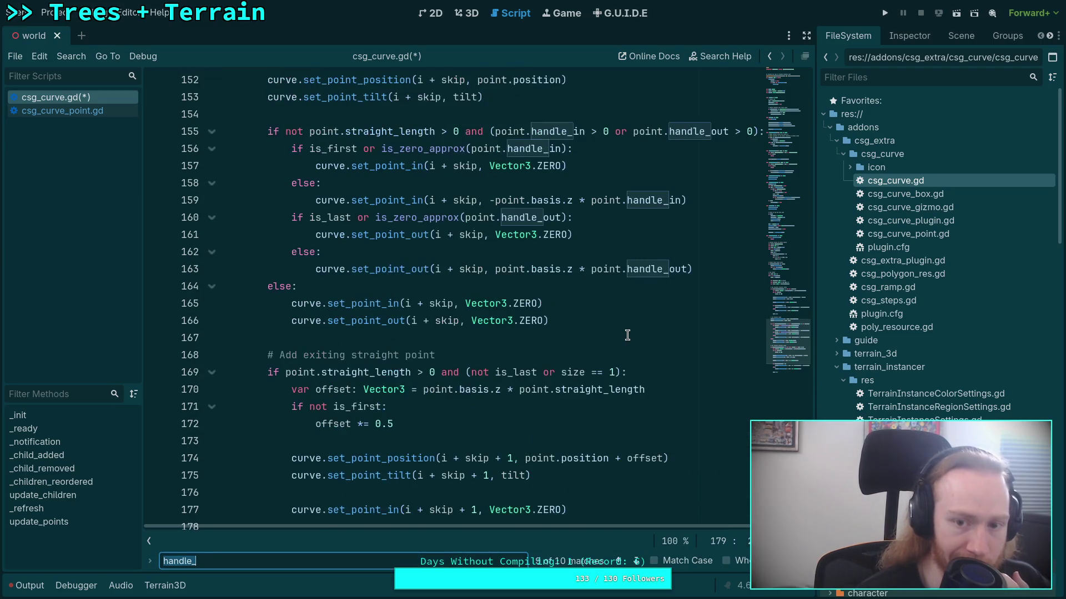
scroll(627, 336, "up", 1)
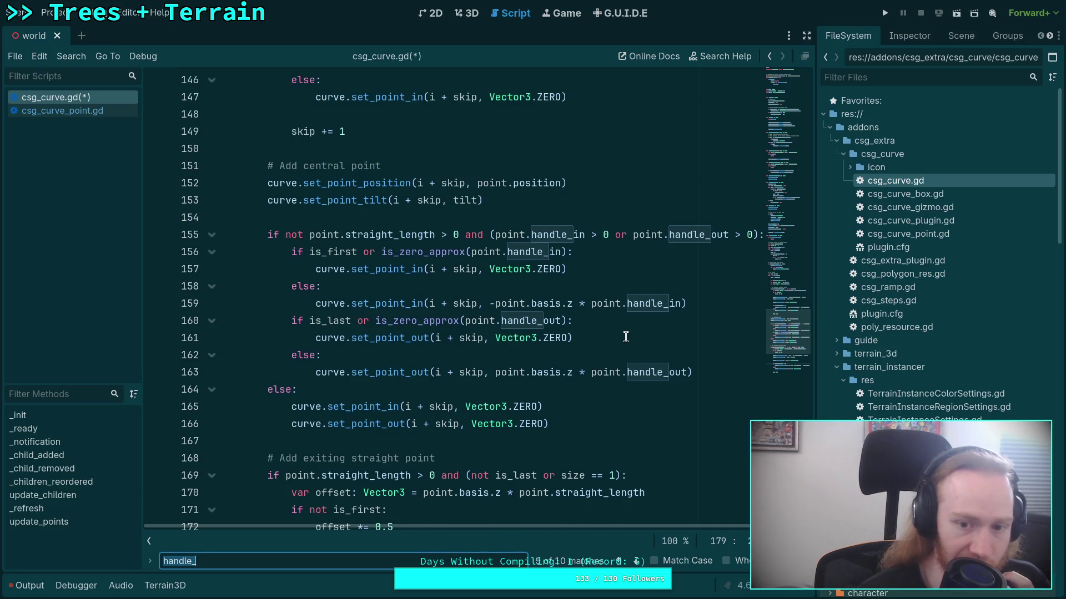
scroll(625, 337, "up", 2)
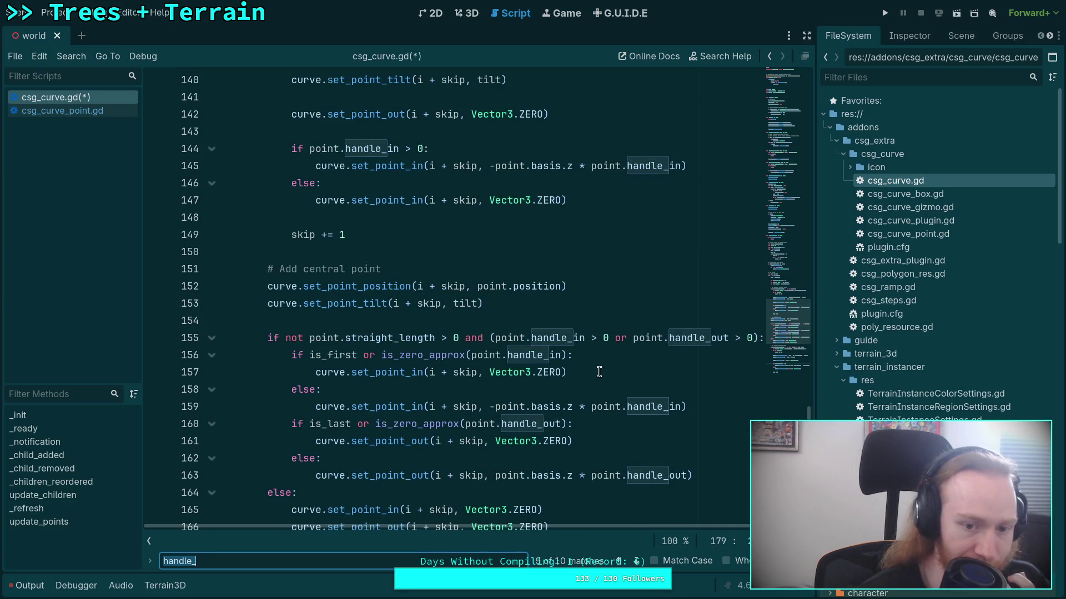
scroll(599, 372, "up", 2)
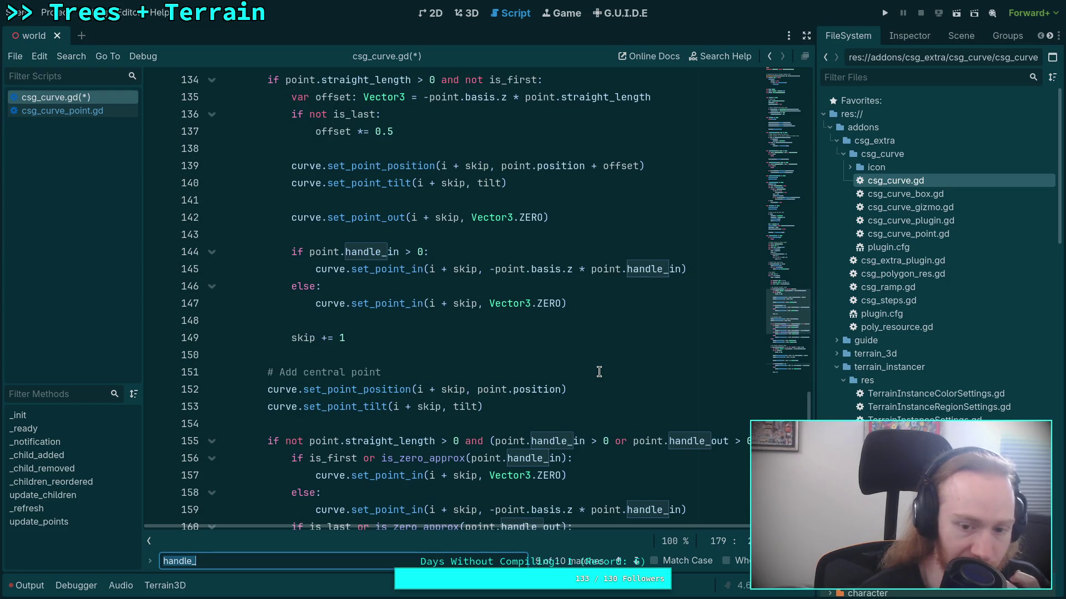
scroll(599, 369, "down", 1)
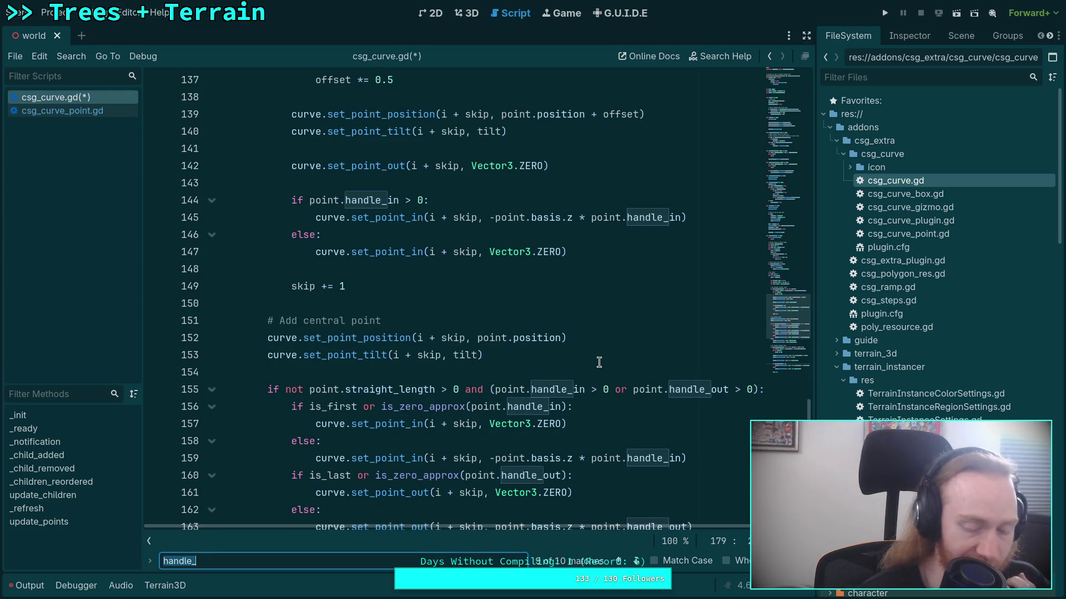
scroll(599, 362, "up", 2)
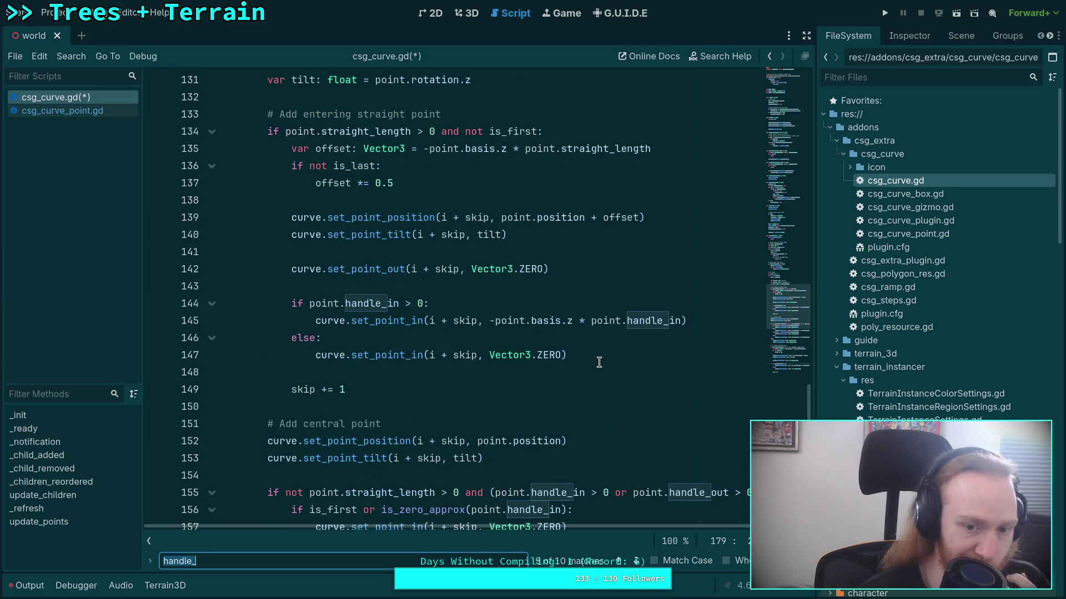
scroll(599, 362, "down", 2)
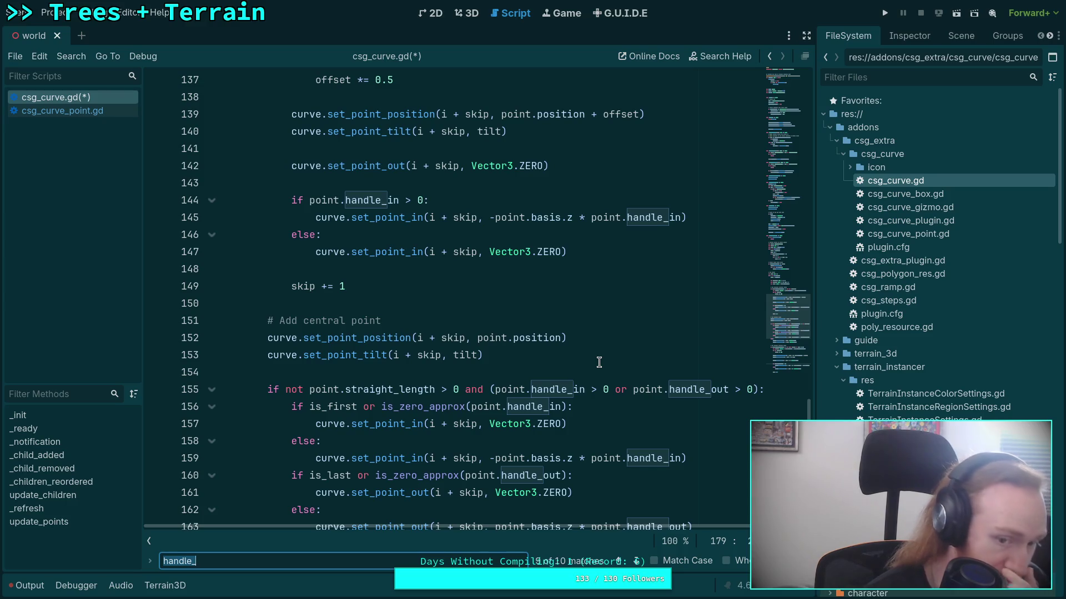
scroll(599, 362, "up", 2)
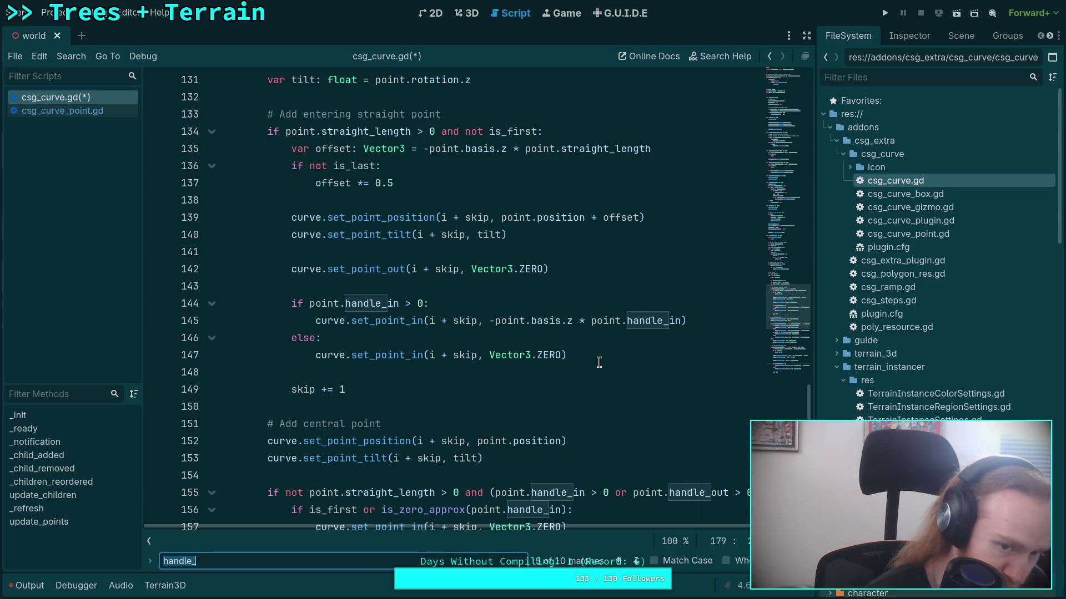
scroll(599, 362, "up", 3)
scroll(599, 362, "down", 2)
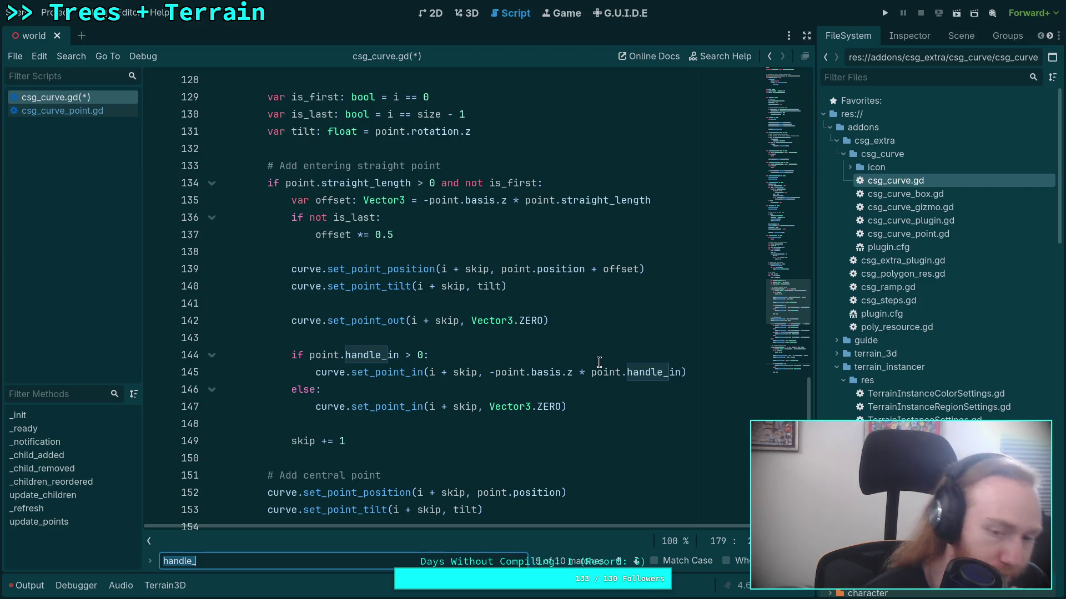
scroll(599, 362, "up", 3)
scroll(599, 363, "down", 7)
scroll(599, 362, "up", 2)
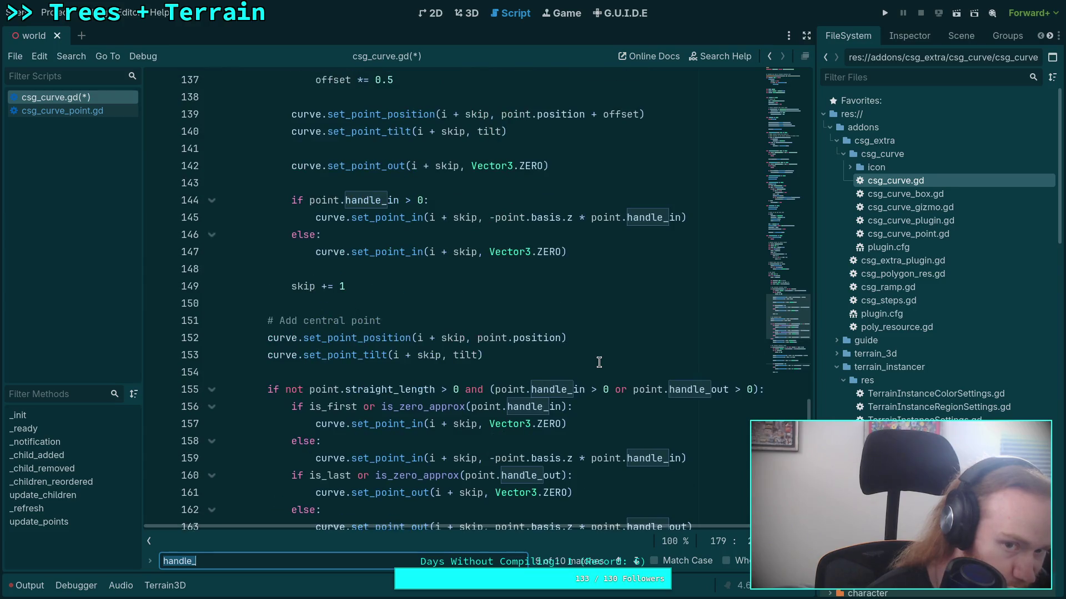
scroll(599, 362, "up", 2)
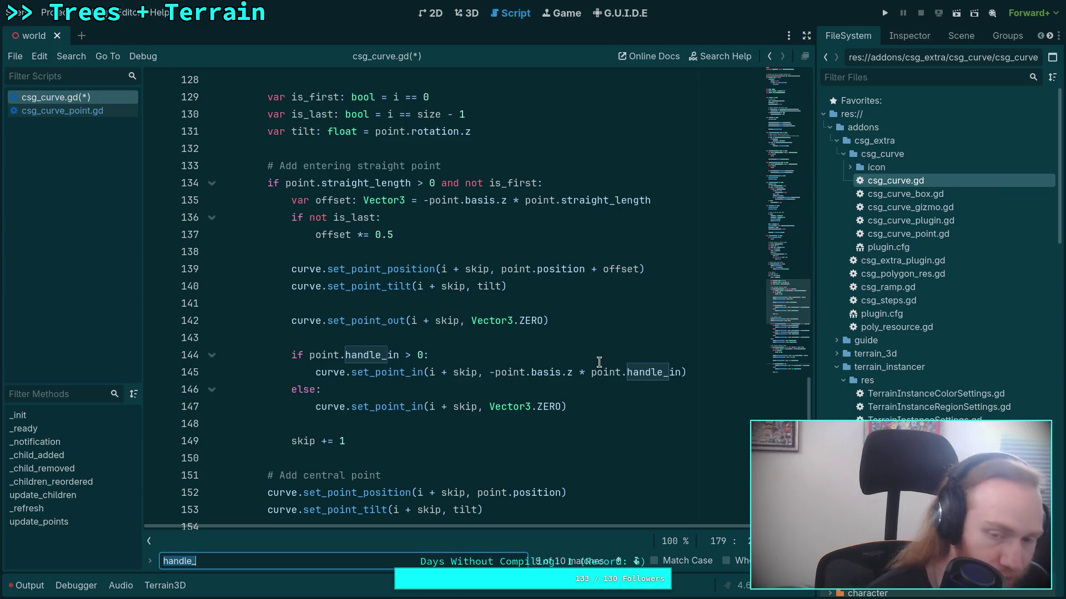
scroll(599, 362, "down", 10)
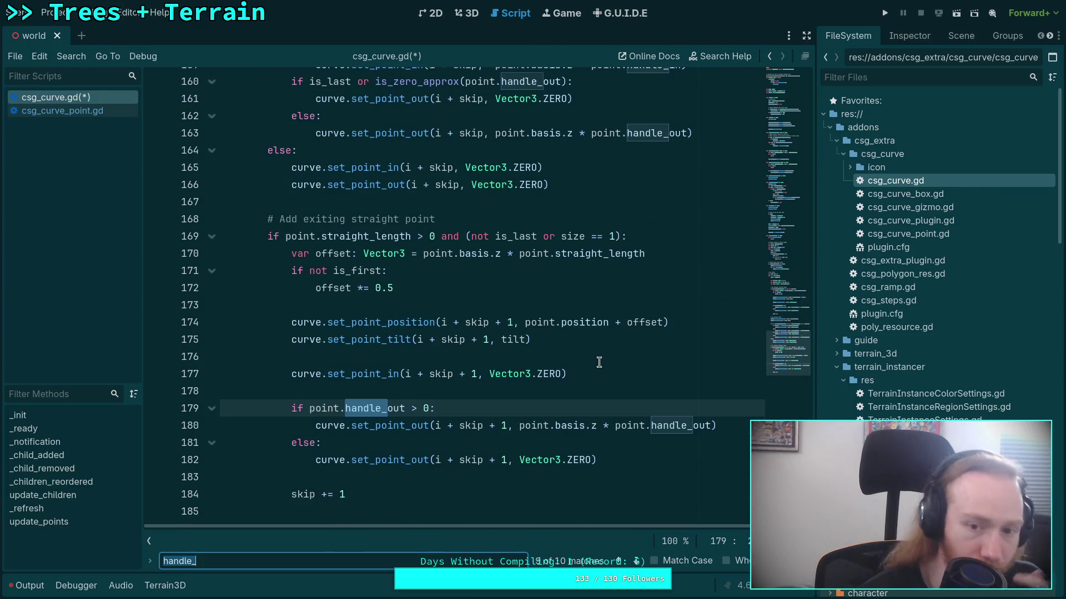
Step: Save csg_curve.gd with Ctrl+S and close the find bar
left_click(598, 362)
key("ctrl+s")
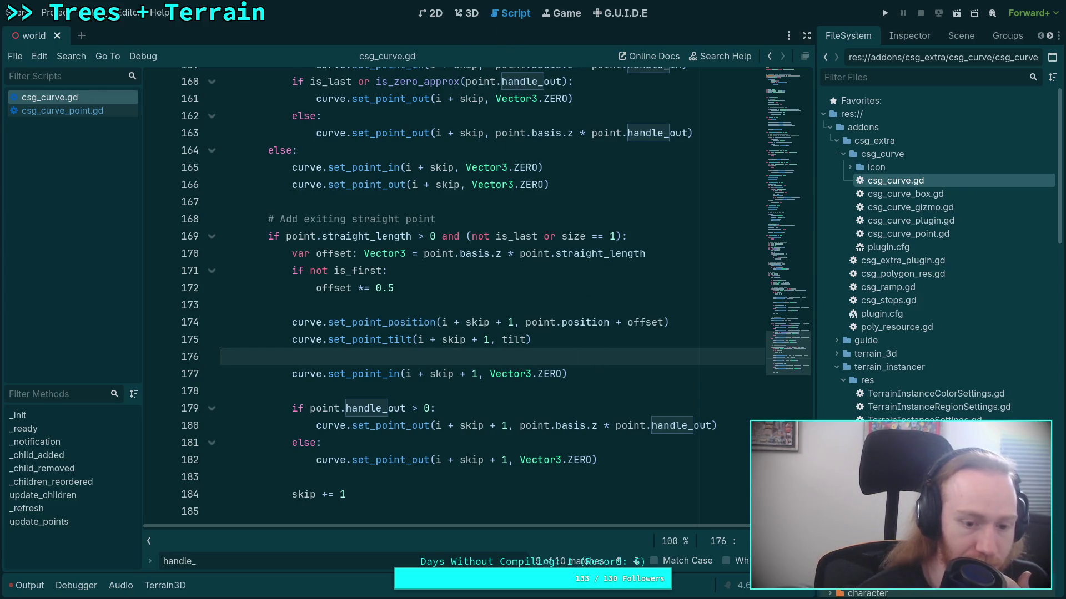
key("Escape")
Step: In the 3D view, inspect the CSGCurve3D road and its CSGCurvePoint3D2 and CSGCurvePoint3D3 nodes
left_click(466, 13)
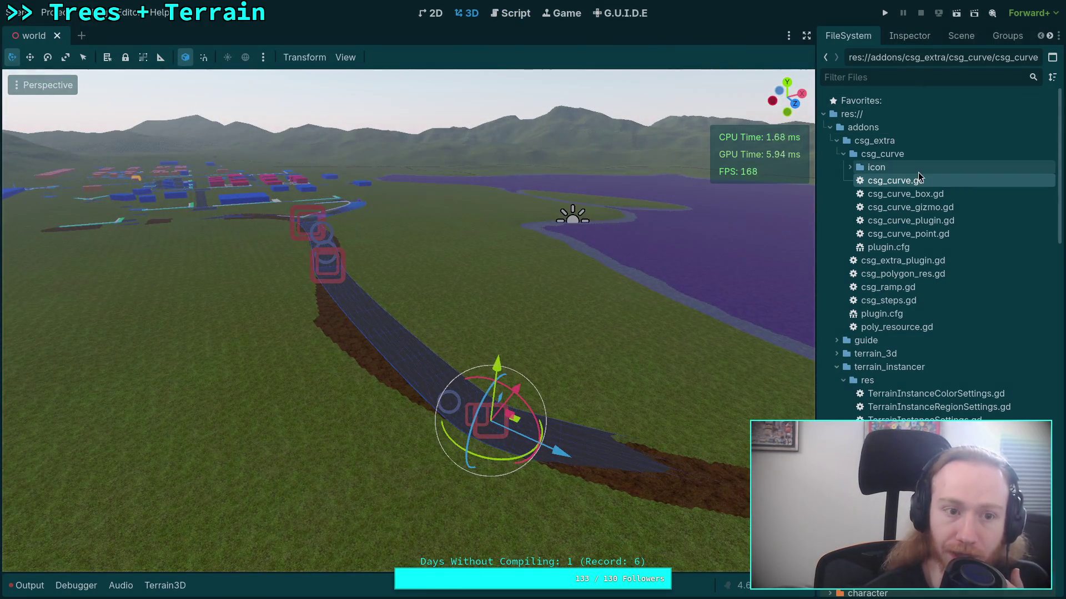
left_click(908, 36)
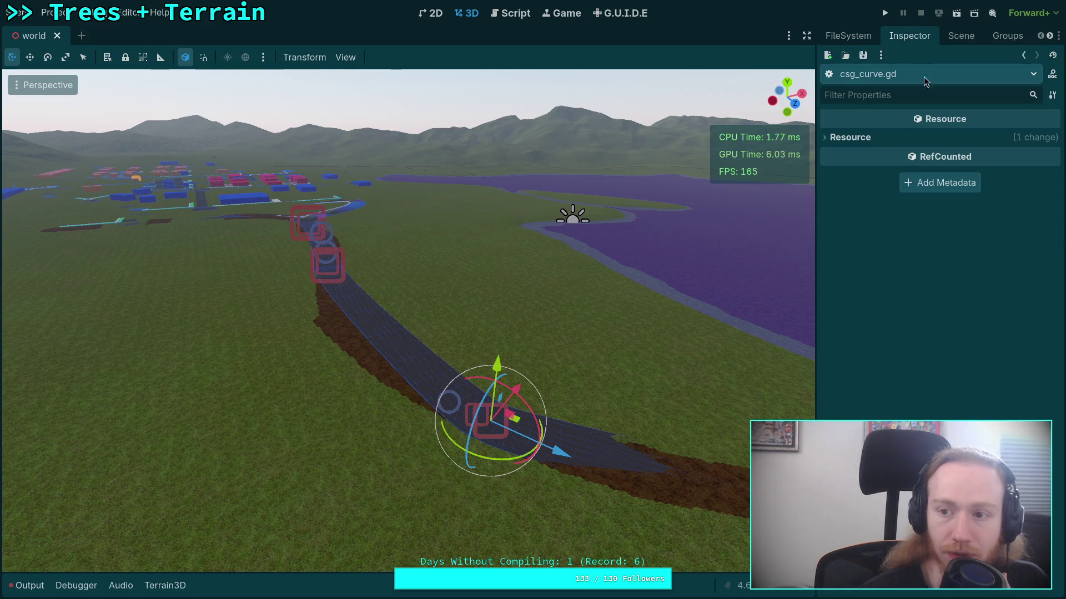
left_click(961, 36)
left_click(919, 320)
left_click(919, 360)
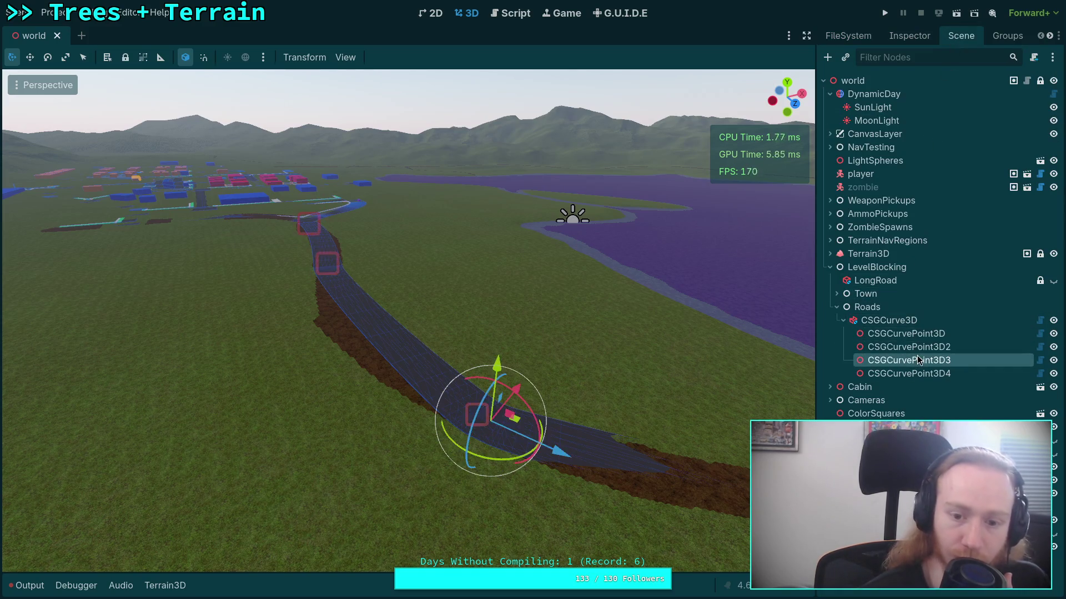
left_click(909, 347)
left_click(910, 360)
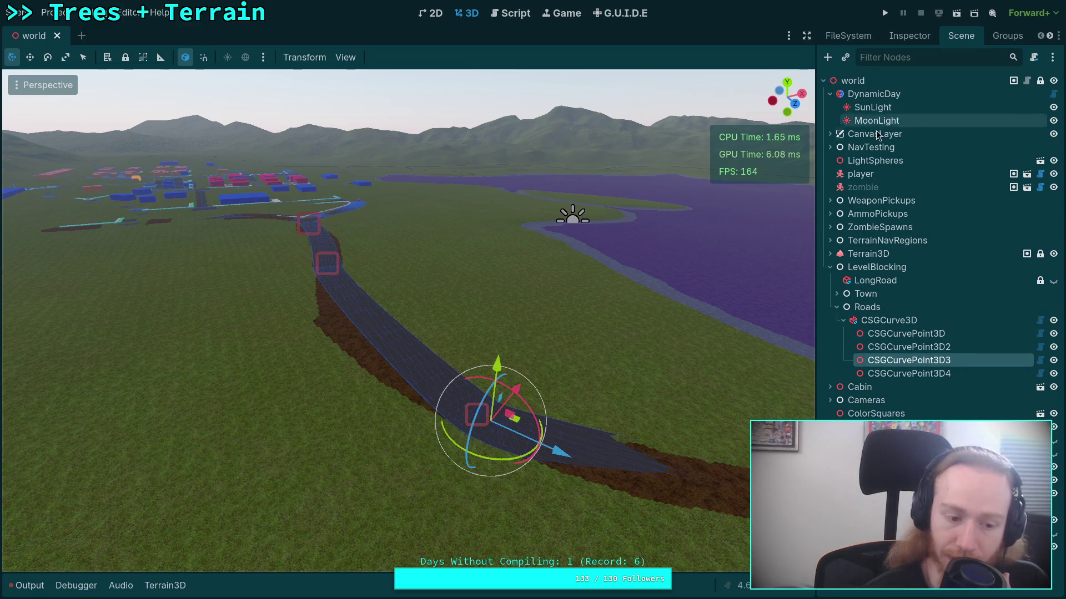
Step: Clear the Output log errors and open csg_curve_gizmo.gd from FileSystem
left_click(26, 586)
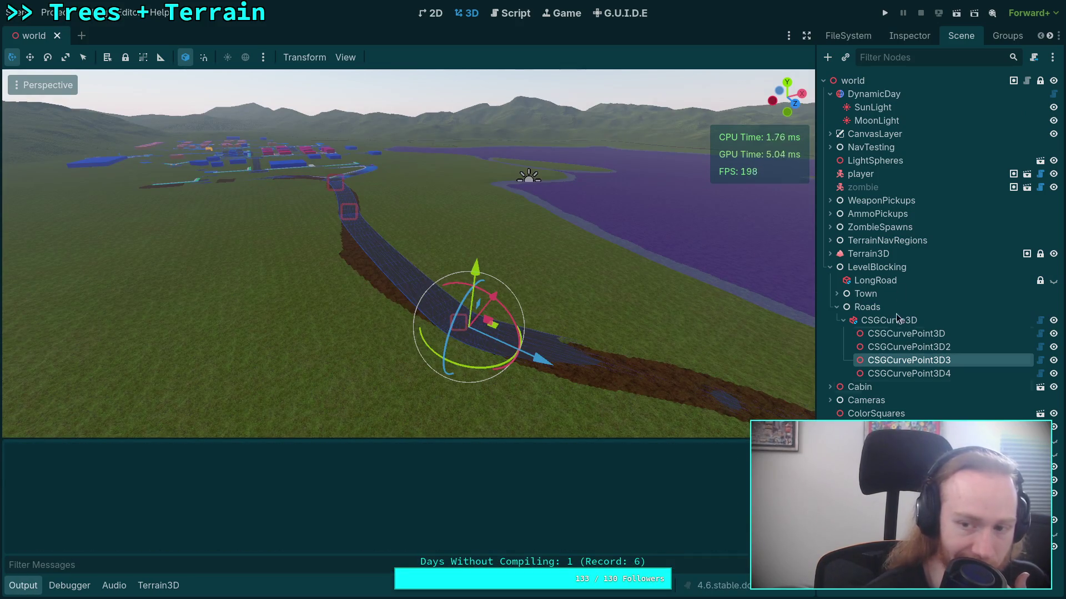
left_click(909, 35)
left_click(848, 35)
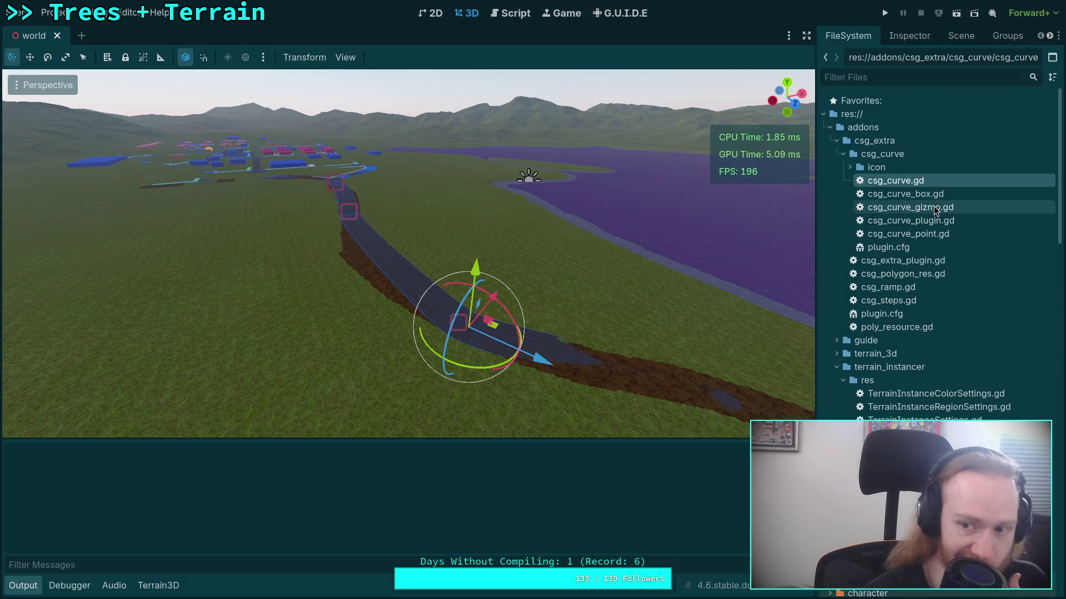
double_click(910, 207)
scroll(578, 266, "up", 7)
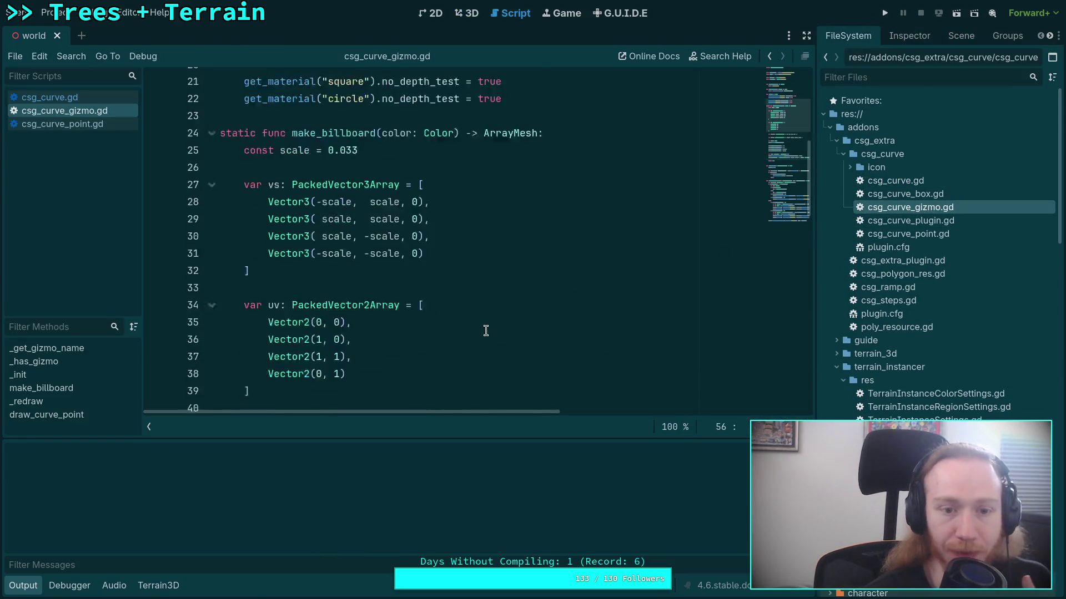
Step: Review the point loop in csg_curve.gd's update_points, then switch to csg_curve_point.gd
left_click(77, 100)
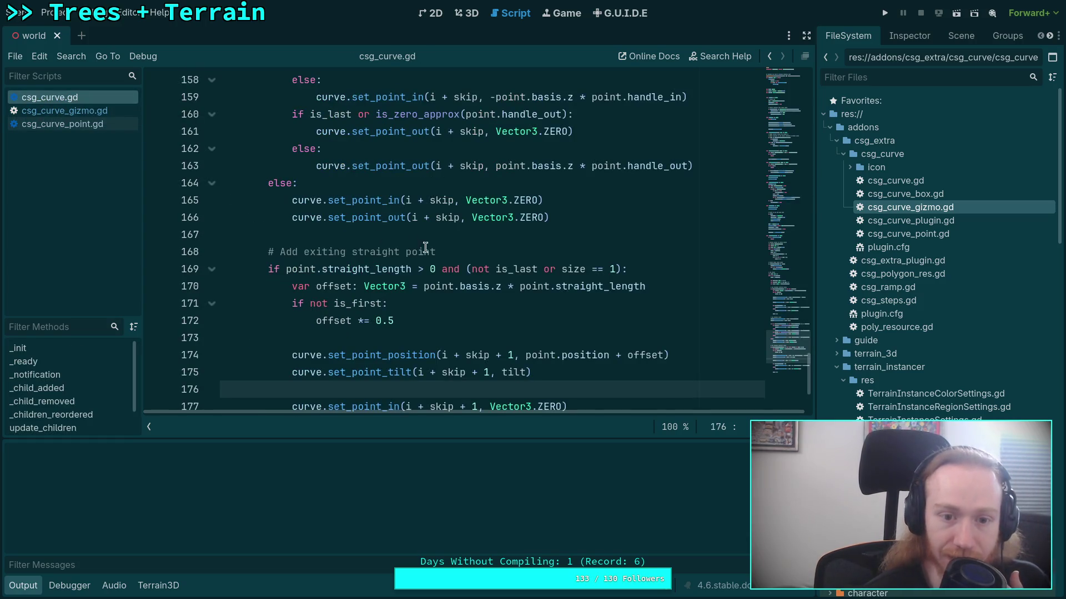
scroll(419, 277, "up", 3)
scroll(418, 305, "up", 13)
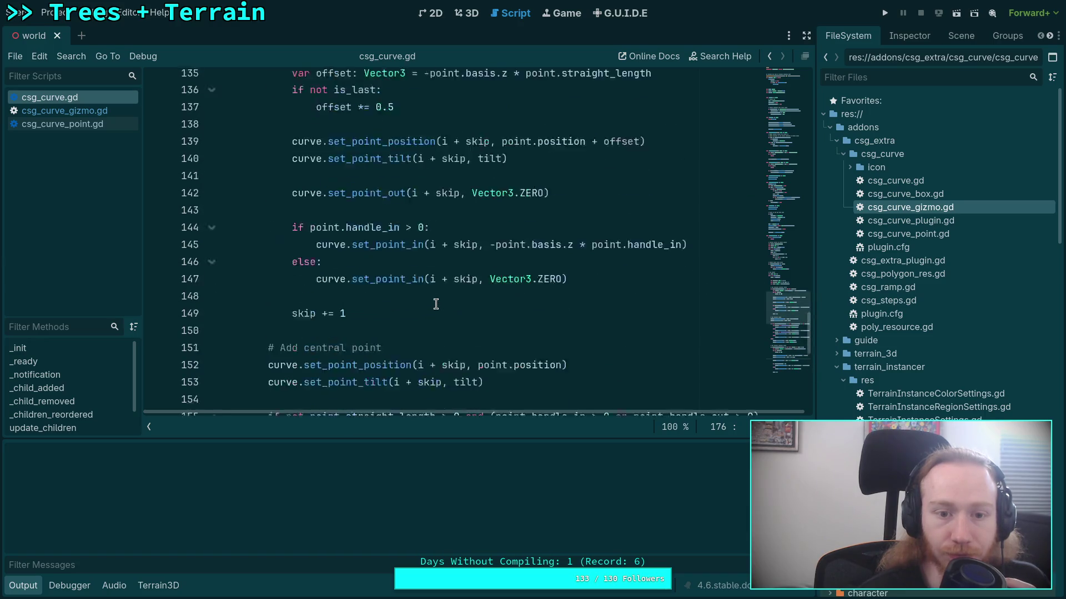
double_click(283, 321)
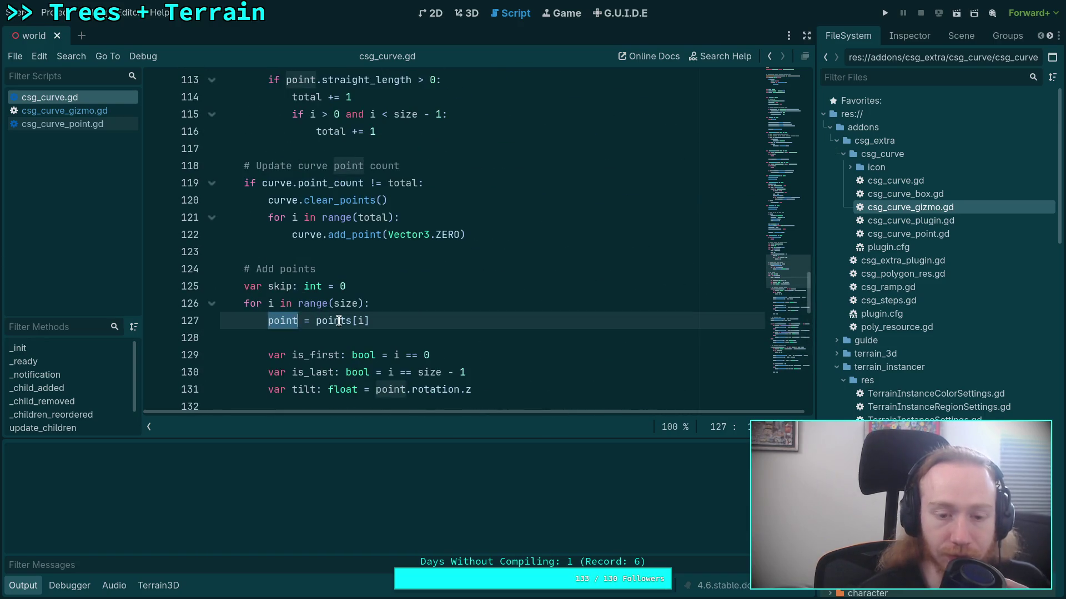
scroll(338, 321, "down", 3)
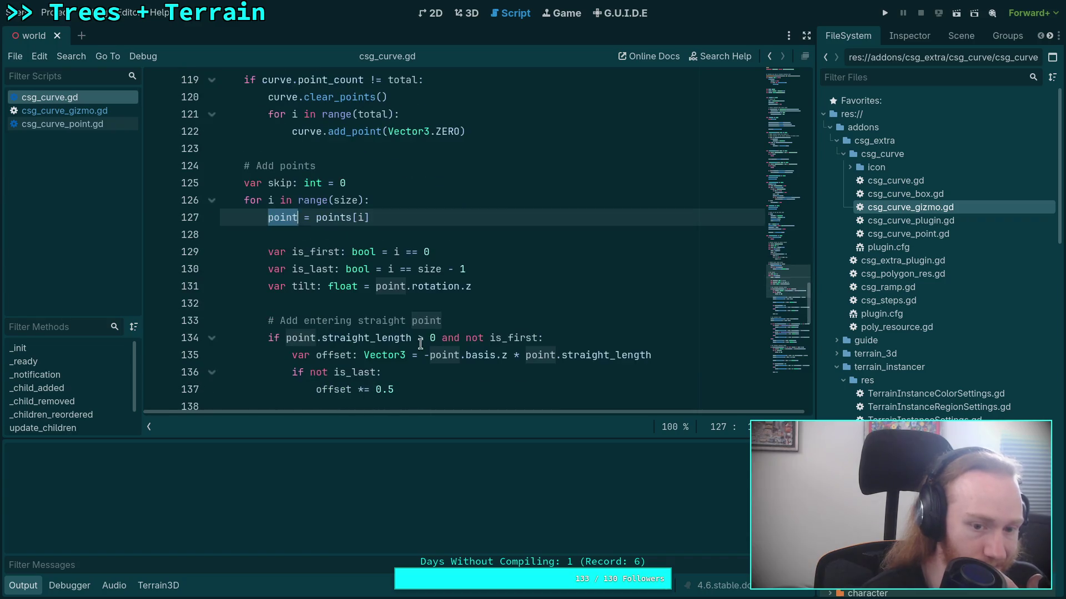
scroll(473, 325, "down", 2)
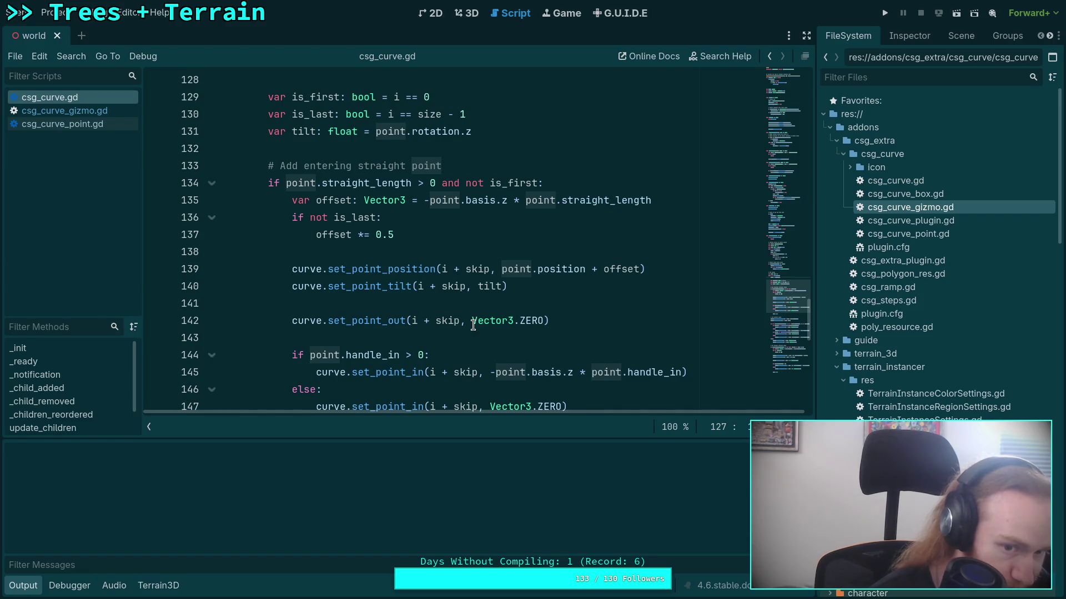
scroll(473, 326, "down", 3)
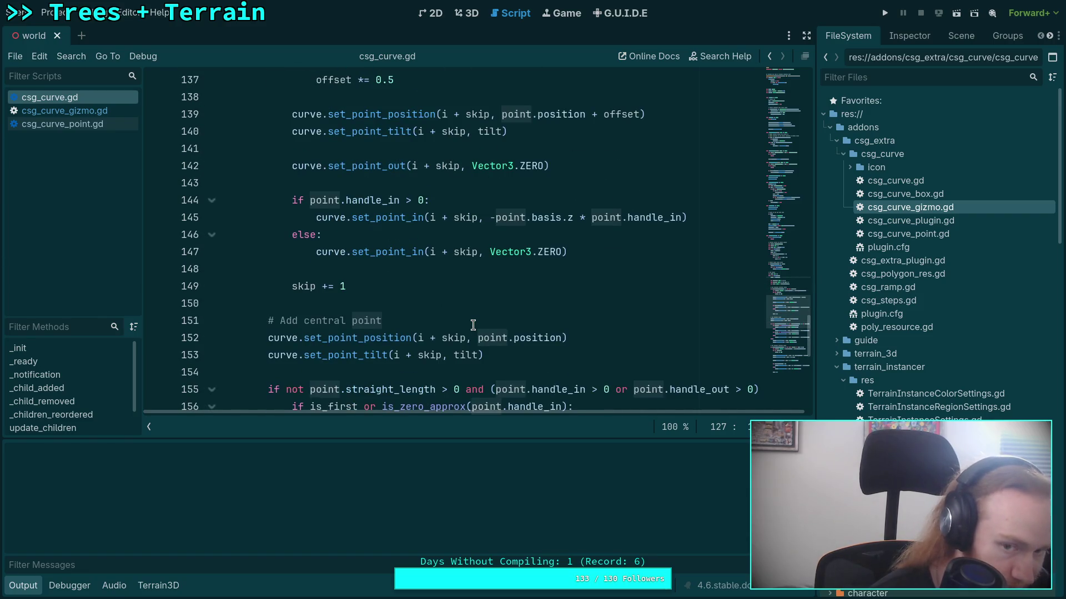
left_click(98, 123)
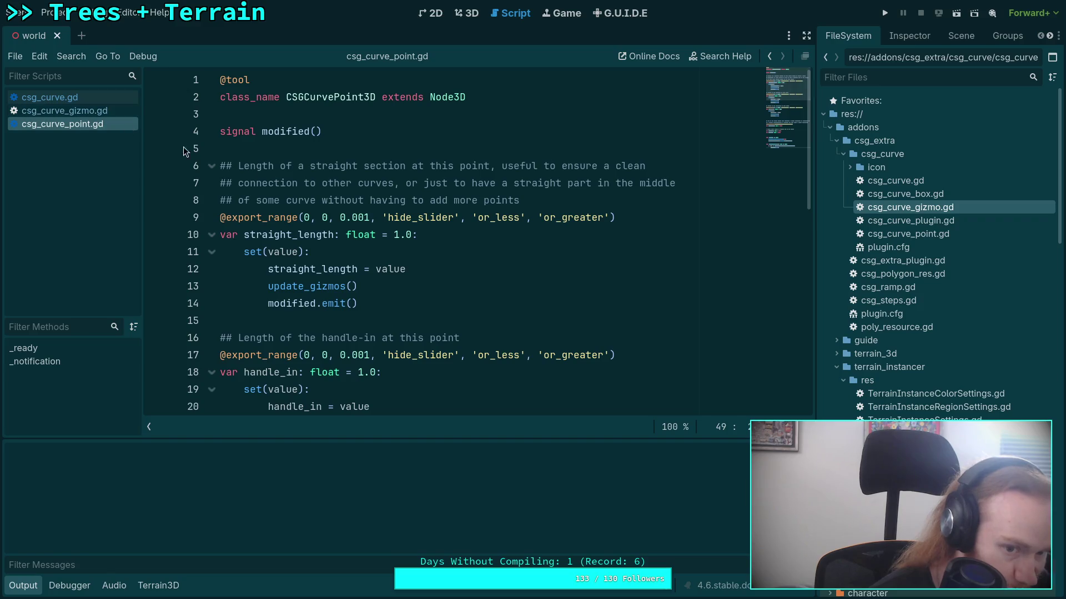
Step: Trace _is_first from csg_curve_point.gd by searching csg_curve.gd for '_is_first', then collapse Output
scroll(358, 192, "down", 10)
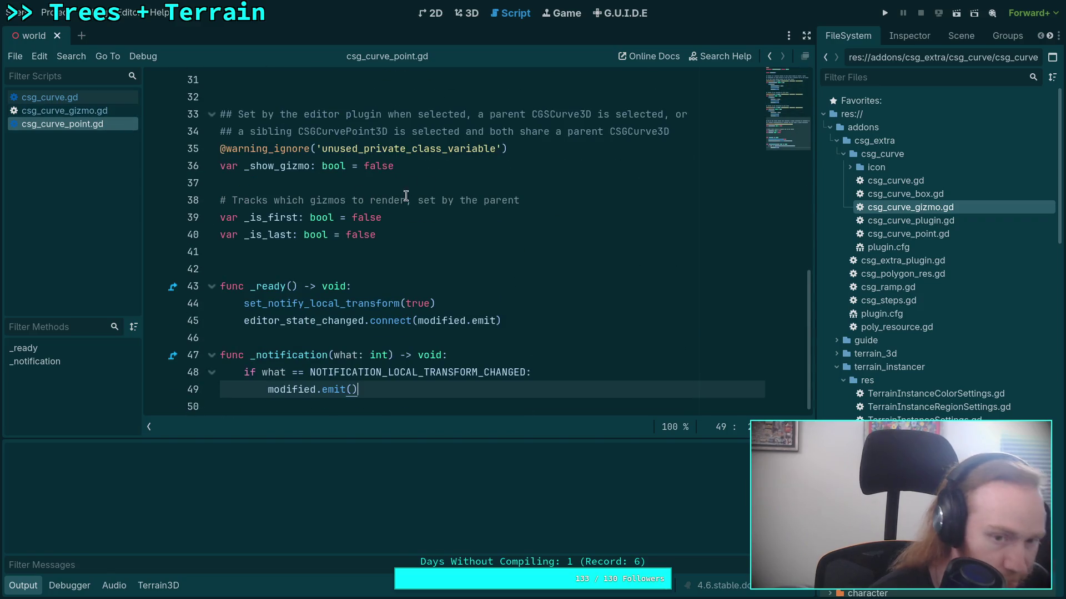
double_click(286, 218)
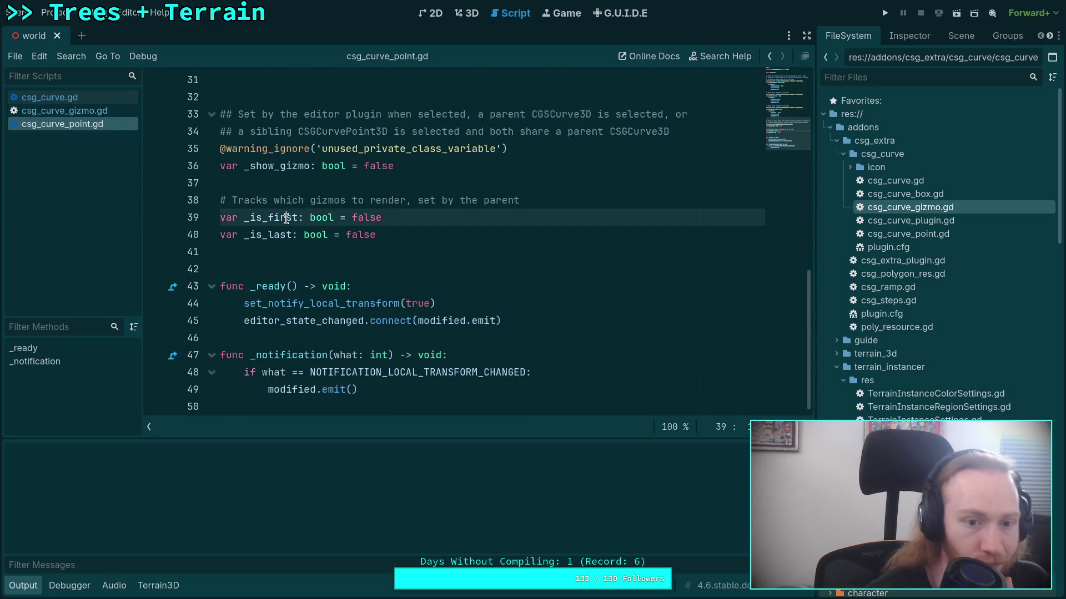
left_click(83, 96)
key("ctrl+f")
type("_is")
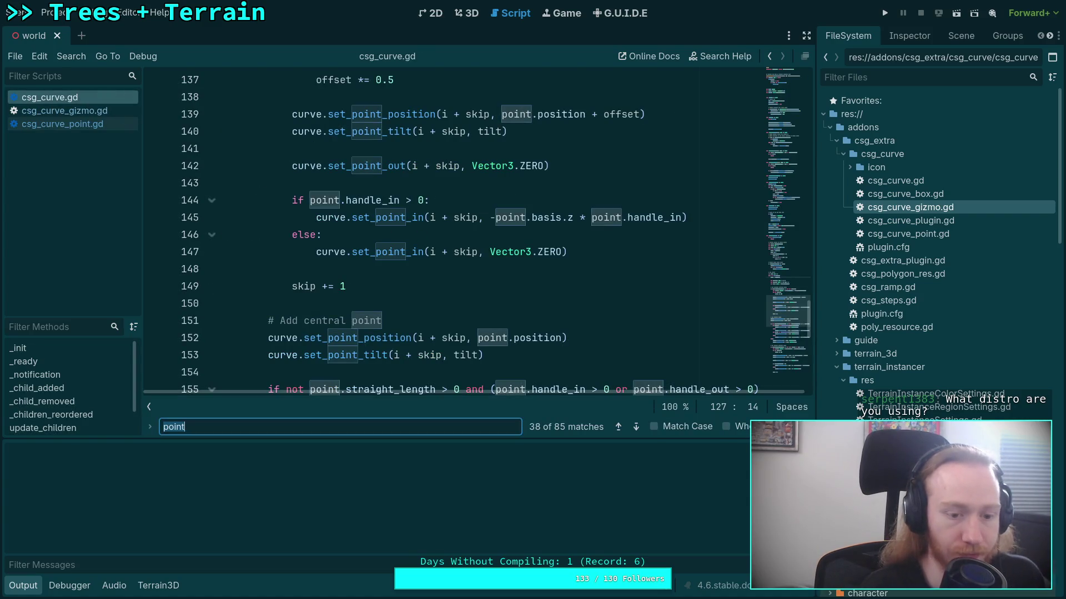
type("F_")
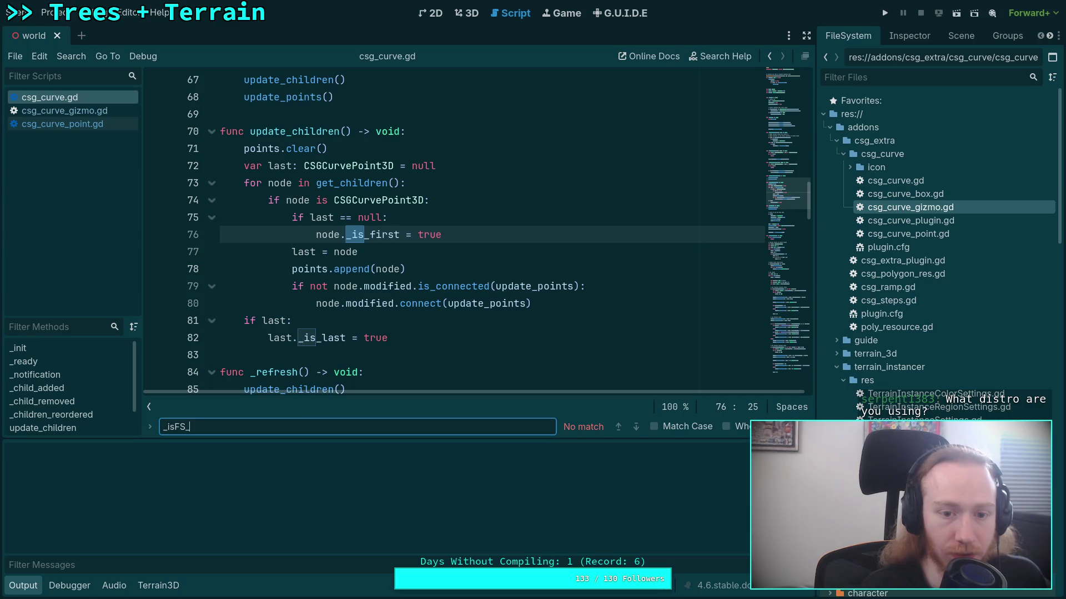
key("BackSpace")
type("_firts")
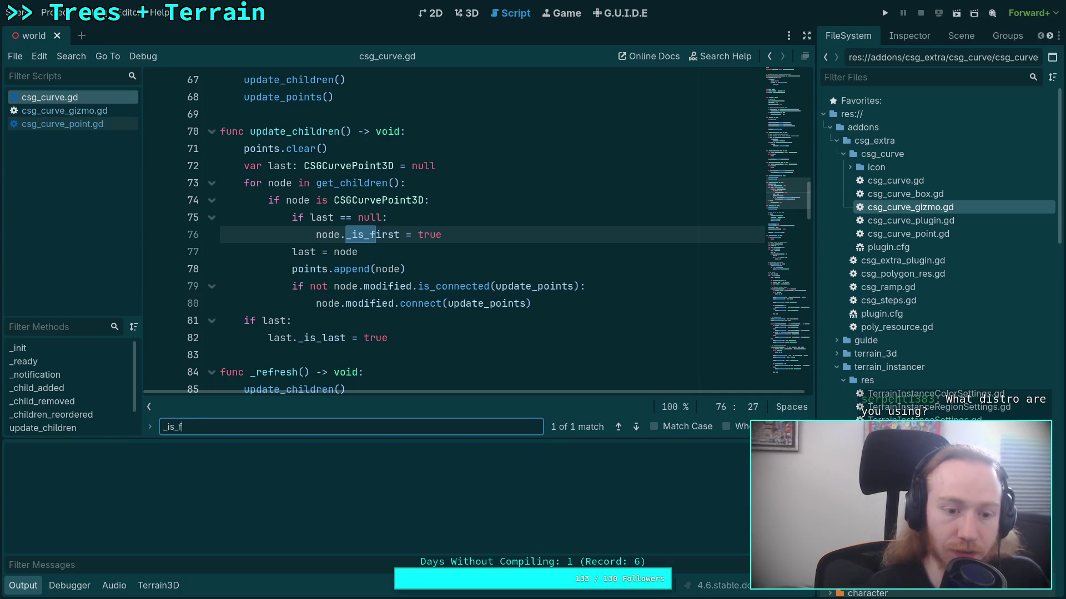
key("BackSpace")
key("BackSpace")
type("st")
scroll(391, 218, "down", 2)
scroll(391, 218, "up", 2)
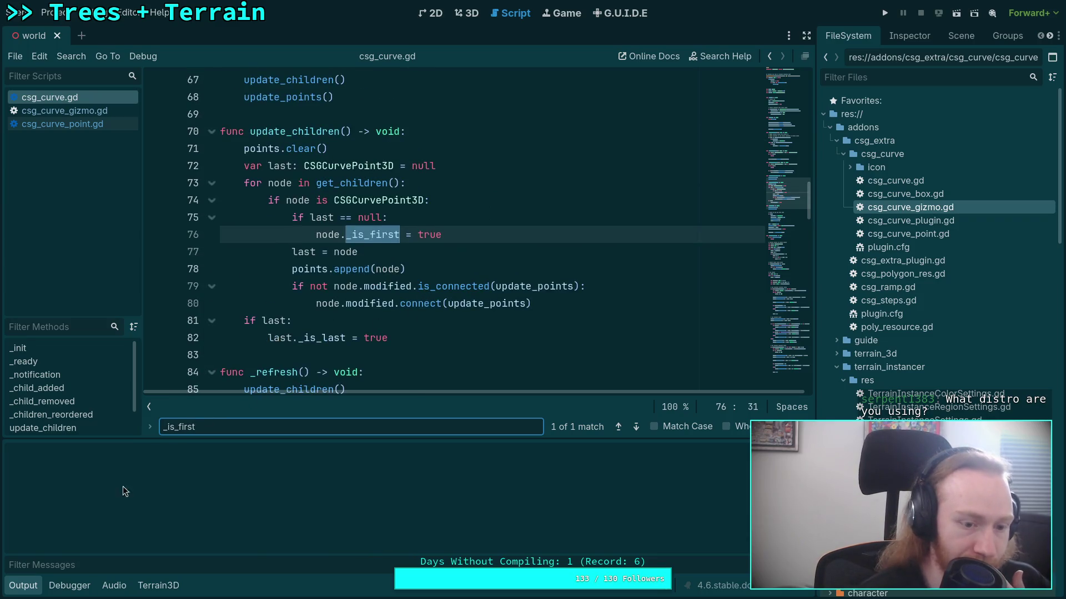
left_click(23, 586)
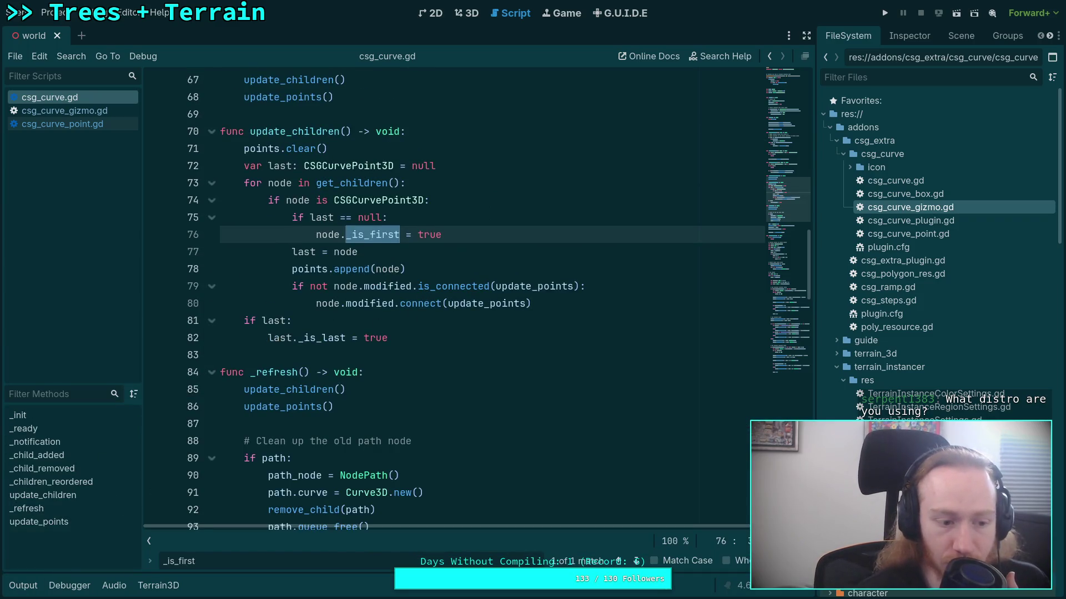
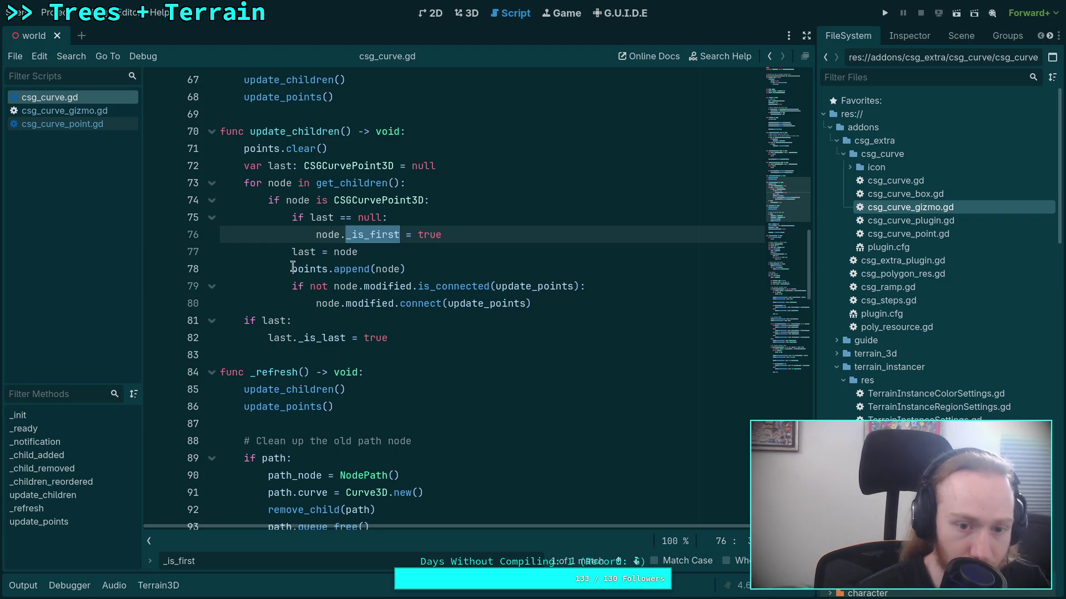
Step: Switch to csg_curve_gizmo.gd and scroll down to its draw_curve_point function
left_click_drag(292, 252, 359, 252)
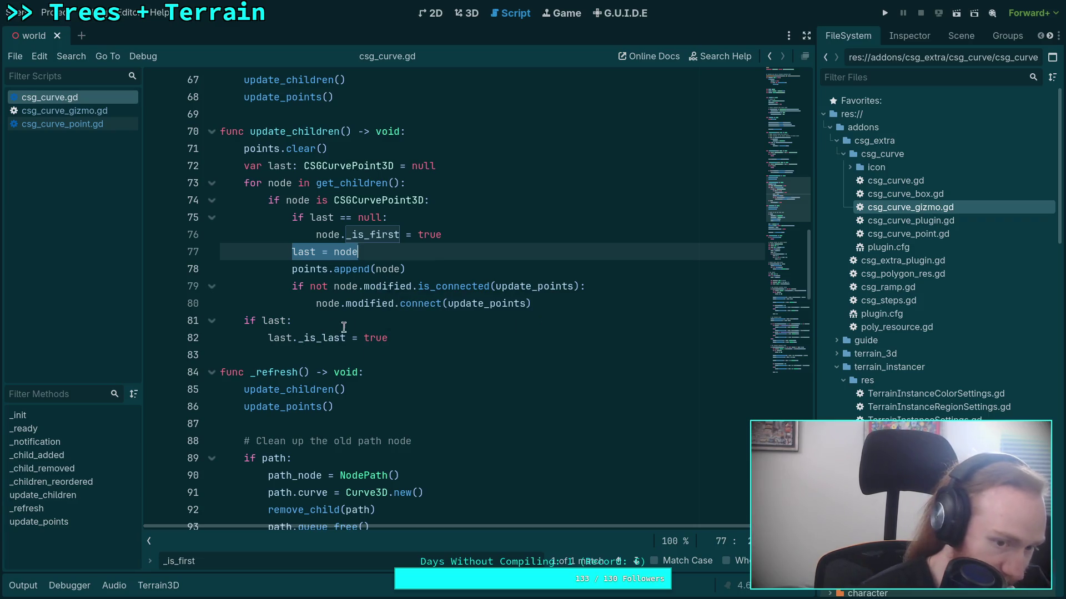
scroll(368, 330, "up", 3)
left_click(98, 112)
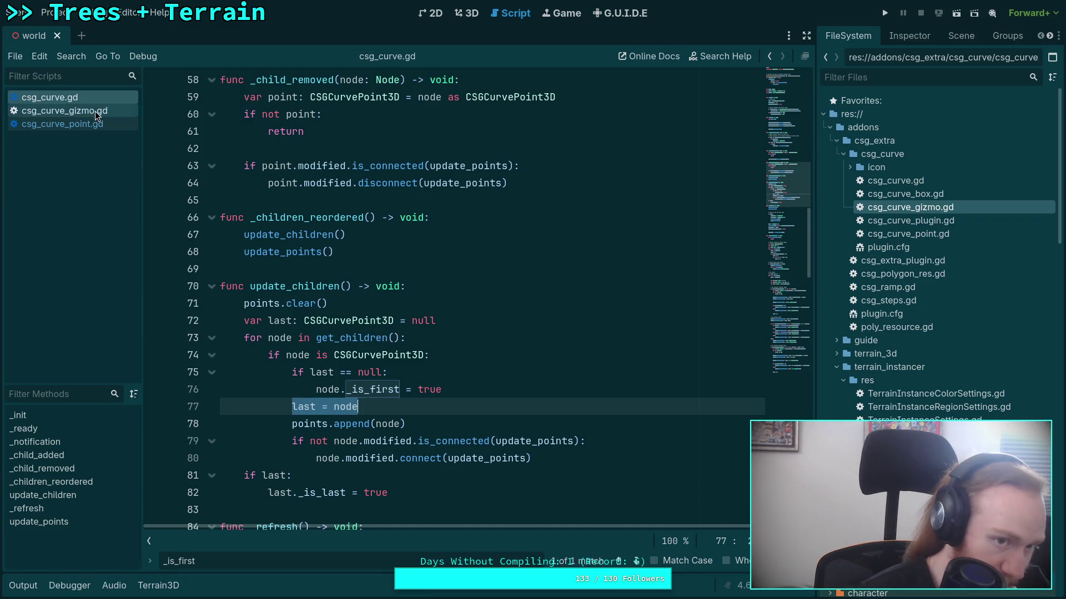
scroll(433, 292, "up", 5)
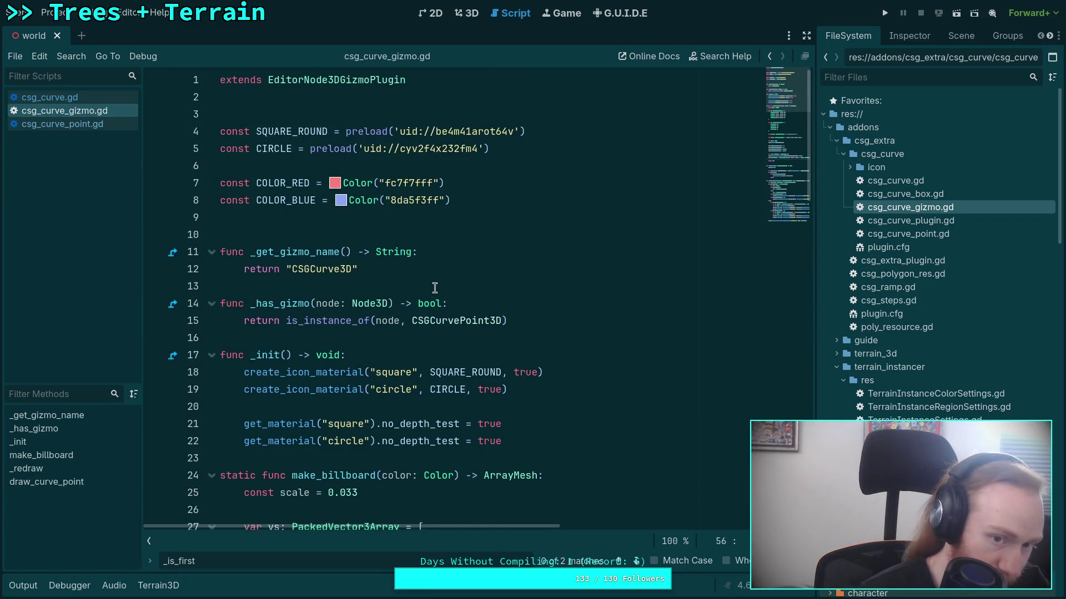
scroll(434, 285, "down", 11)
scroll(435, 285, "down", 2)
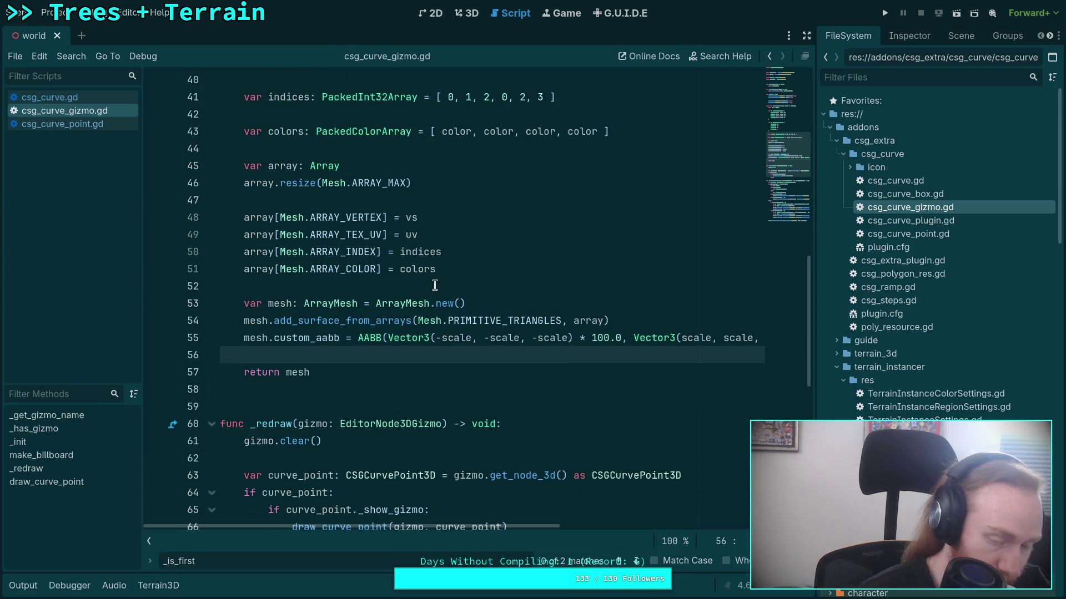
scroll(434, 285, "down", 7)
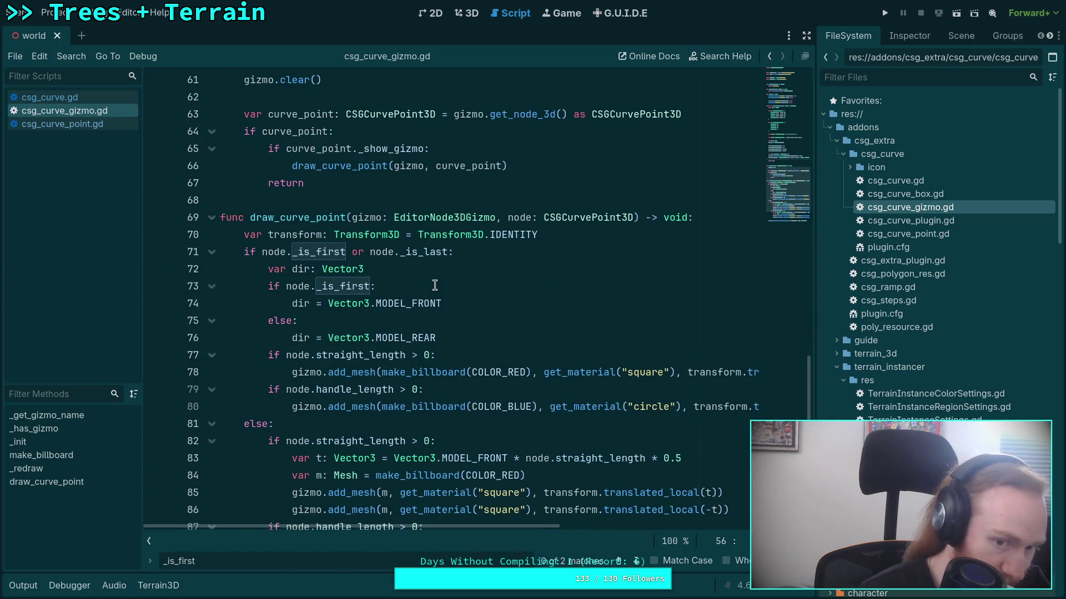
scroll(435, 285, "down", 1)
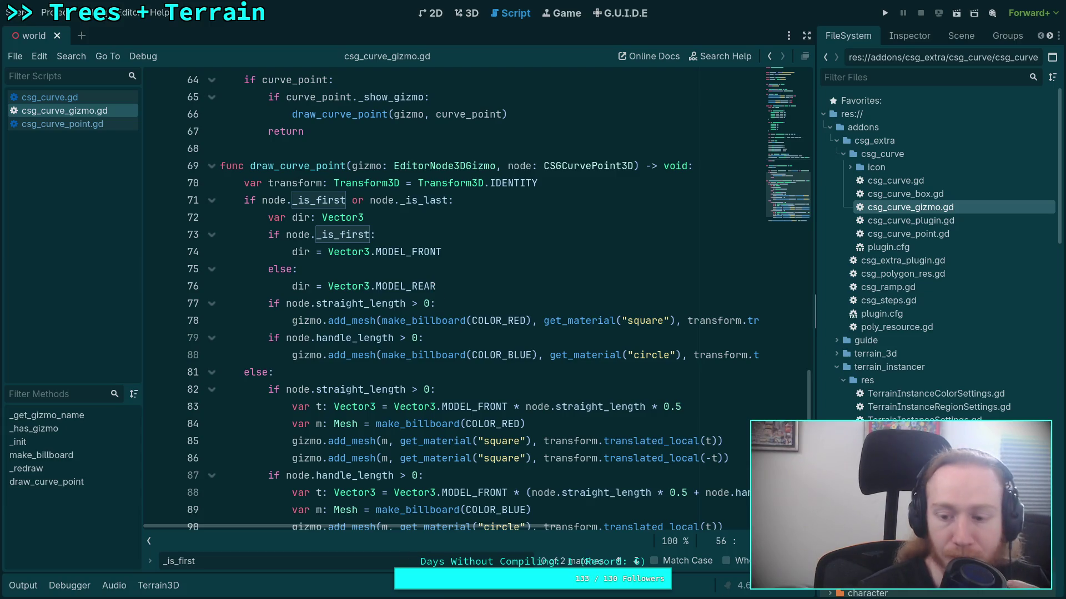
Step: Close the find bar and start a new line after the dir declaration
key("Escape")
left_click_drag(516, 547, 727, 538)
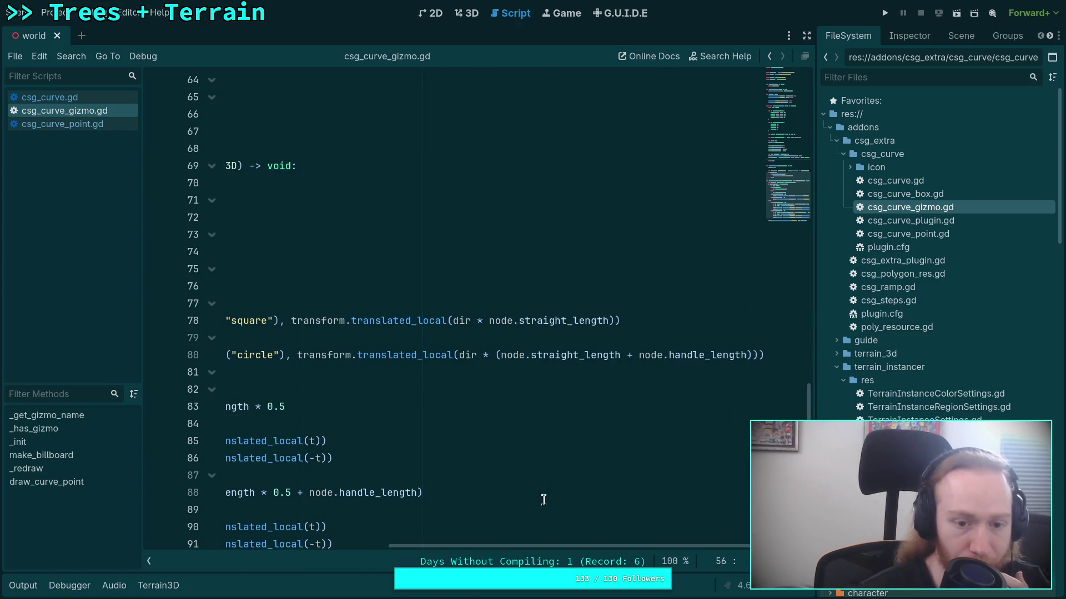
mouse_move(561, 544)
left_mouse_down()
mouse_move(417, 535)
mouse_move(278, 544)
left_mouse_up()
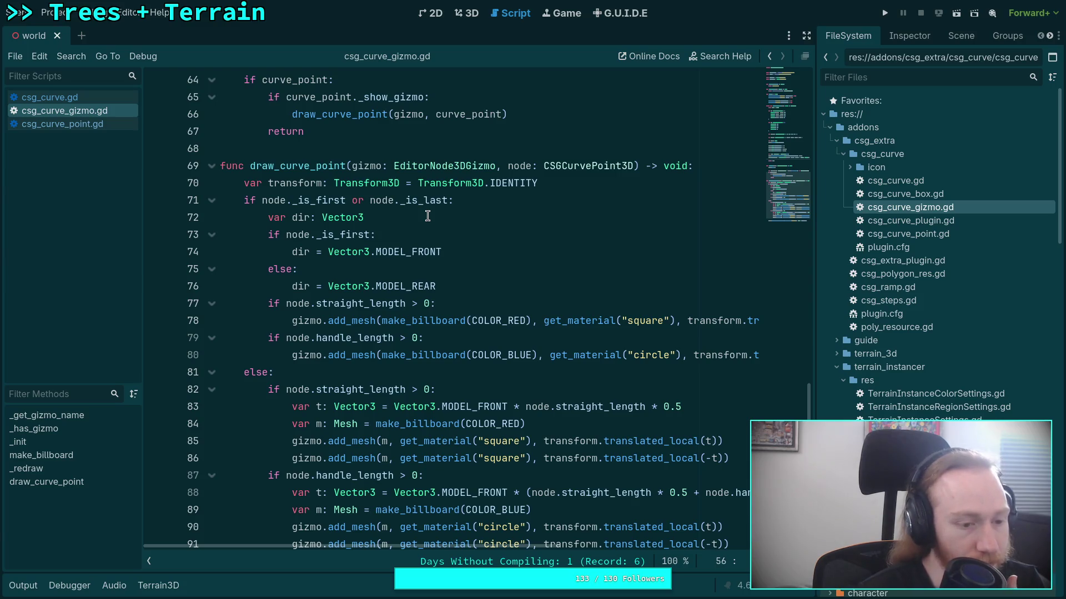
left_click(432, 234)
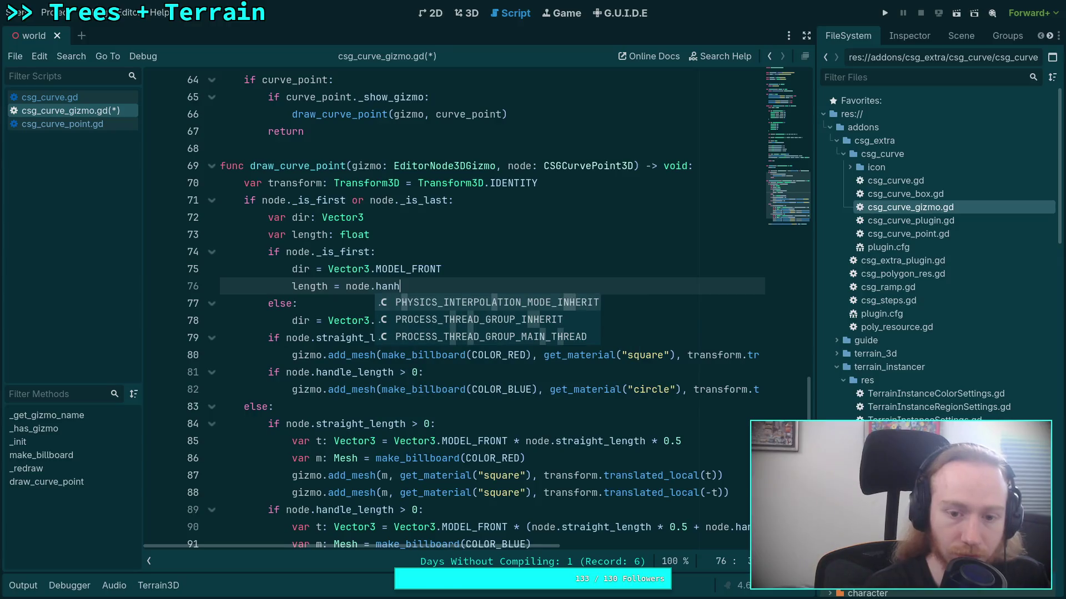
Step: Set length to node.handle_out for the first point and node.handle_in in the else branch
key("BackSpace")
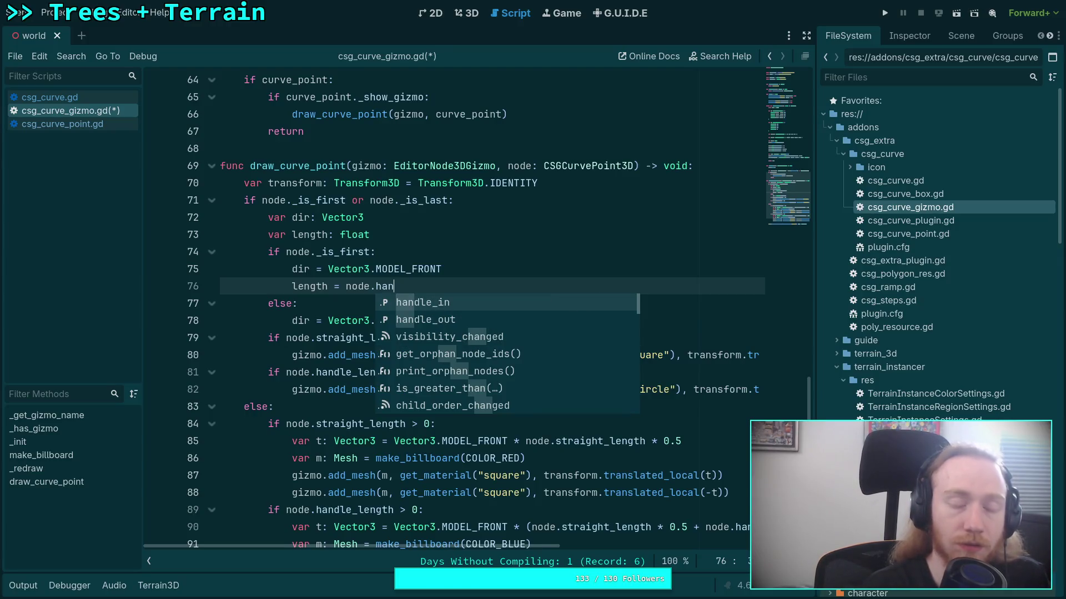
type("d")
key("Down")
key("Return")
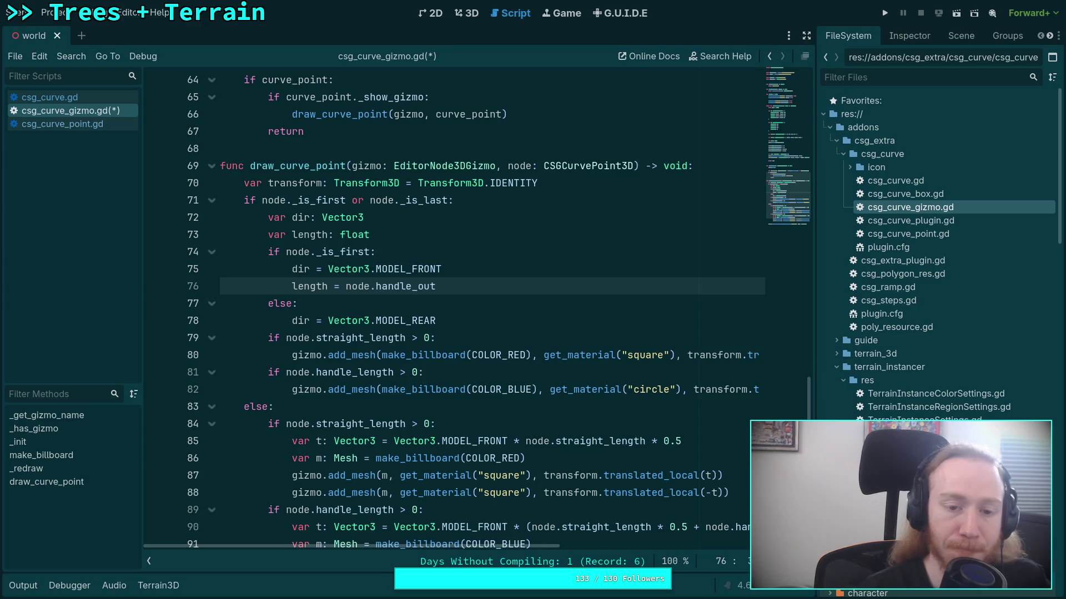
key("Down")
key("Down")
key("Return")
type("leng")
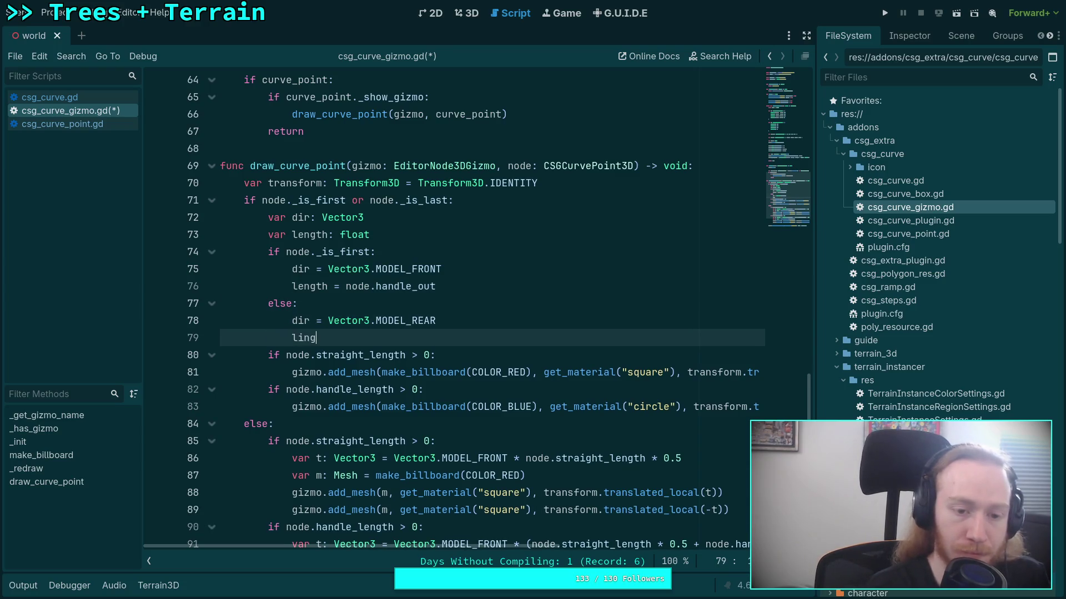
key("Return")
type("= node.ha")
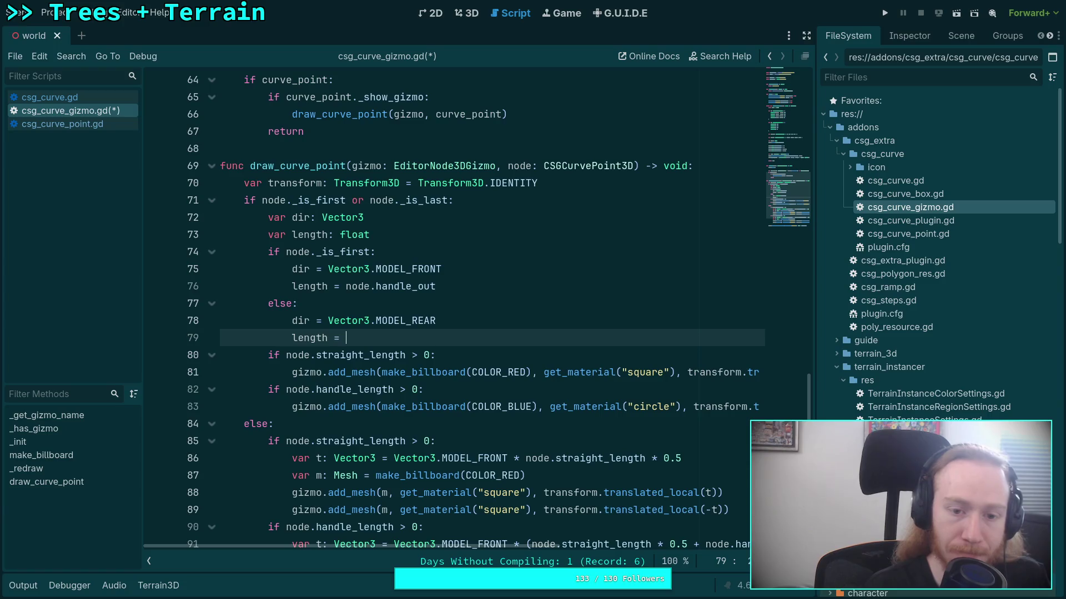
type("nd")
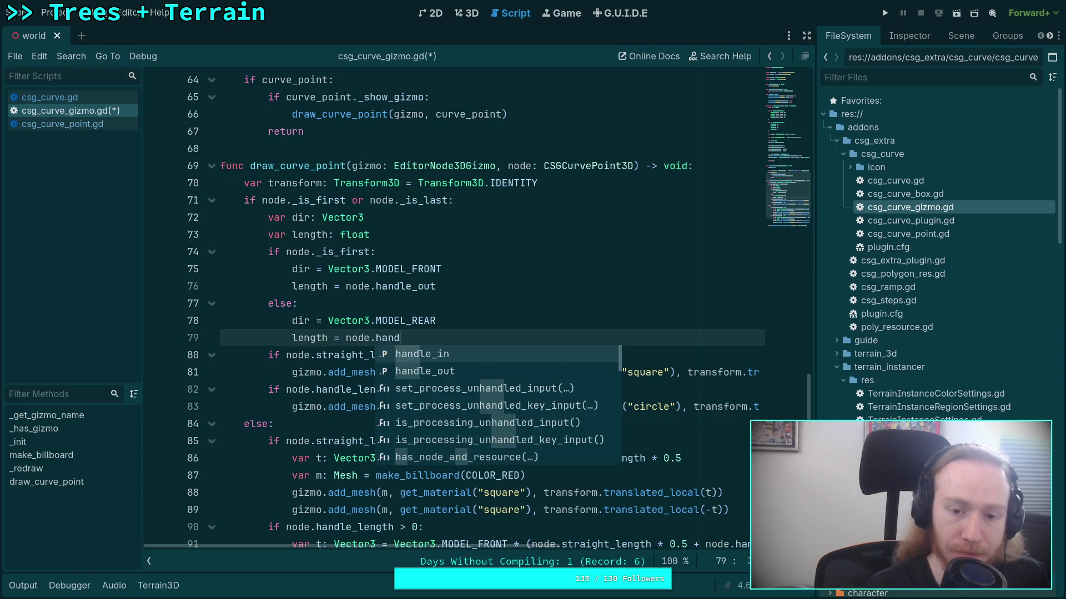
key("Return")
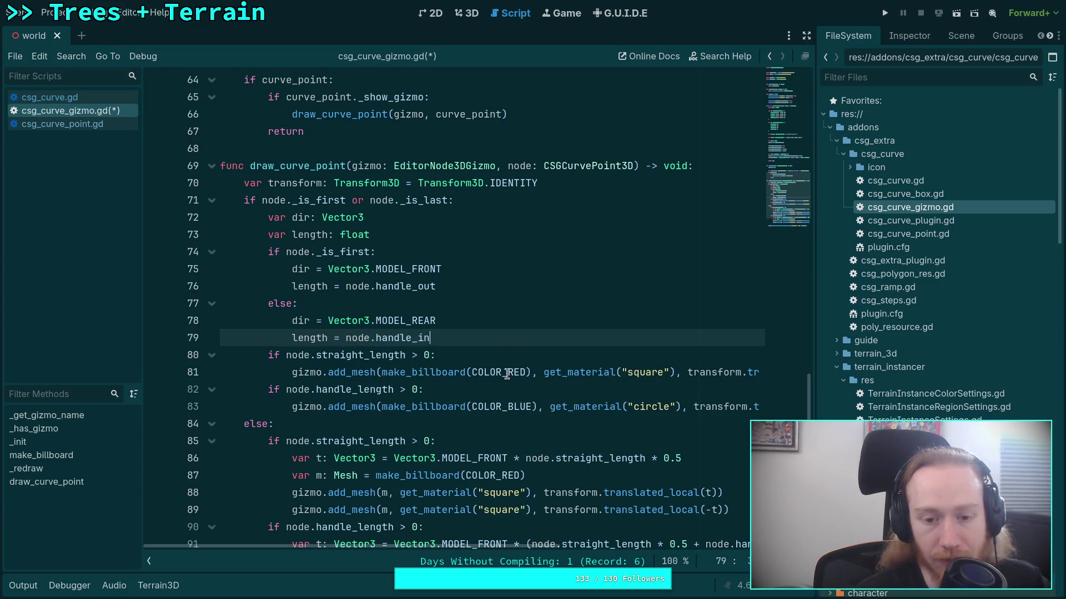
Step: Replace node.handle_length with length in the handle check and circle billboard offset
left_click_drag(286, 389, 358, 389)
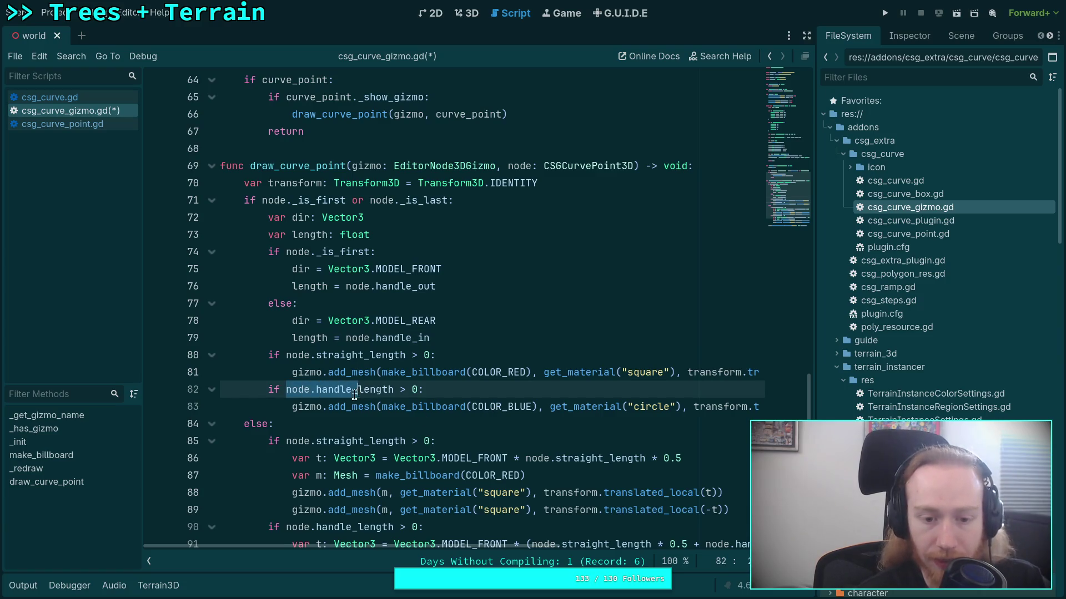
key("BackSpace")
left_click_drag(428, 545, 706, 547)
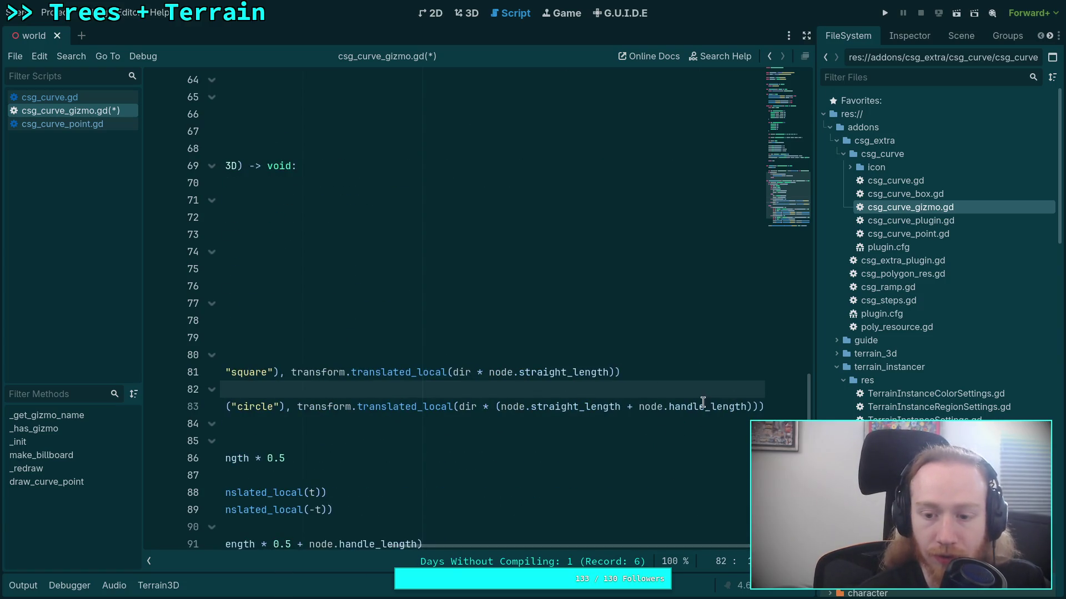
left_click(677, 409)
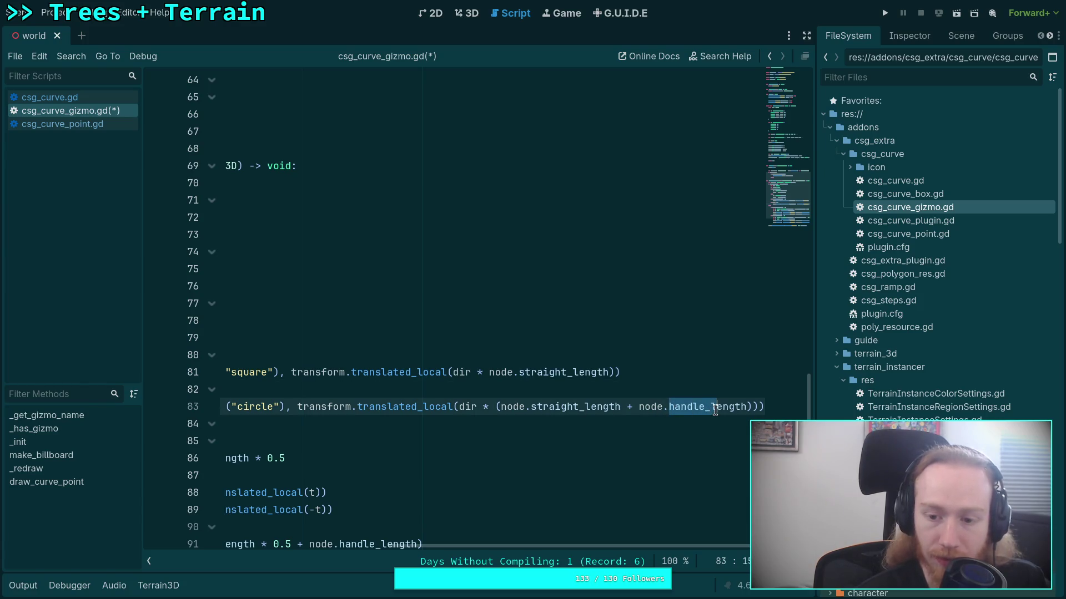
left_click_drag(639, 409, 717, 409)
key("BackSpace")
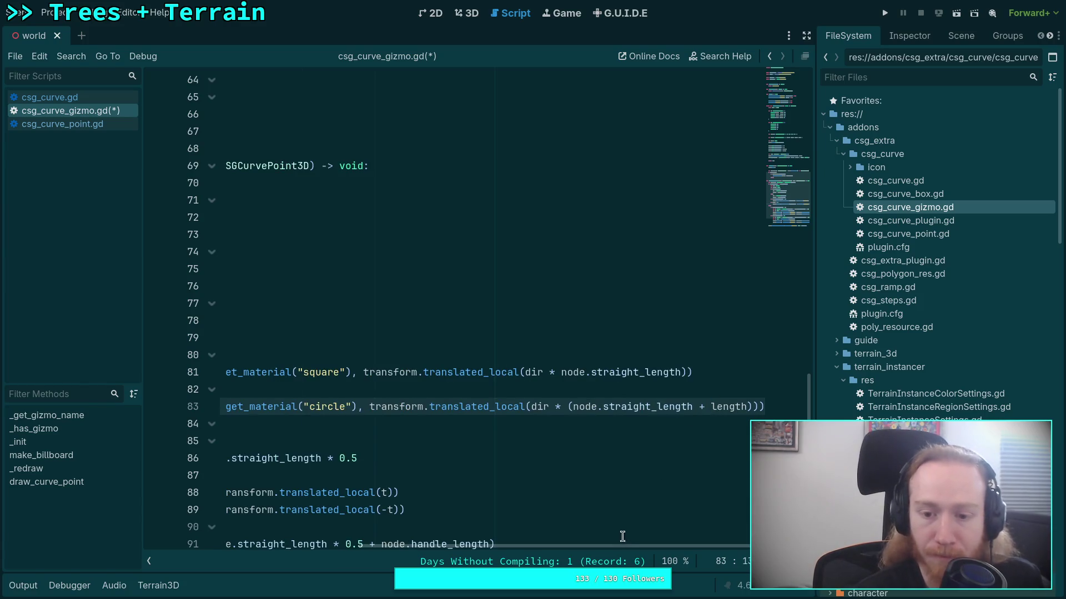
Step: Change handle_length to handle_in in the line 90 handle check
left_click_drag(621, 547, 395, 545)
scroll(445, 395, "down", 2)
scroll(445, 394, "up", 1)
scroll(418, 393, "down", 1)
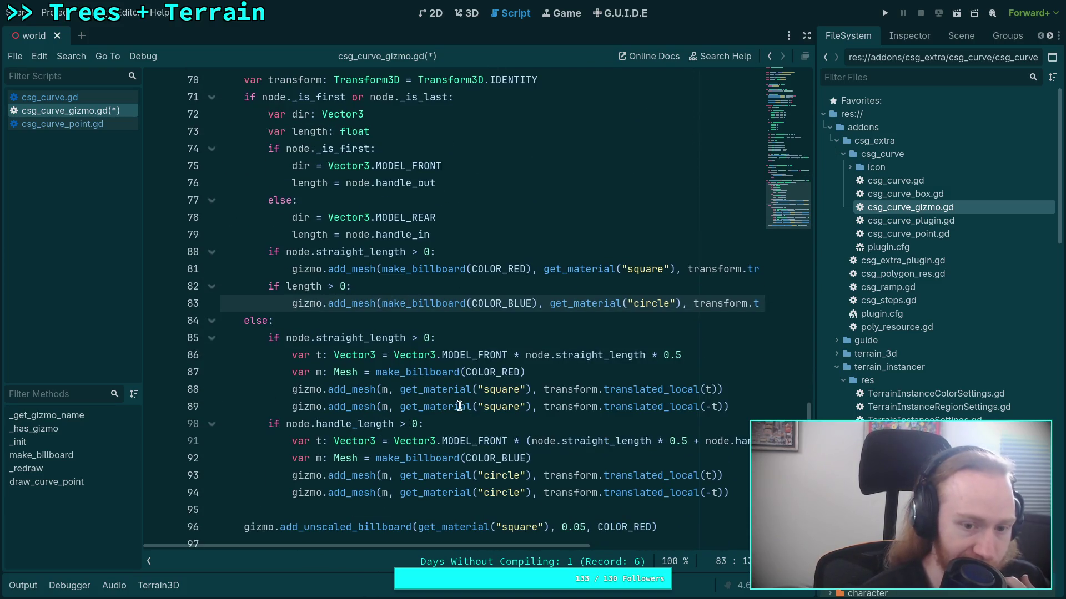
scroll(498, 374, "up", 2)
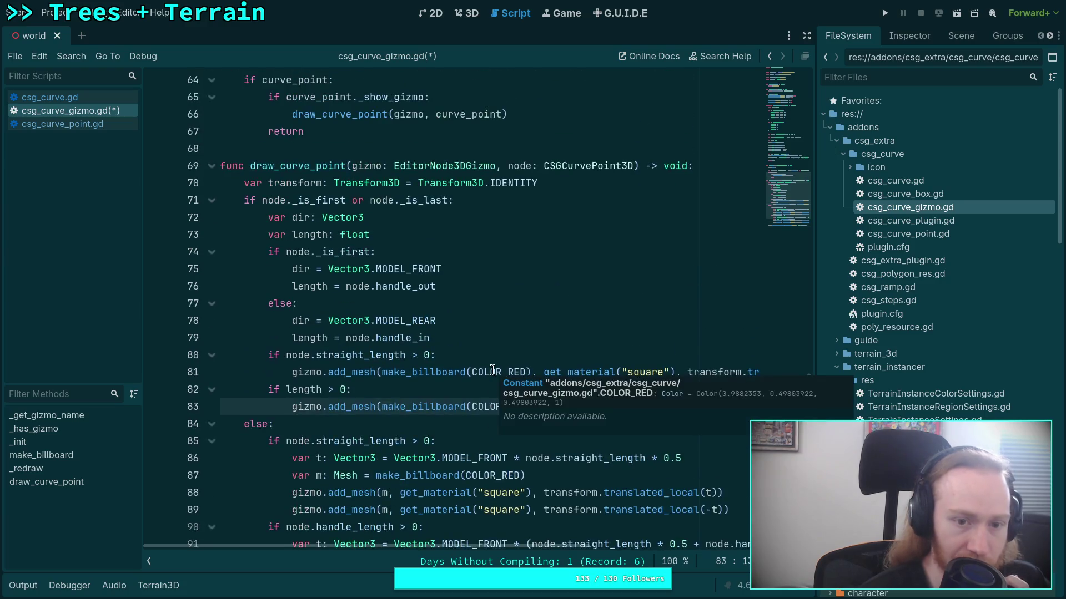
scroll(412, 345, "down", 2)
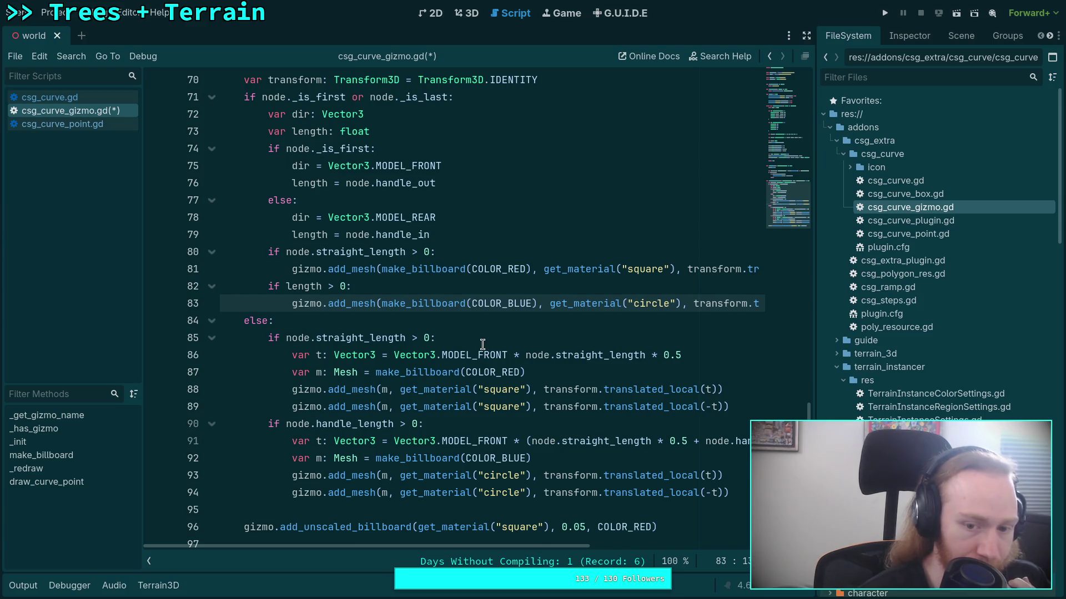
left_click_drag(815, 408, 853, 408)
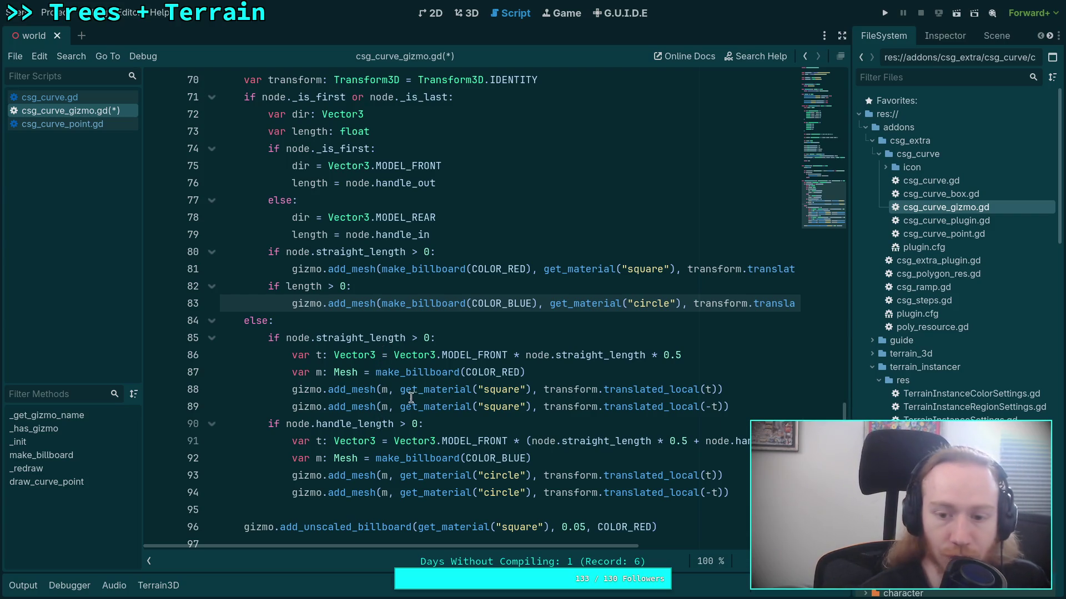
left_click_drag(353, 425, 394, 424)
type("i")
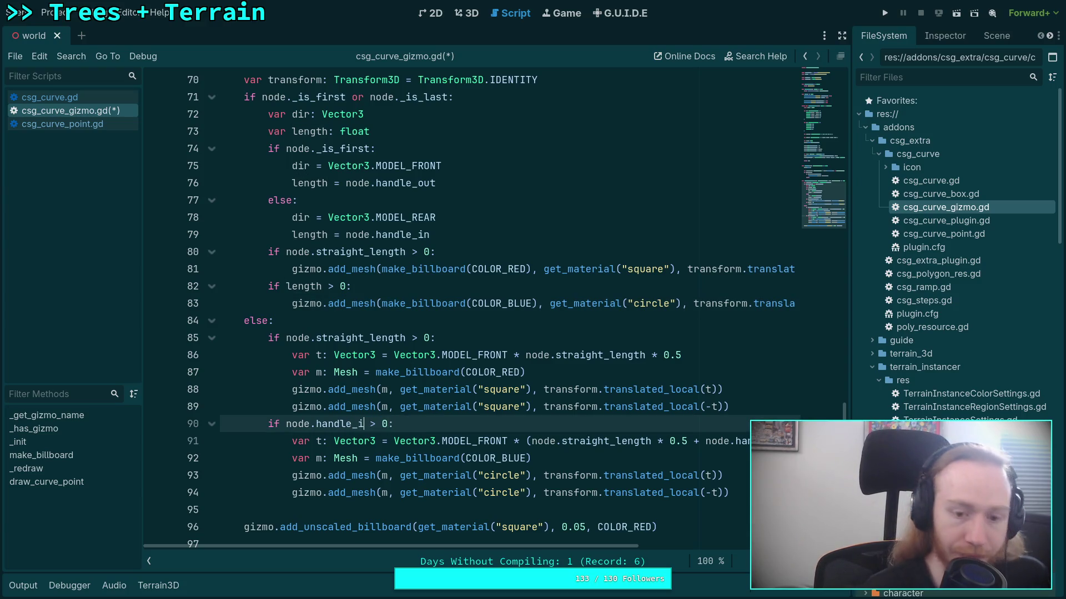
type("n")
left_click(435, 355)
Step: Change handle_length to handle_in on line 91 as well
scroll(467, 404, "down", 1)
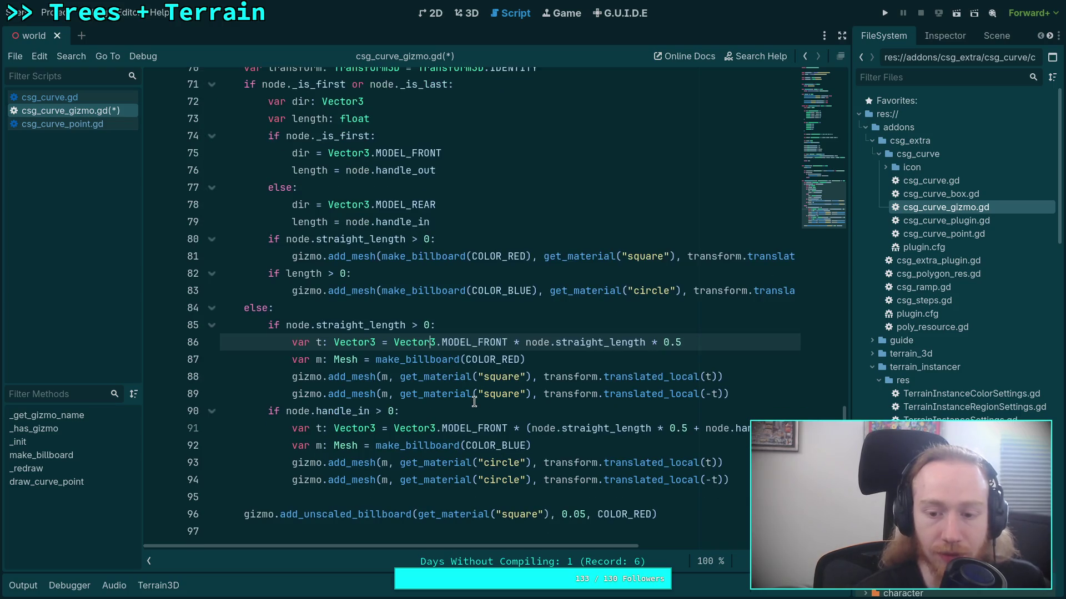
scroll(657, 547, "right", 5)
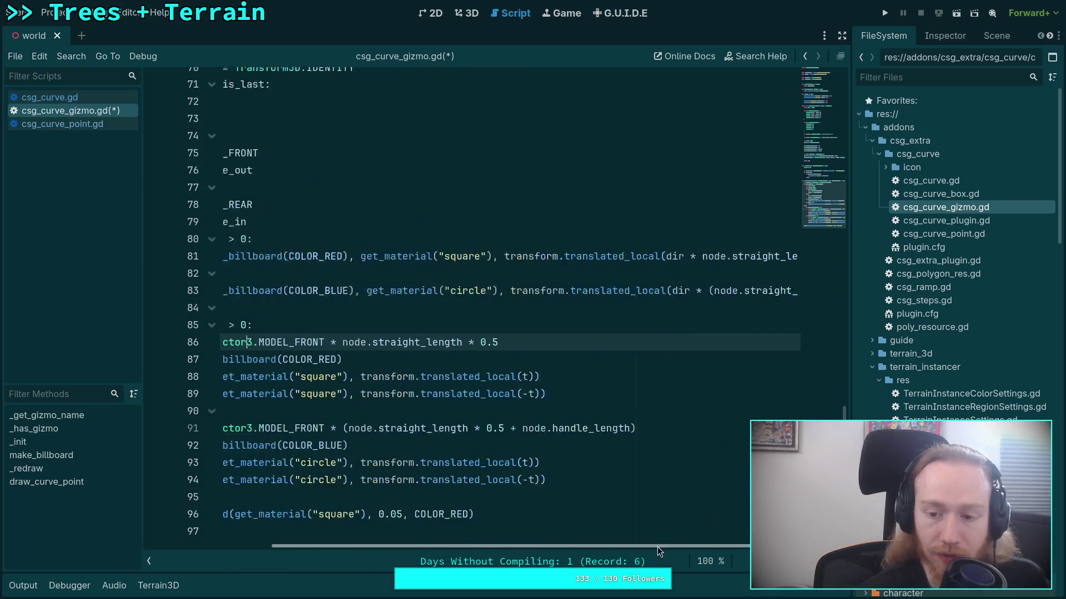
left_click_drag(488, 427, 524, 431)
type("in")
mouse_move(434, 548)
left_mouse_down()
mouse_move(224, 538)
mouse_move(269, 540)
mouse_move(255, 540)
left_mouse_up()
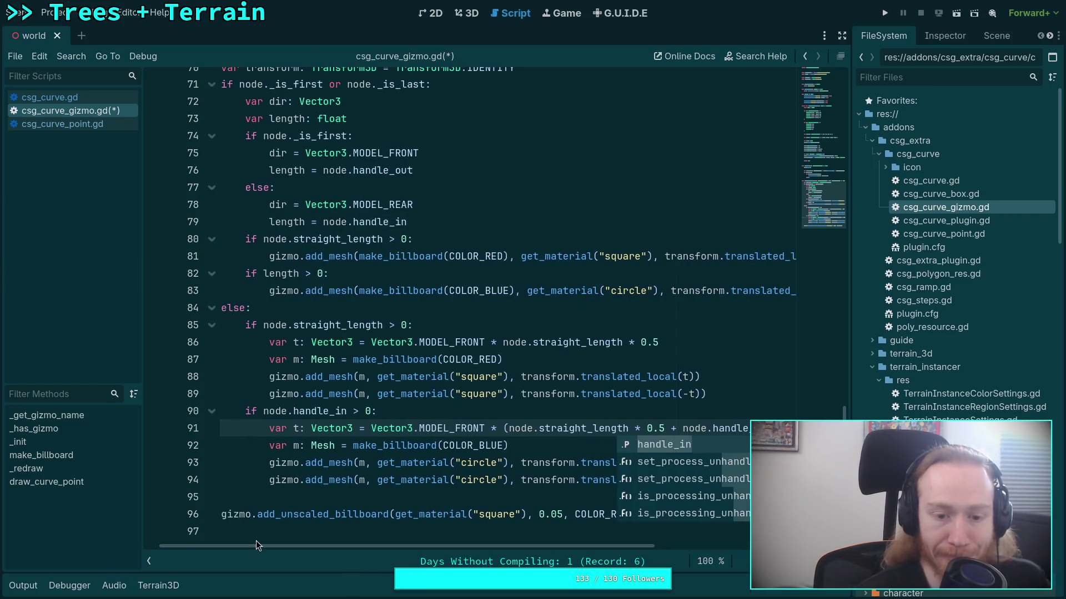
left_click(449, 428)
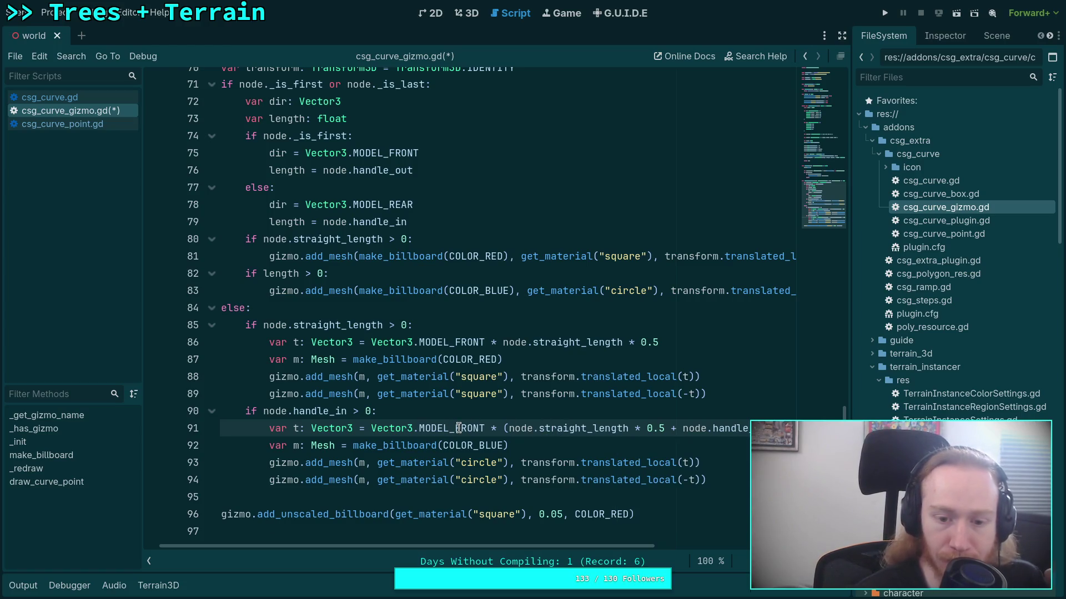
Step: Review the circle code on line 94, highlighting the uses of transform and MODEL_FRONT
mouse_move(439, 383)
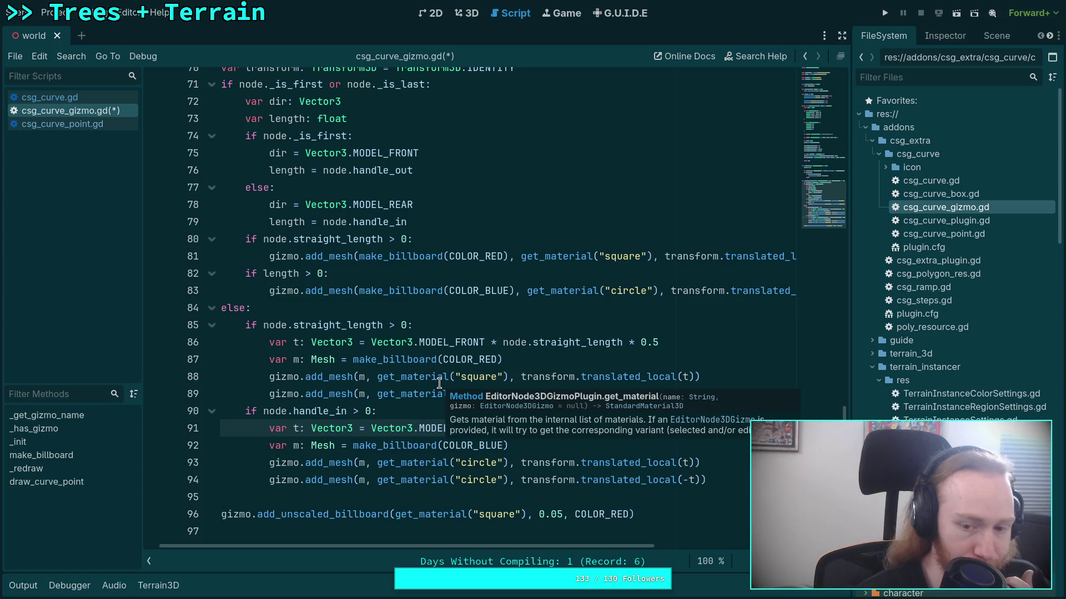
mouse_move(316, 405)
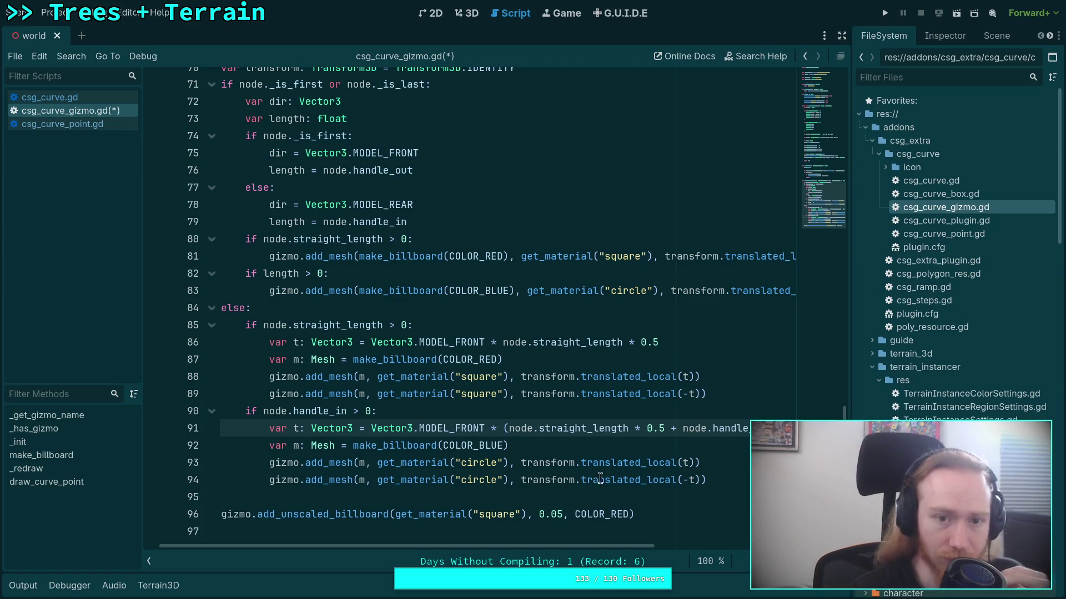
scroll(555, 453, "up", 2)
scroll(373, 225, "down", 2)
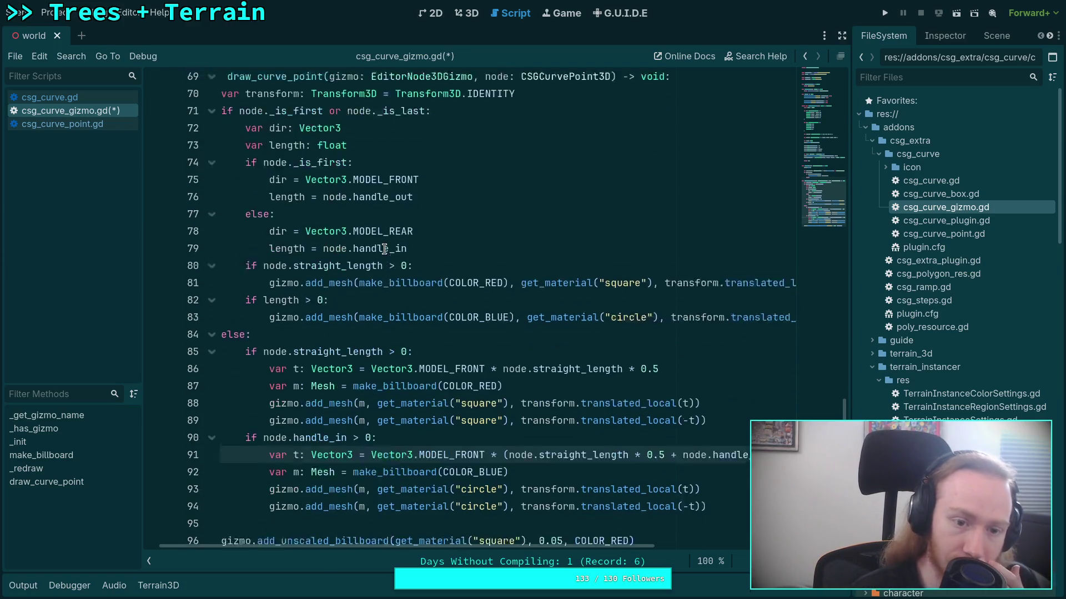
mouse_move(384, 429)
left_click(307, 481)
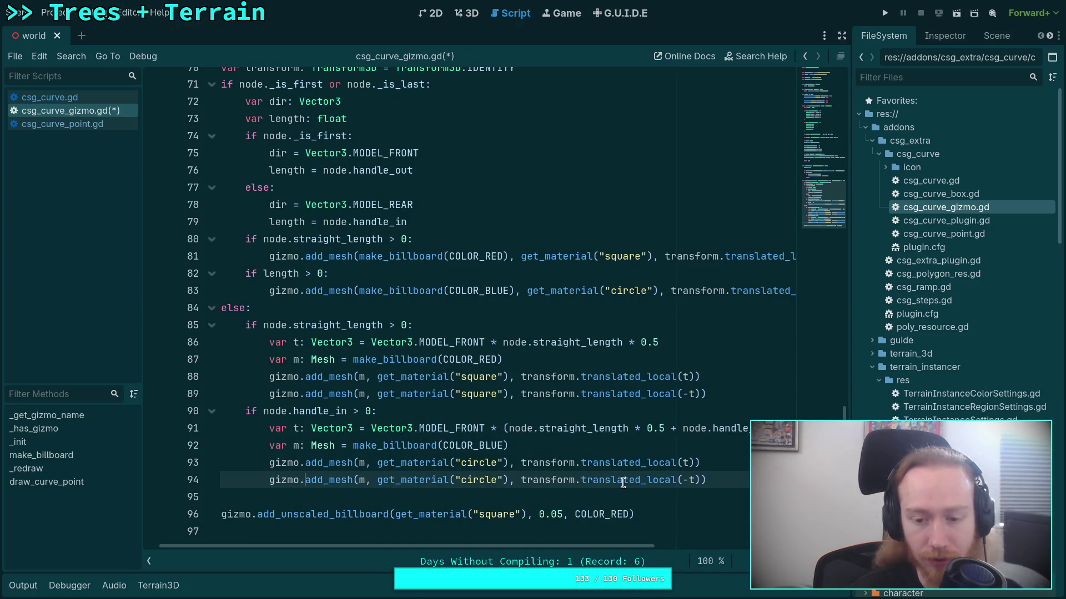
double_click(554, 481)
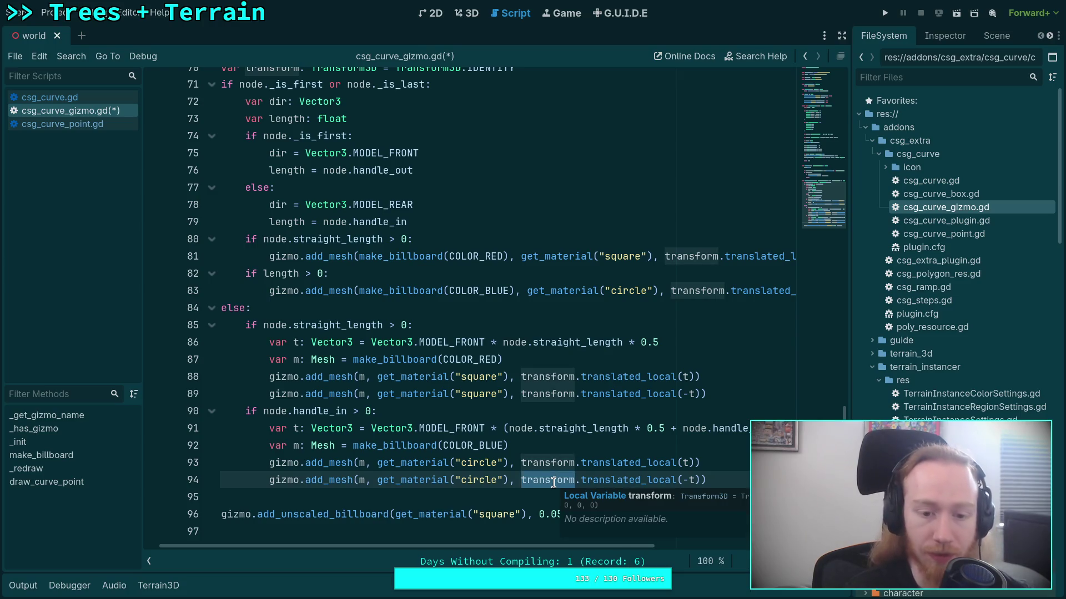
double_click(467, 428)
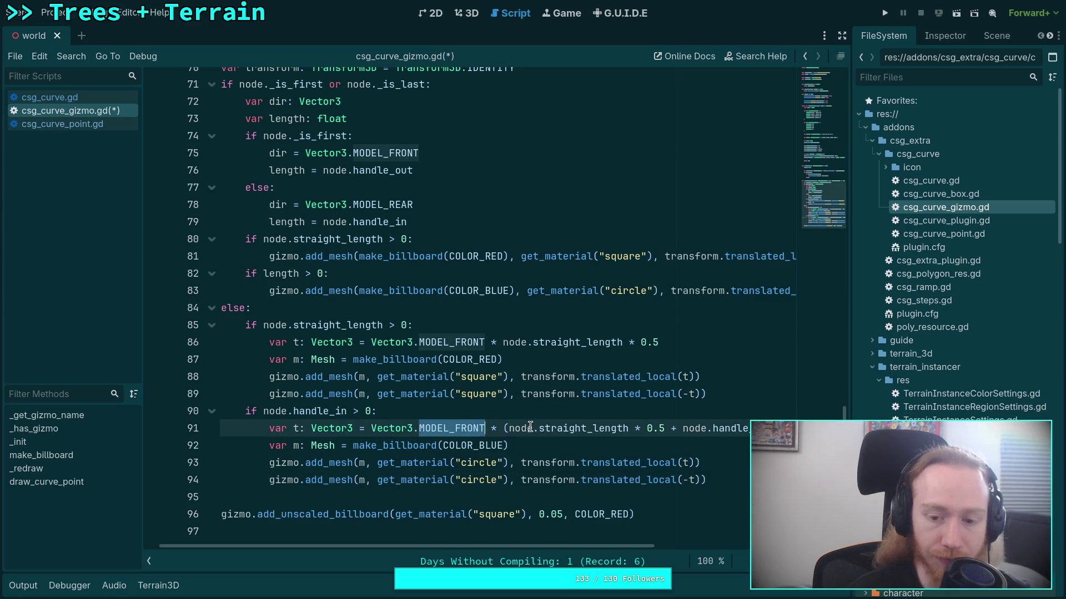
mouse_move(555, 431)
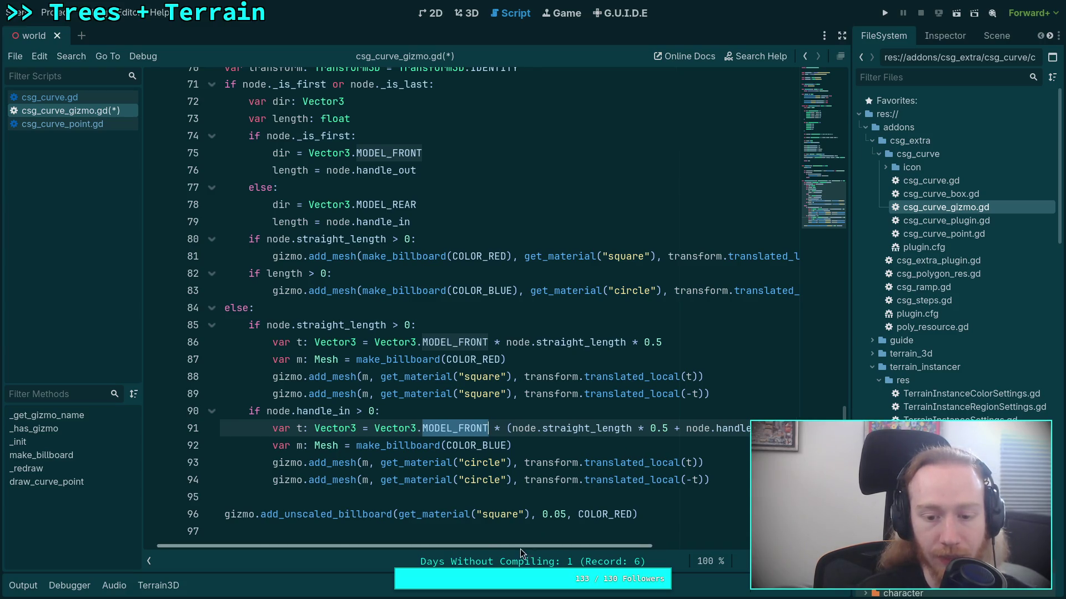
scroll(520, 549, "left", 1)
left_click(729, 480)
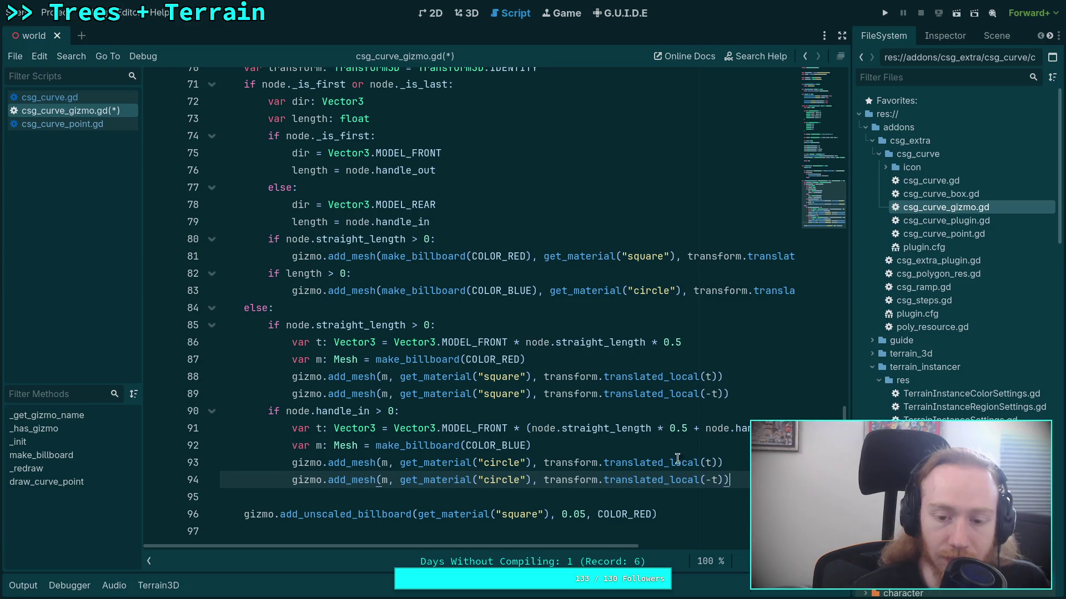
Step: Glance at the curve gizmo in the 3D scene, then return to the gizmo script
mouse_move(495, 428)
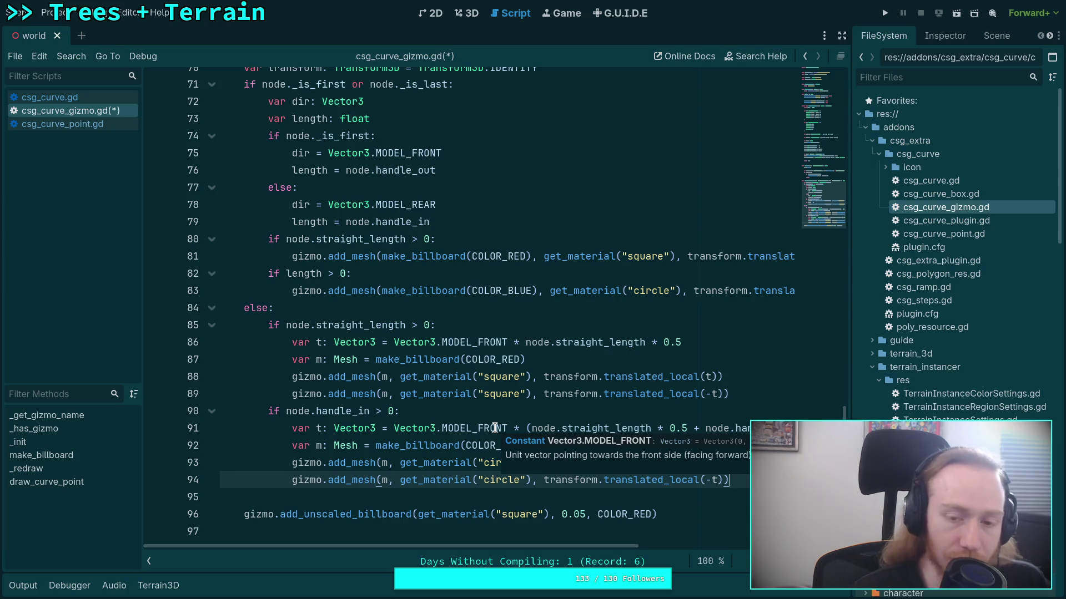
left_click(464, 14)
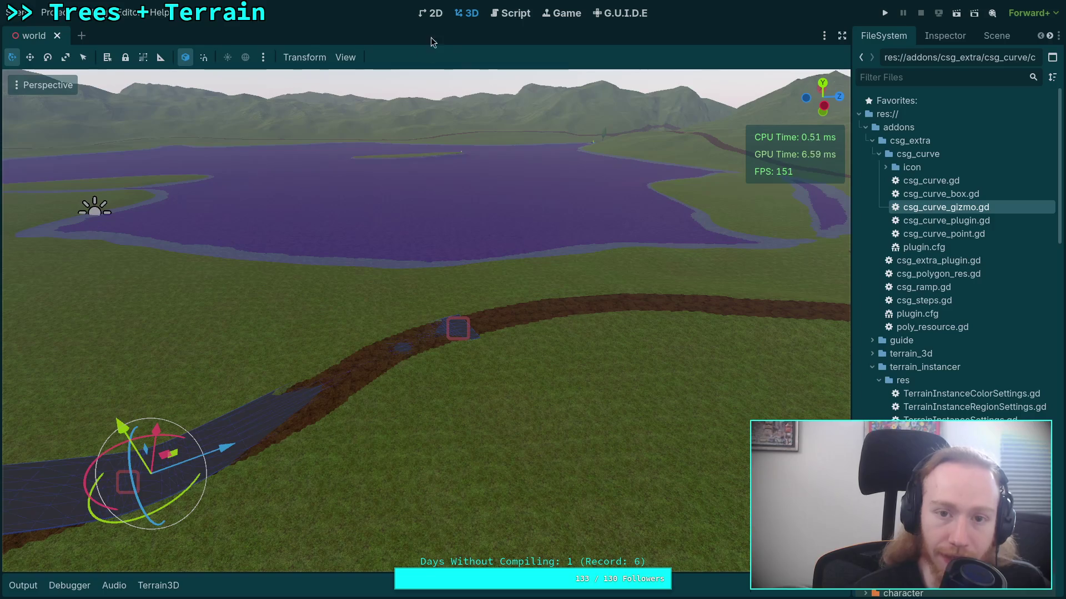
left_click(511, 12)
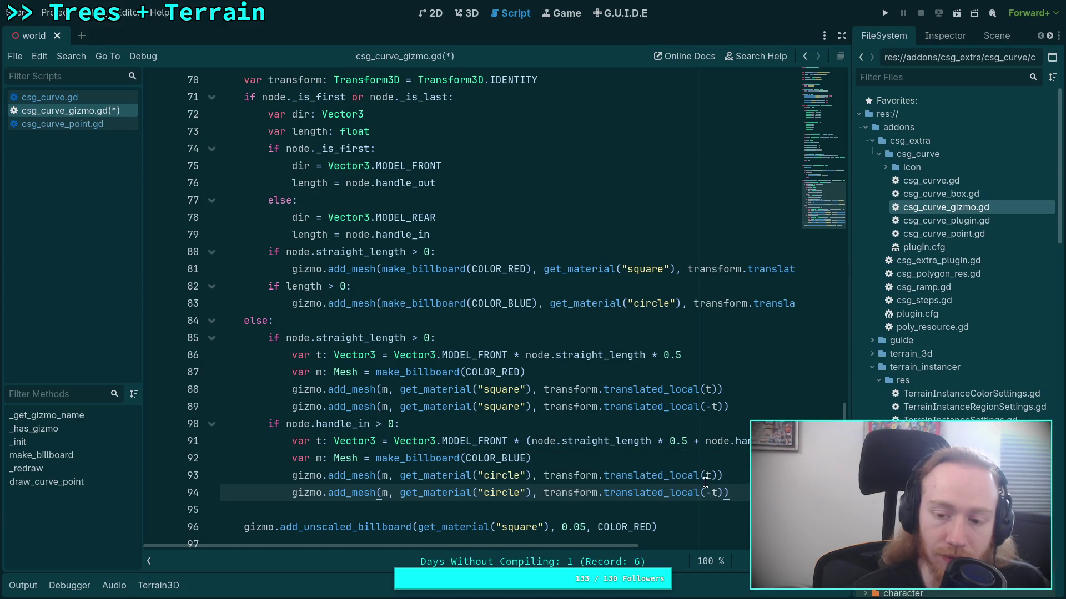
Step: Swap the t and -t circle lines and add an empty line after line 93
left_click(747, 475)
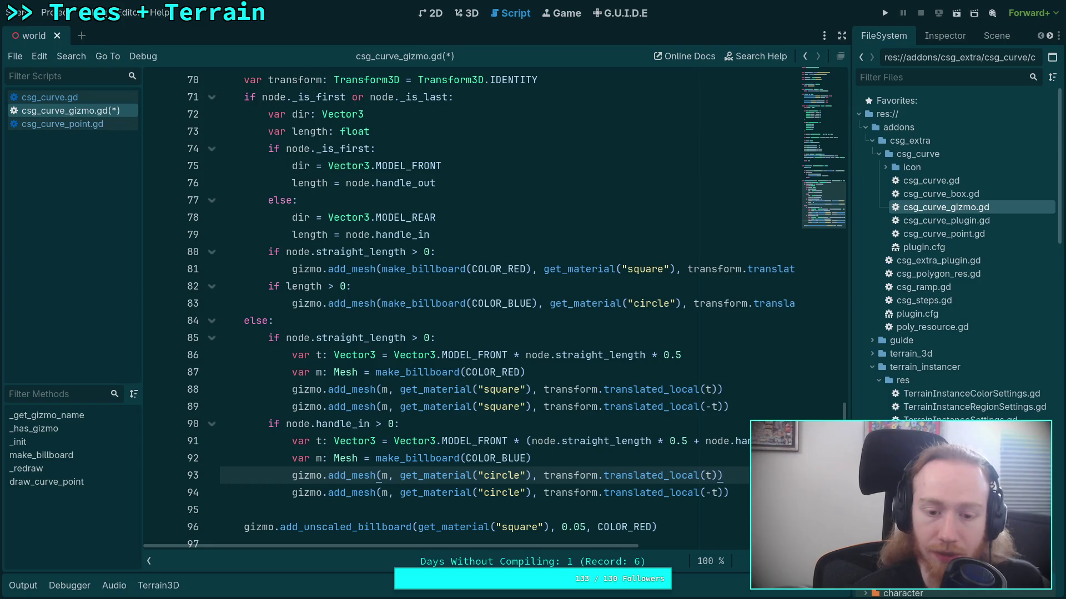
key("Down")
key("alt+Up")
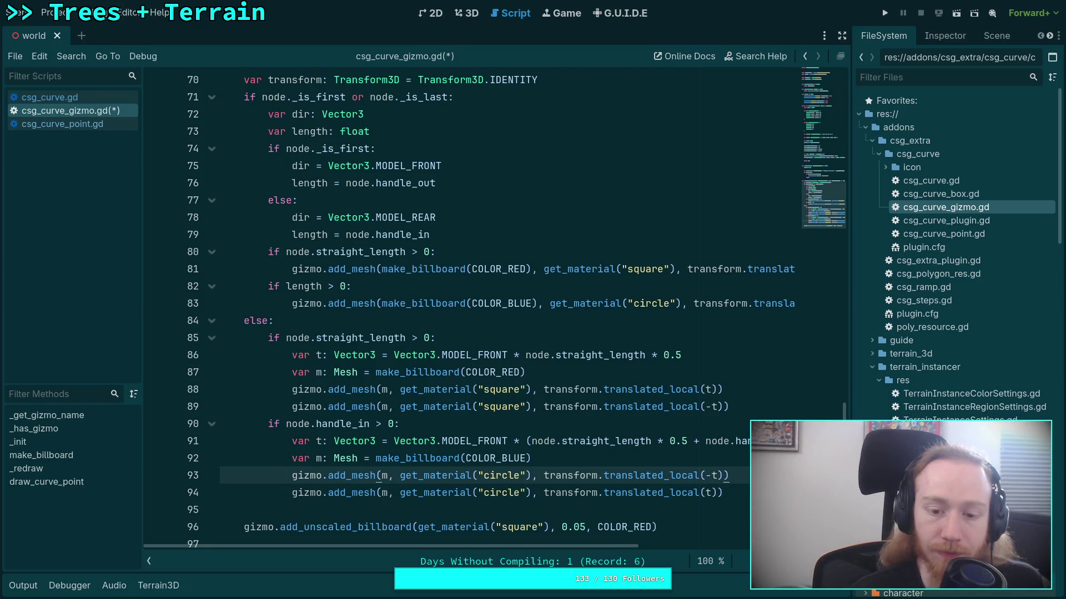
key("Return")
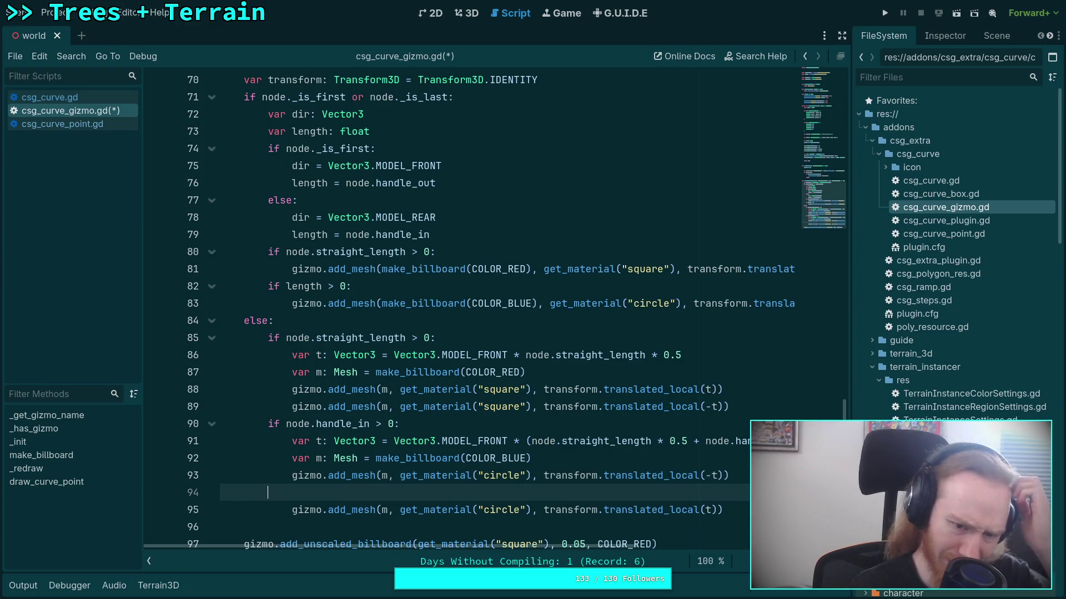
Step: Duplicate the handle_in block (lines 90–93) below itself, dropping the extra -t circle line
mouse_move(746, 476)
left_mouse_down()
mouse_move(555, 472)
mouse_move(268, 423)
left_mouse_up()
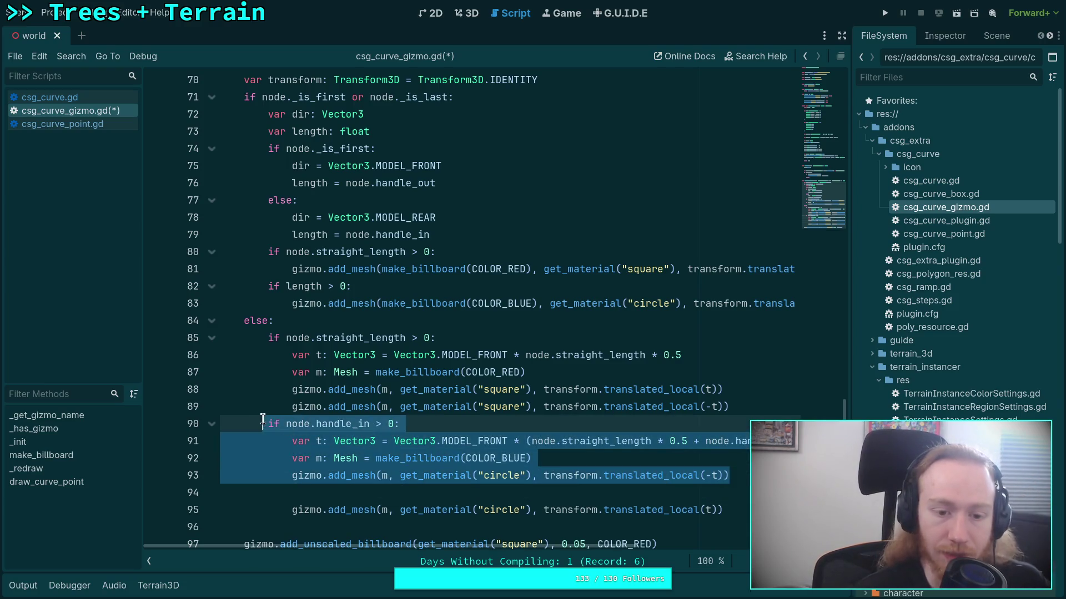
right_click(283, 425)
left_click(327, 402)
left_click(326, 492)
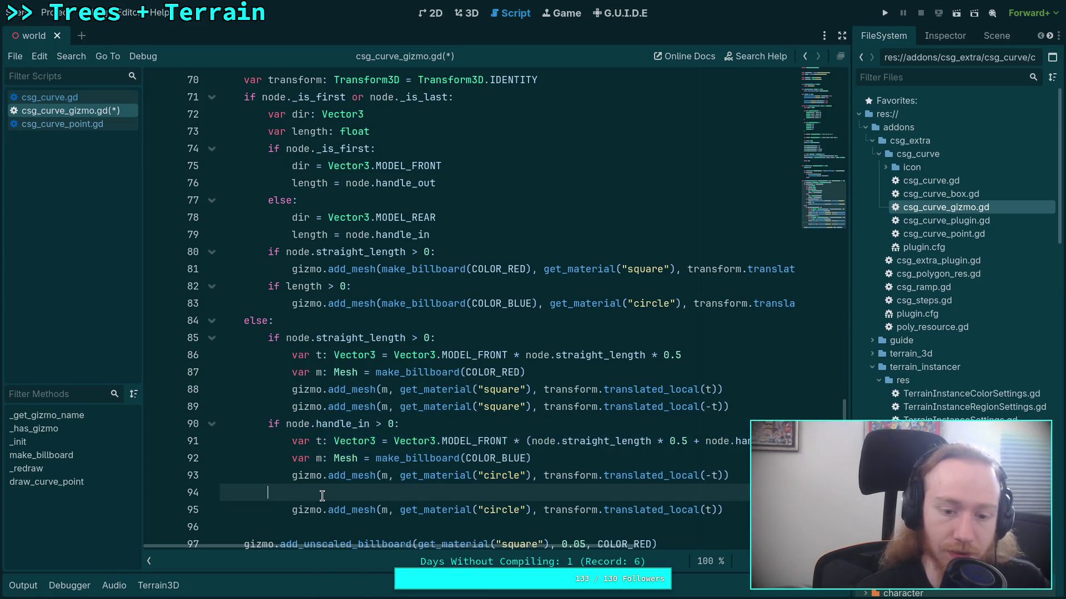
key("ctrl+v")
key("ctrl+v")
key("ctrl+z")
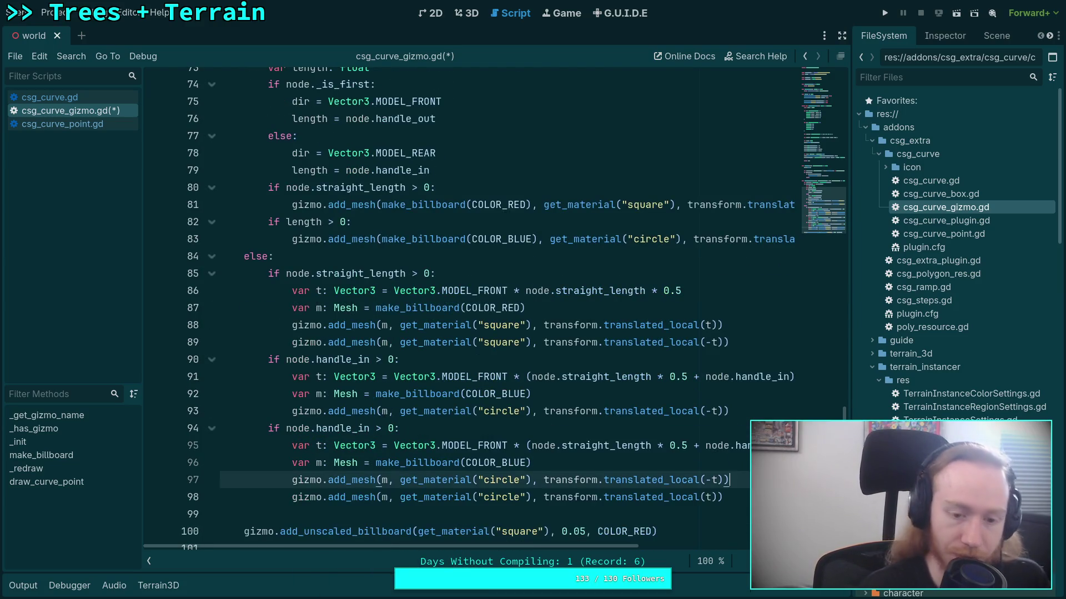
key("shift+Up")
key("BackSpace")
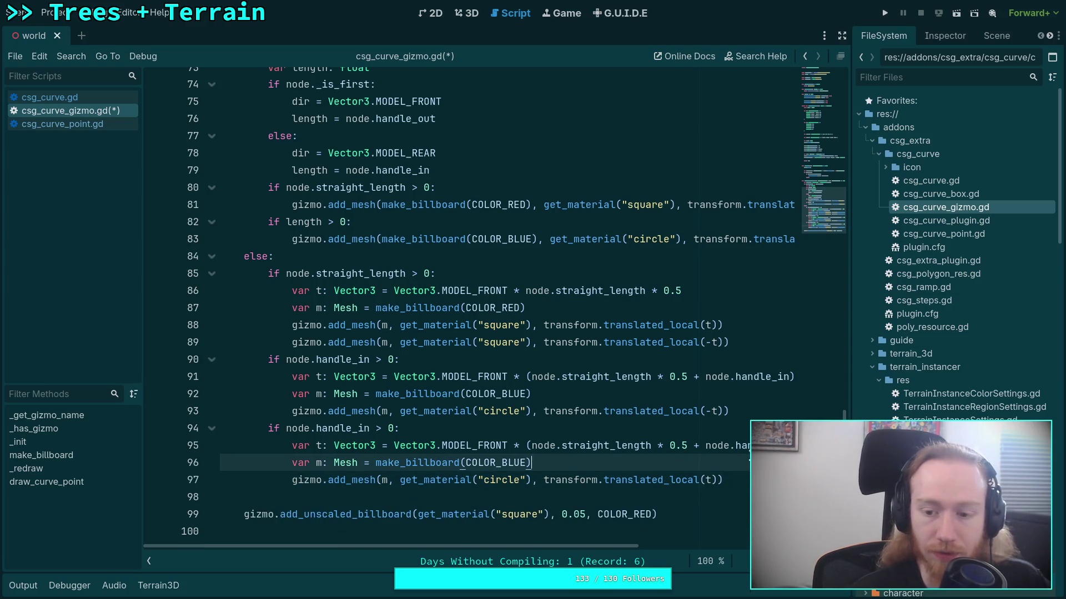
key("Up")
key("End")
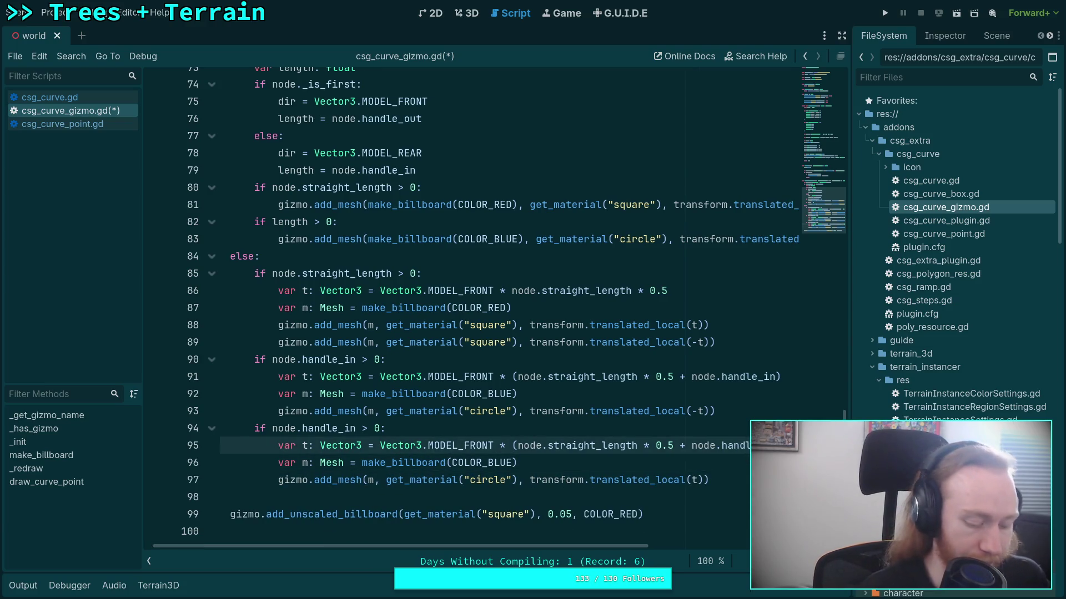
Step: Change the copied block's handle_in to handle_out and save the gizmo script
left_click(356, 427)
key("shift+Left")
key("shift+Left")
type("oun")
key("ctrl+minus")
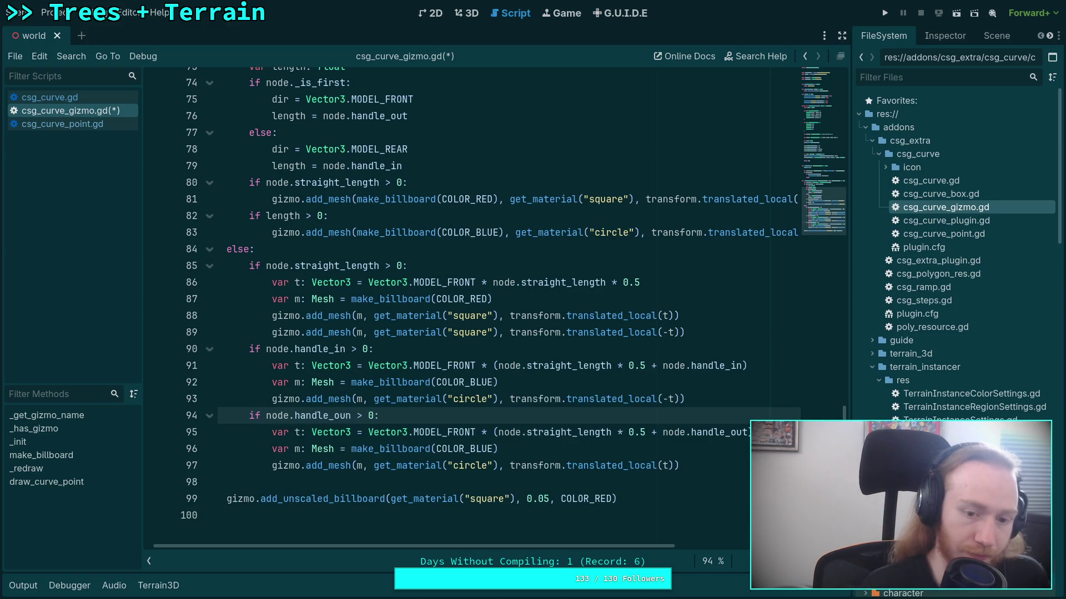
key("BackSpace")
type("t")
key("ctrl+equal")
key("ctrl+s")
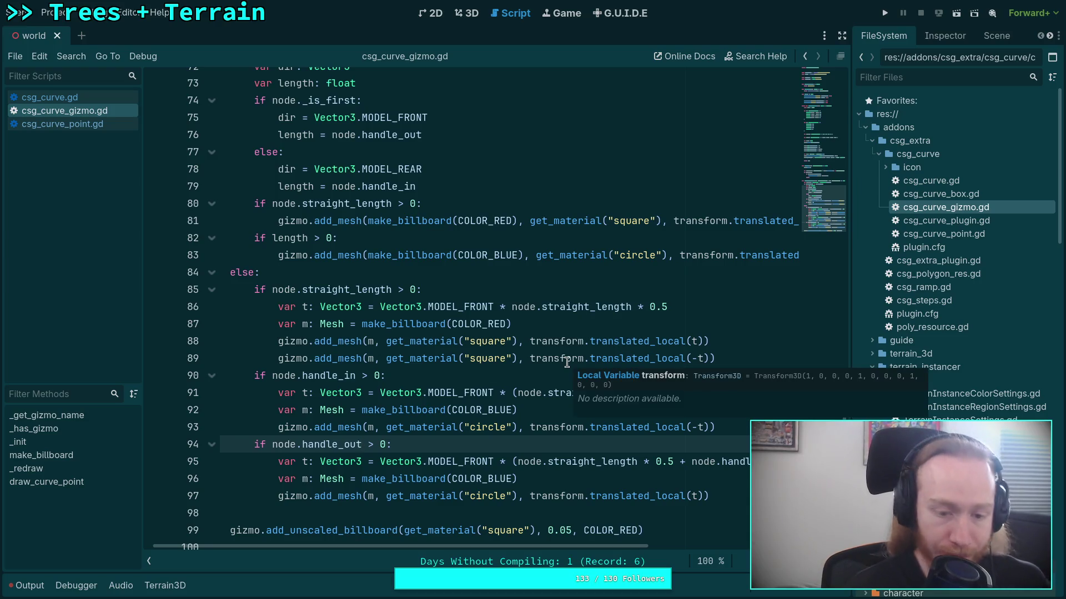
Step: Save csg_curve_gizmo.gd and return to the 3D viewport showing the curved road
key("ctrl+s")
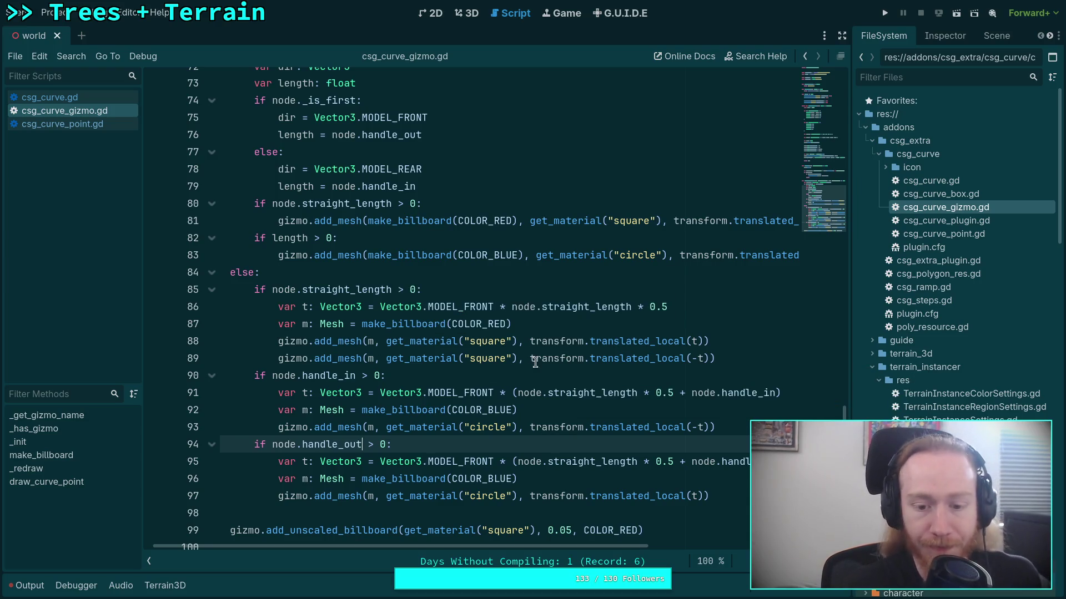
scroll(535, 363, "down", 1)
scroll(382, 295, "up", 5)
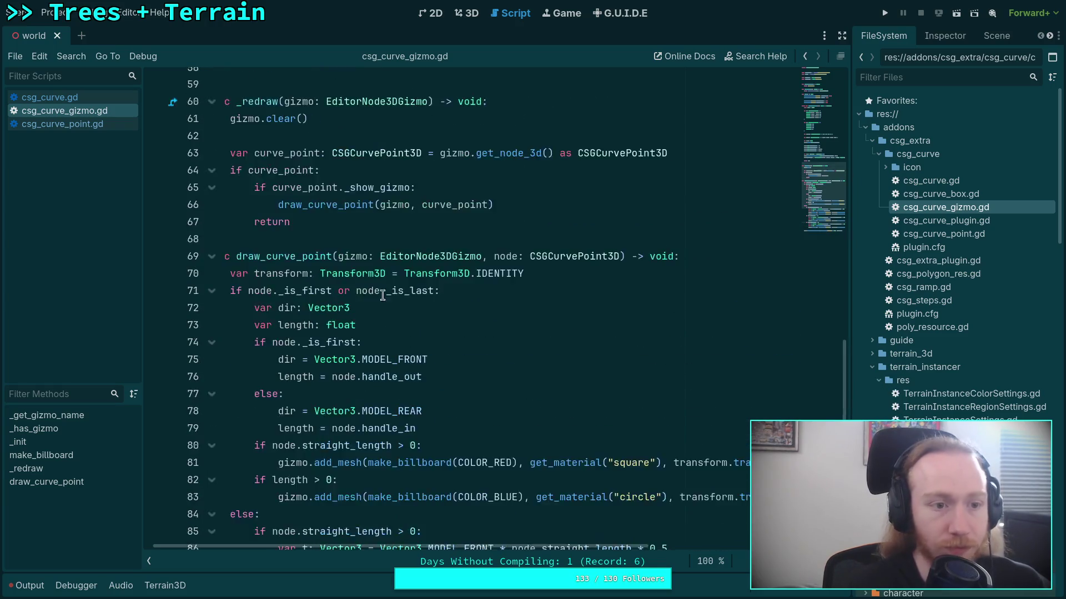
left_click(466, 13)
Step: Select the CSGCurve3D road under Roads, frame it in view, and check the output log
key("f")
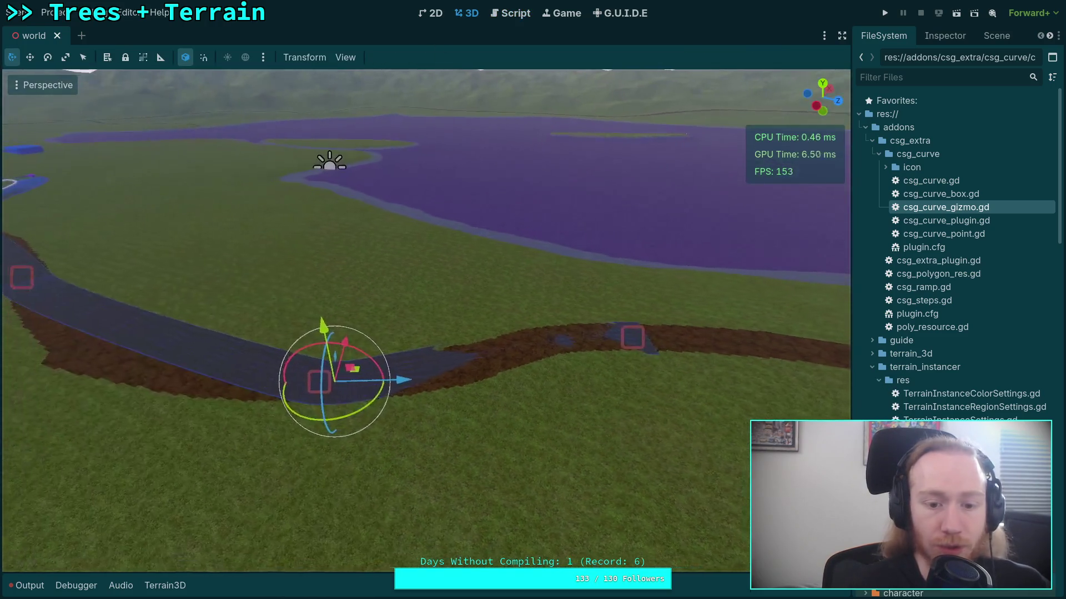
left_click(976, 220)
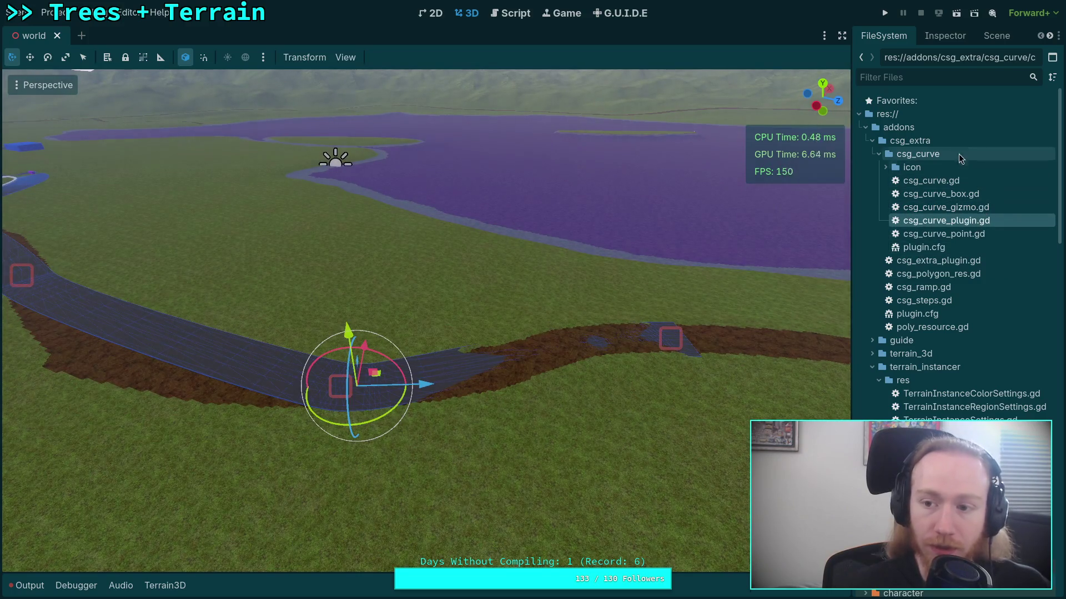
left_click(996, 37)
left_click(926, 308)
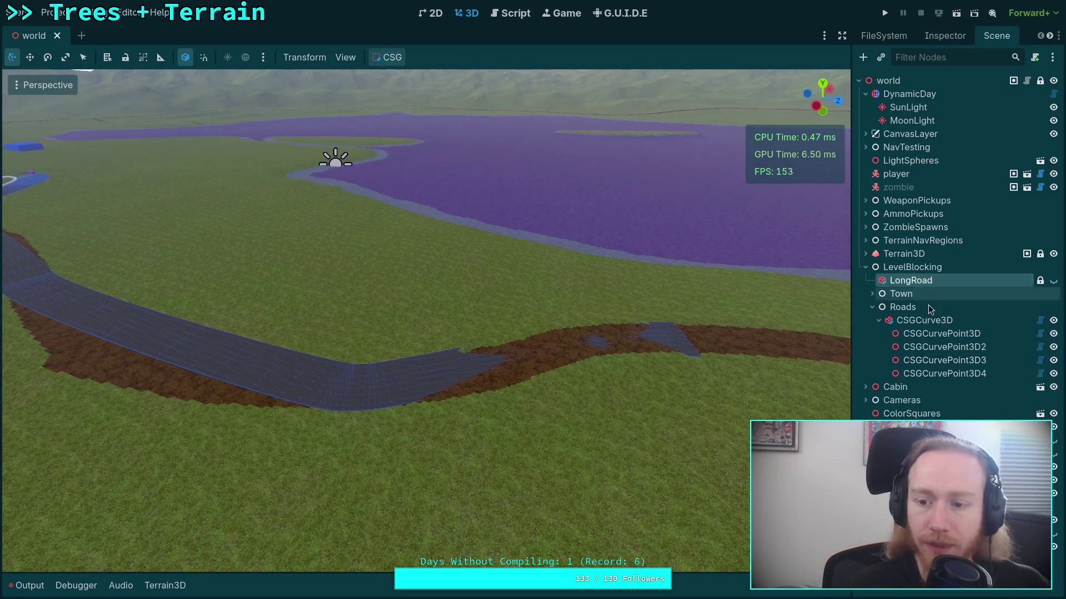
left_click(943, 319)
key("f")
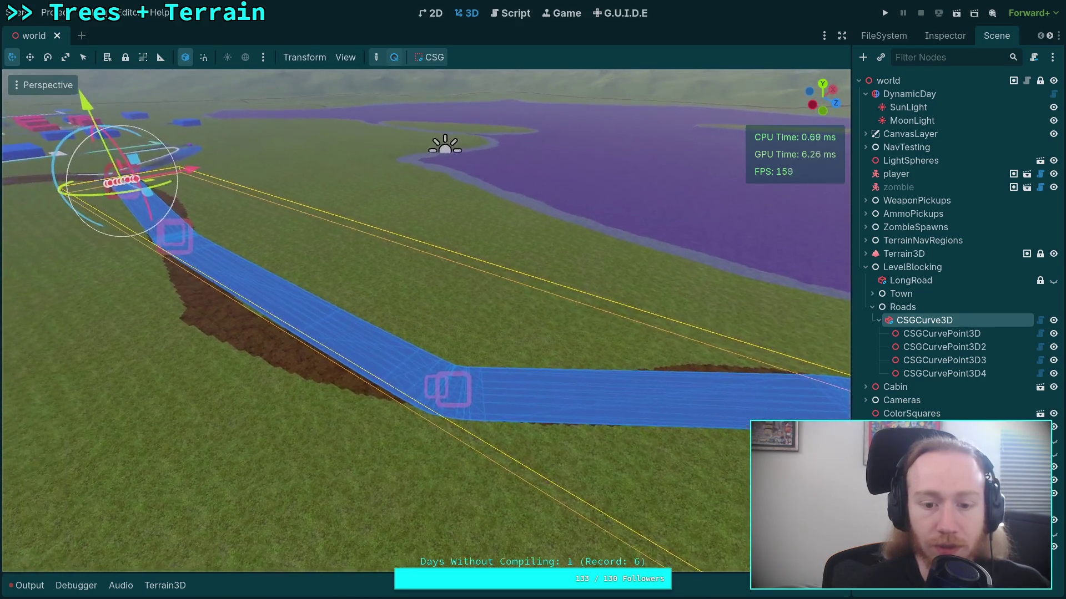
left_click(28, 584)
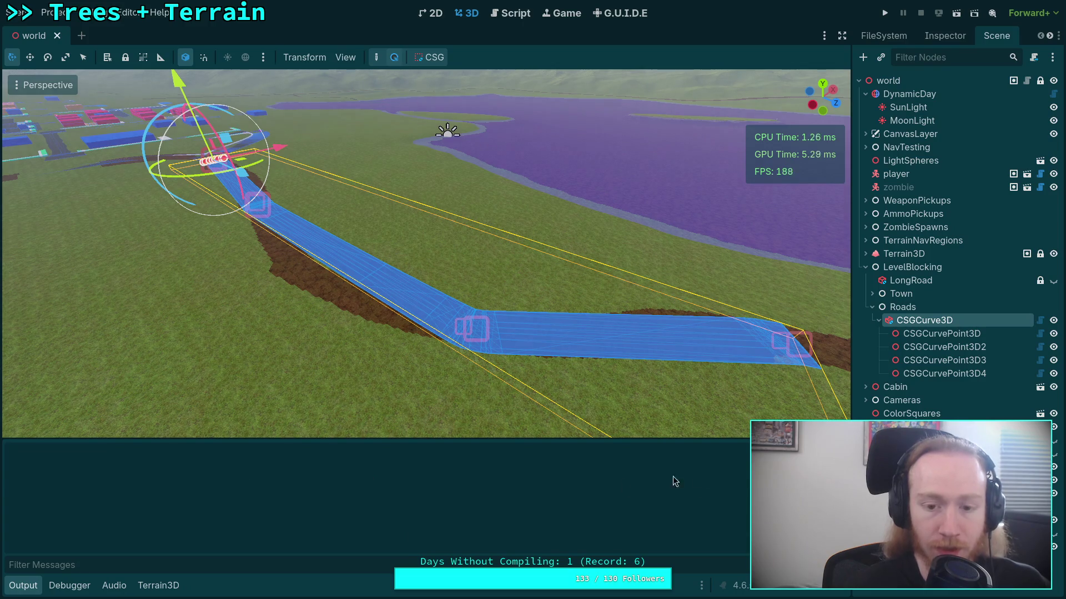
left_click(25, 585)
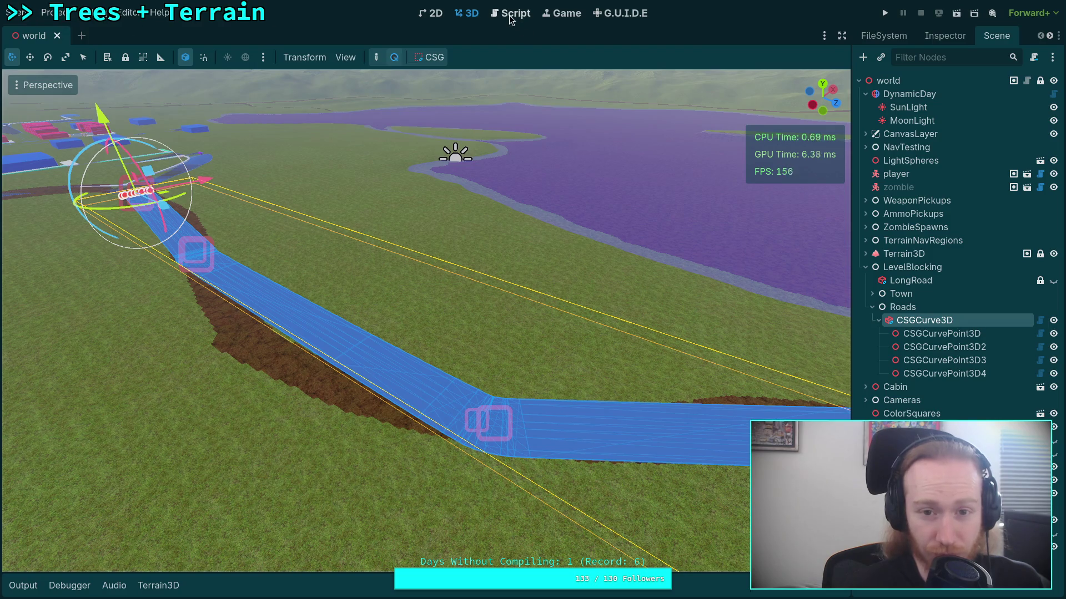
Step: Select CSGCurvePoint3D3 and raise its Handle In to 5.91 so a blue handle circle appears
left_click(938, 348)
left_click(949, 372)
left_click(947, 347)
left_click(948, 360)
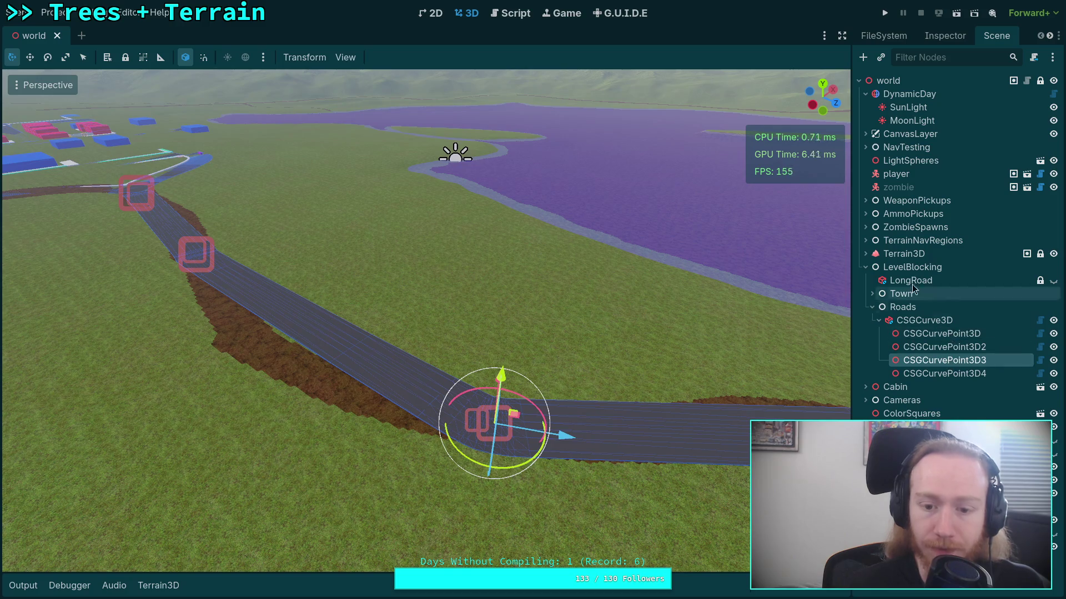
left_click(942, 36)
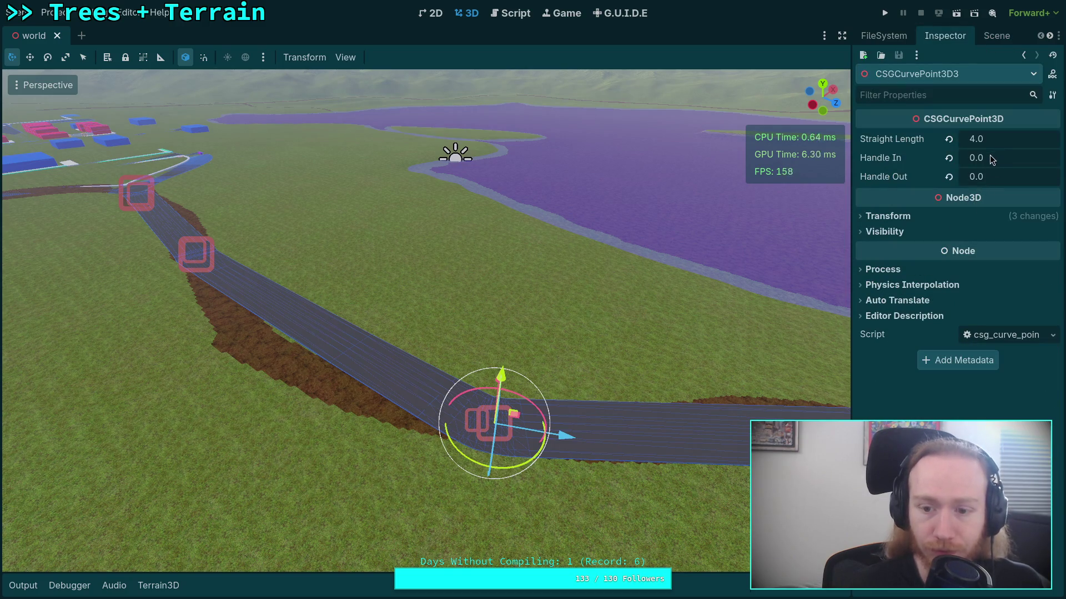
mouse_move(989, 157)
left_mouse_down()
mouse_move(1024, 157)
mouse_move(995, 179)
left_mouse_up()
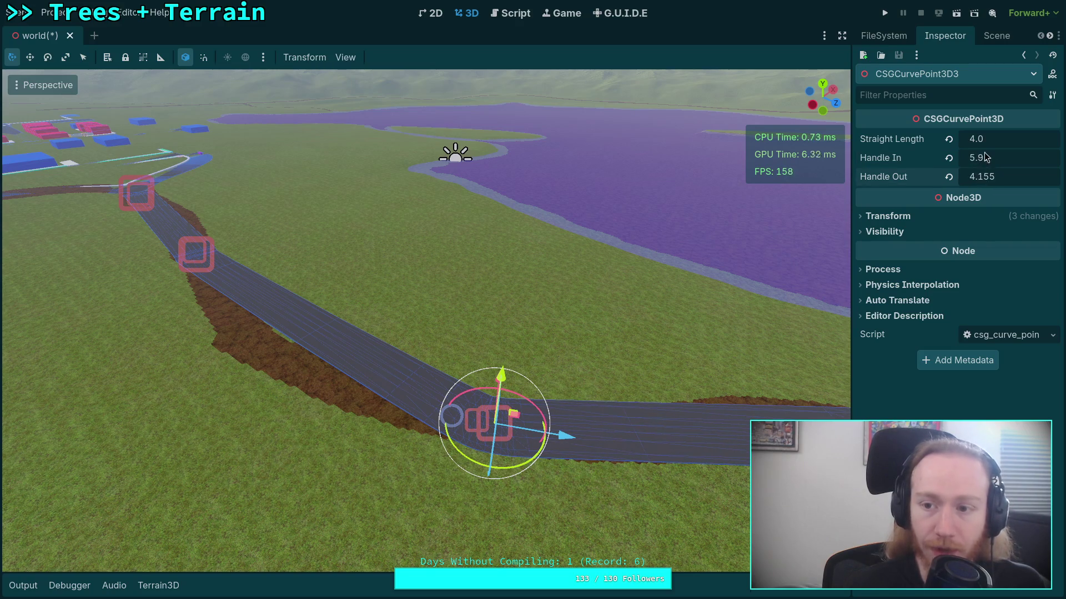
key("f")
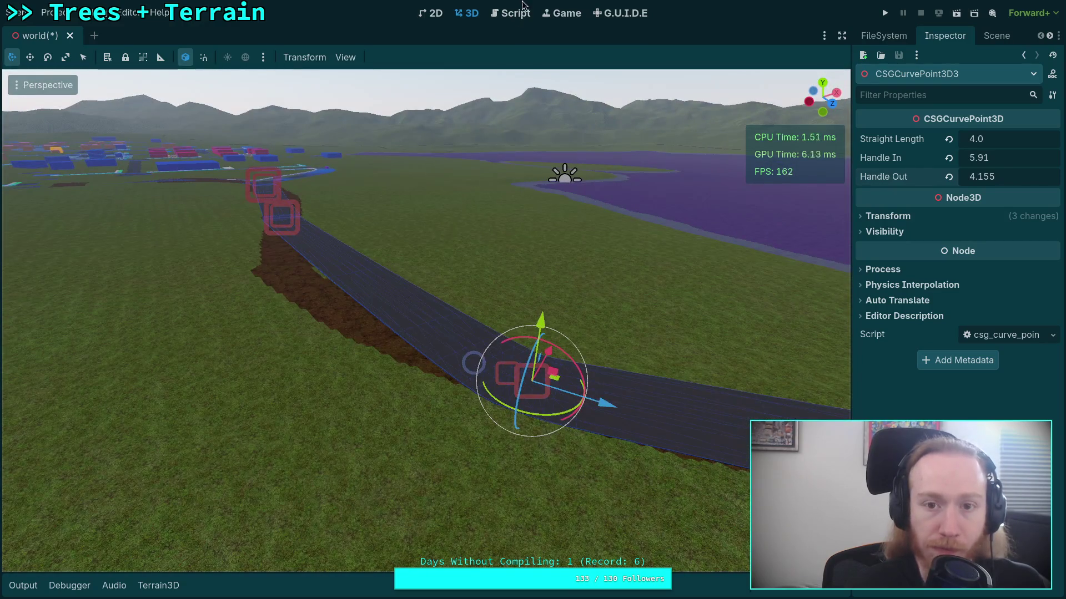
left_click(513, 12)
Step: Open csg_curve_point.gd and place the cursor before the _is_first declaration
scroll(537, 266, "down", 6)
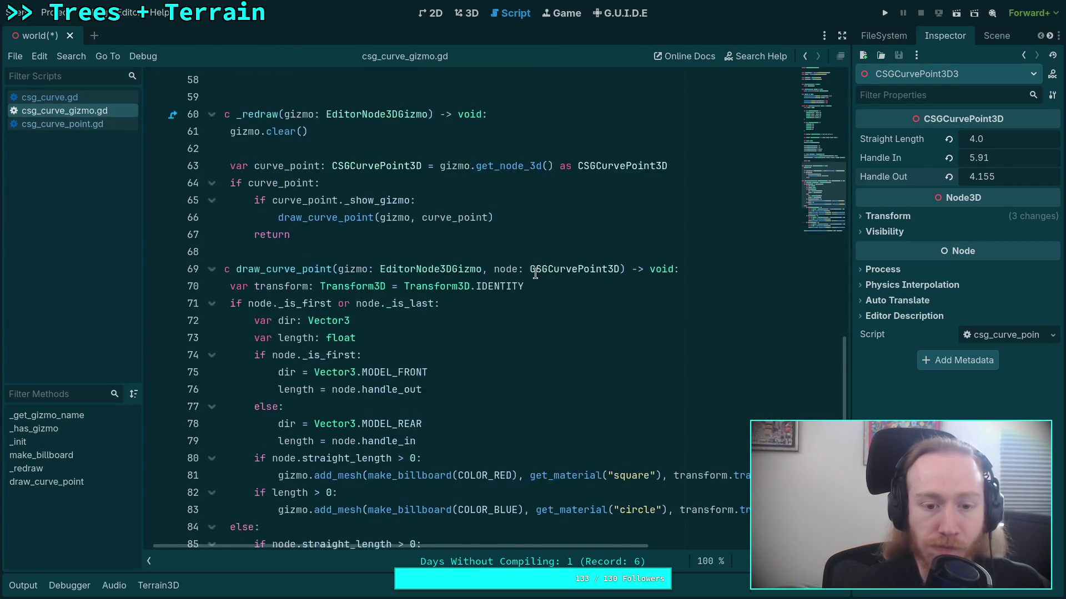
left_click(89, 124)
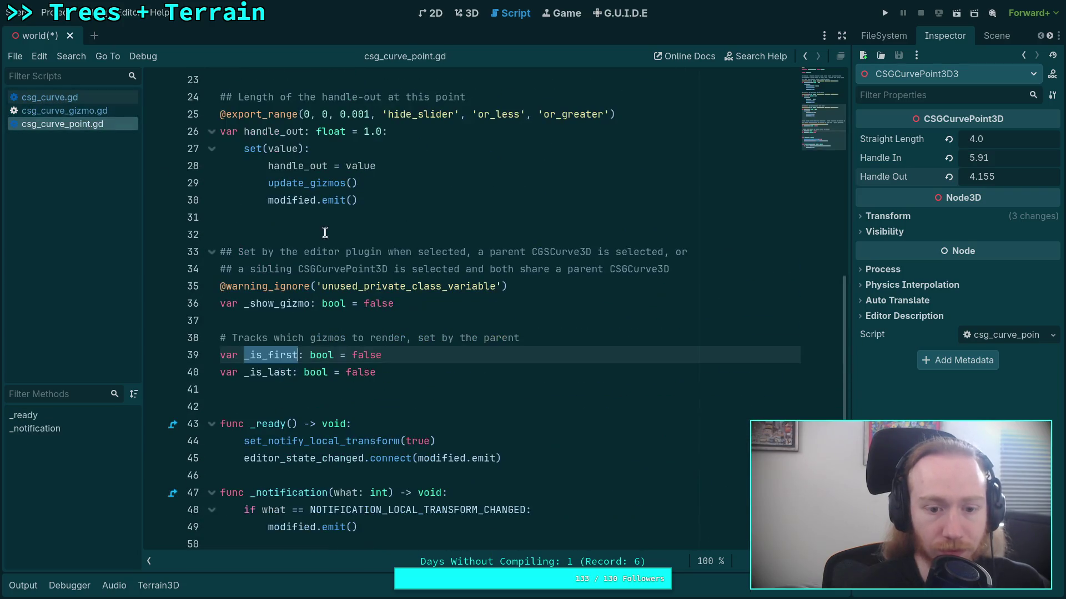
left_click(80, 100)
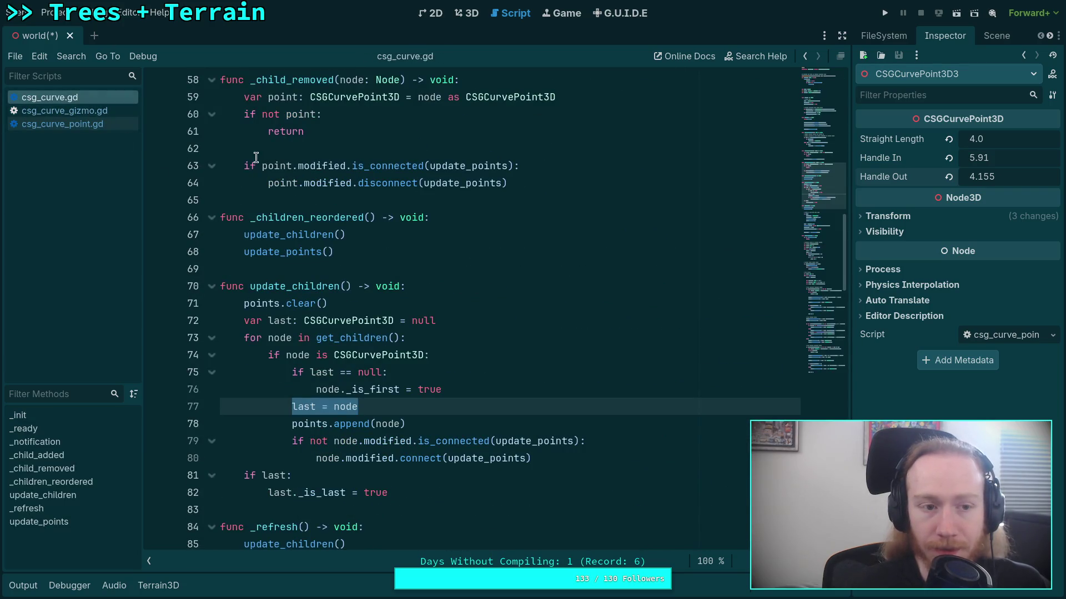
scroll(383, 224, "up", 8)
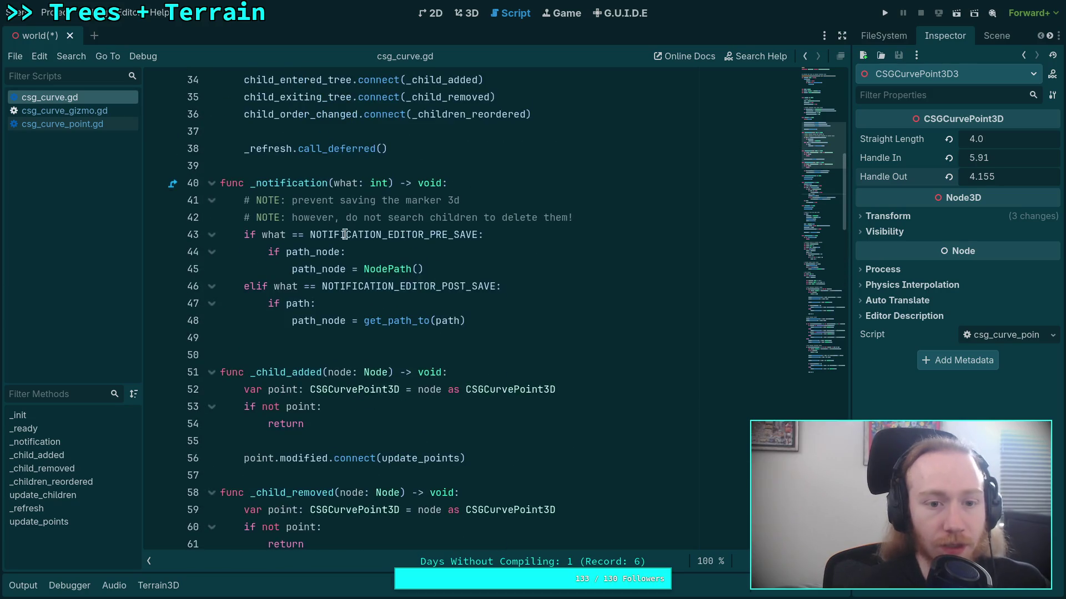
left_click(85, 123)
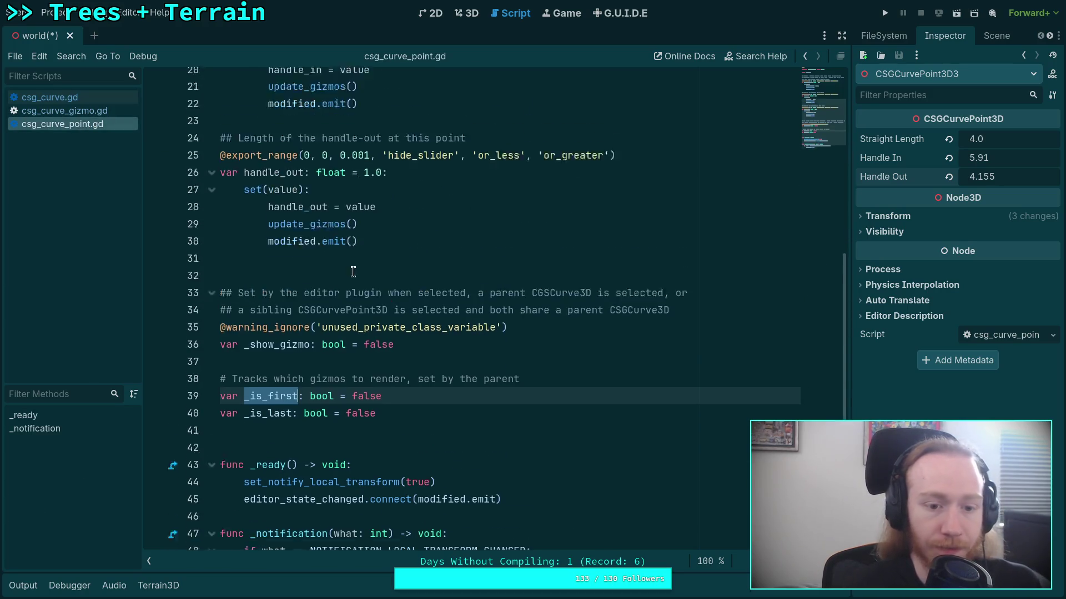
left_click(220, 355)
type("@export")
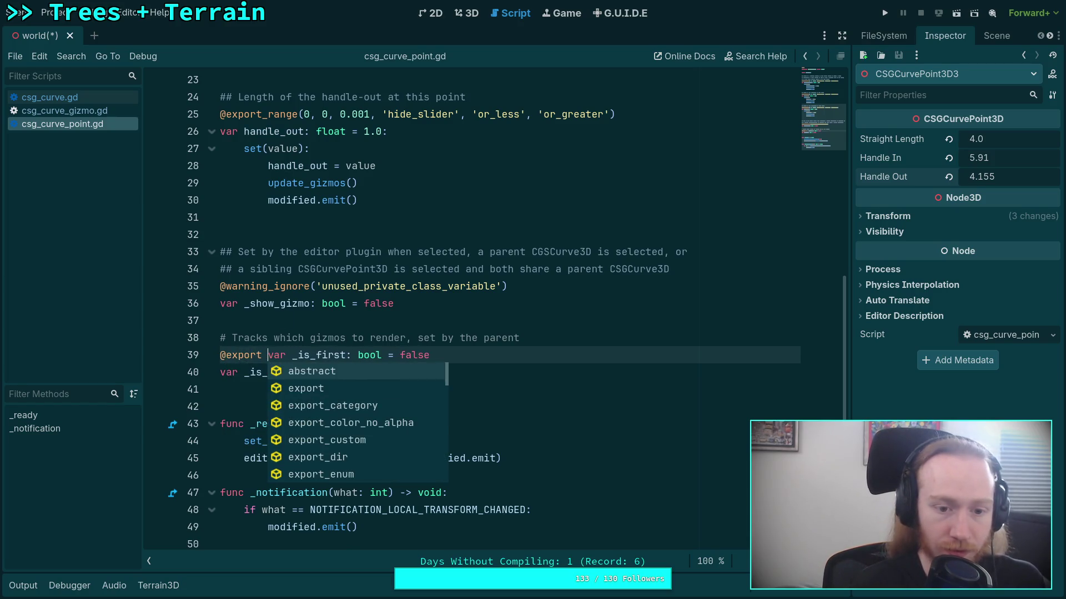
left_click(222, 373)
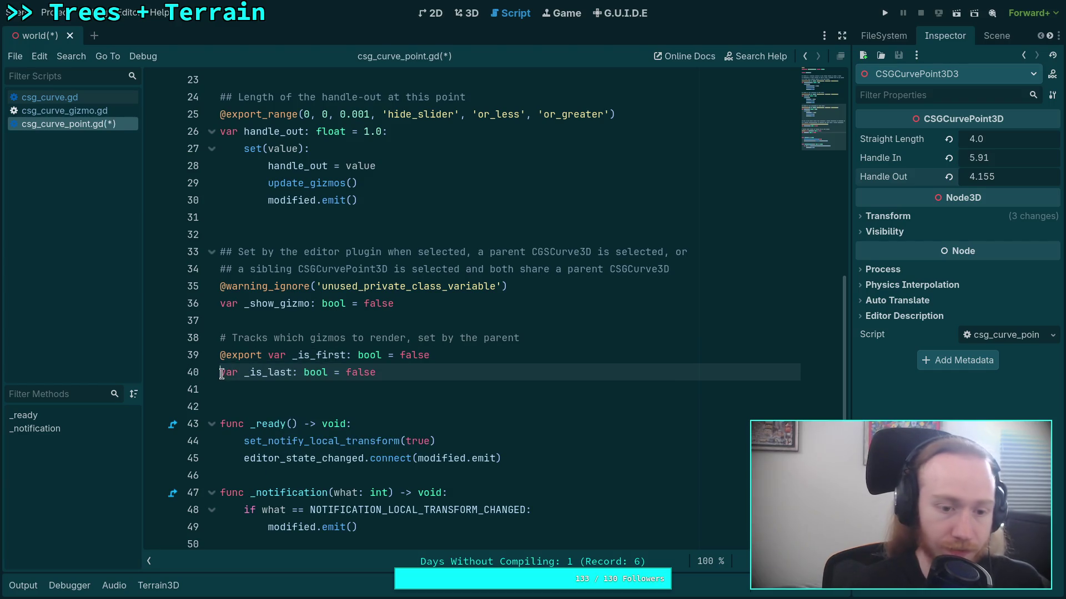
type("@ex.o")
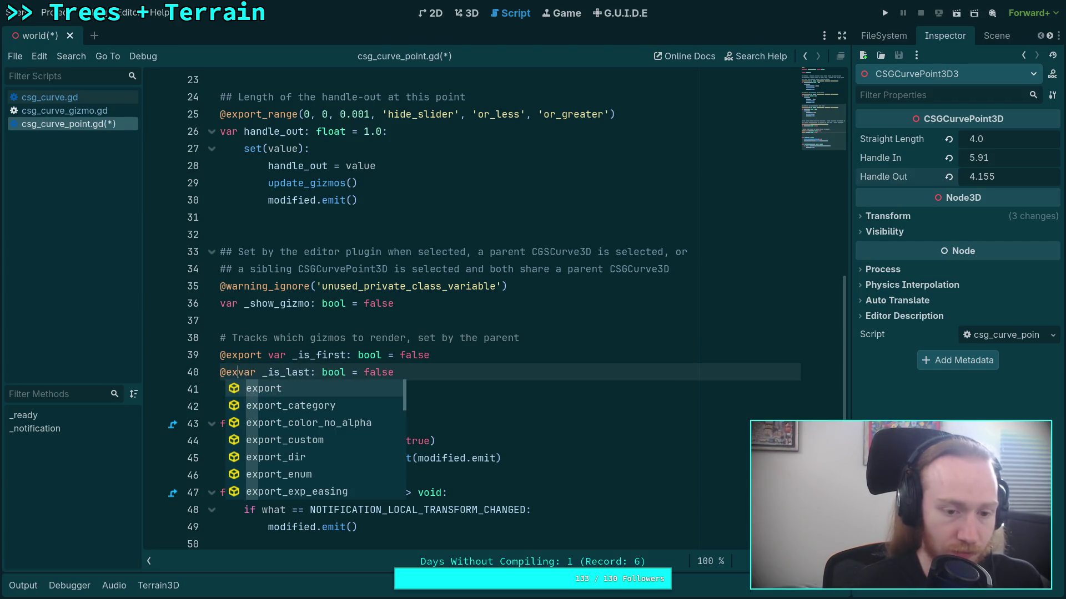
key("BackSpace")
key("BackSpace")
type("port")
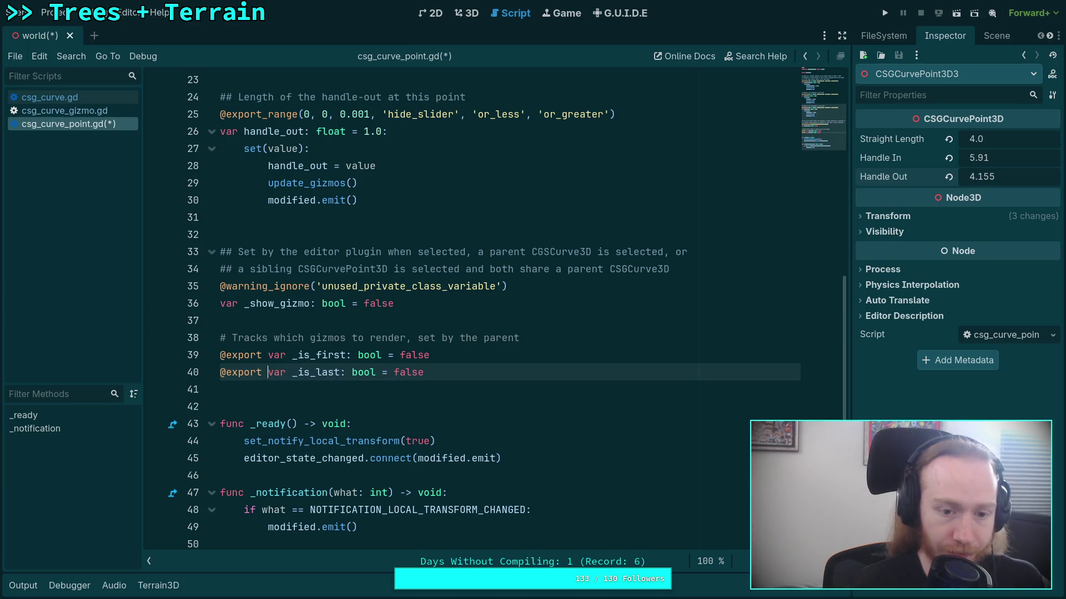
key("ctrl+s")
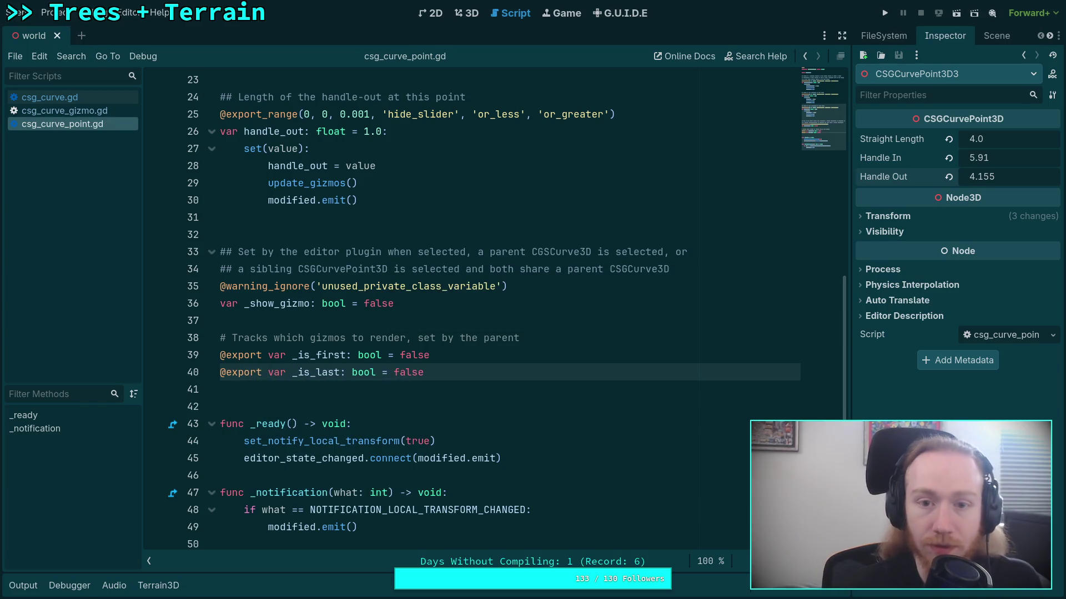
left_click(468, 13)
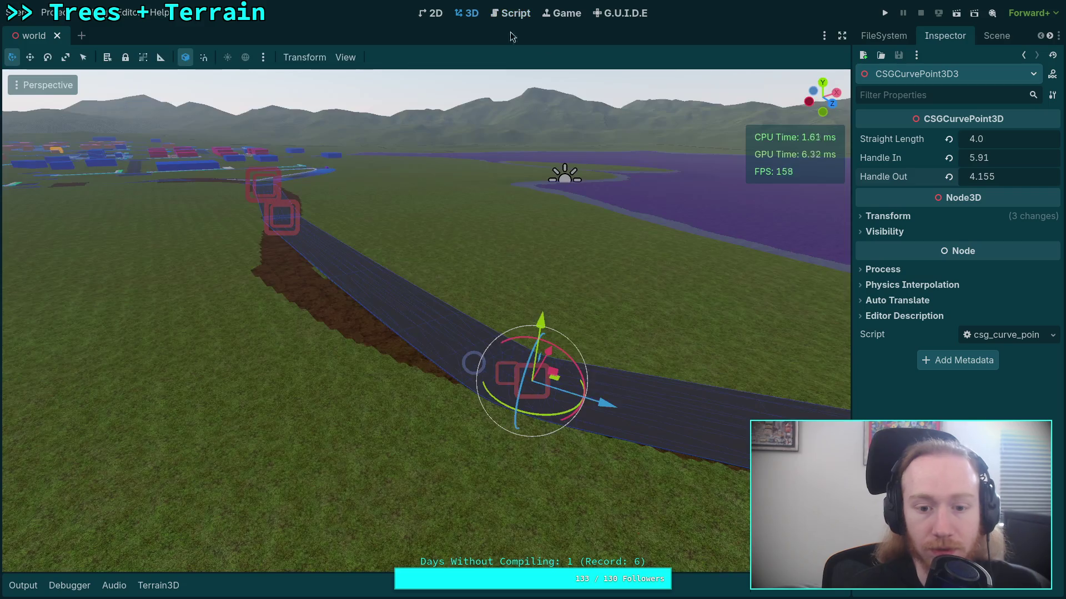
Step: Select CSGCurvePoint3D3 and confirm the Inspector shows Is First off and Is Last on
left_click(995, 35)
left_click(930, 336)
left_click(933, 358)
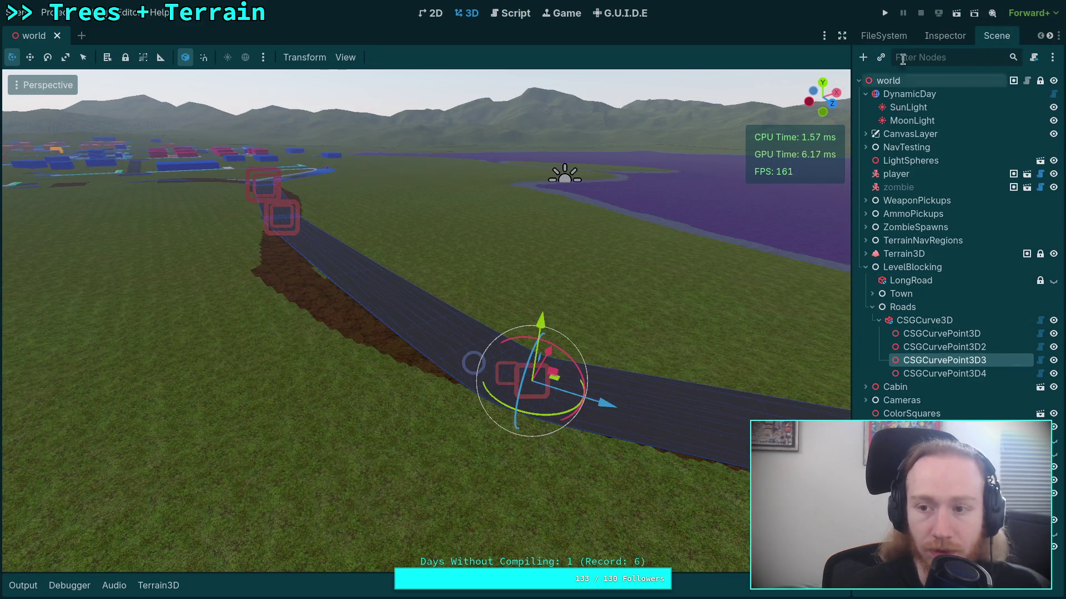
left_click(926, 35)
mouse_move(533, 322)
left_mouse_down()
mouse_move(444, 311)
mouse_move(527, 151)
left_mouse_up()
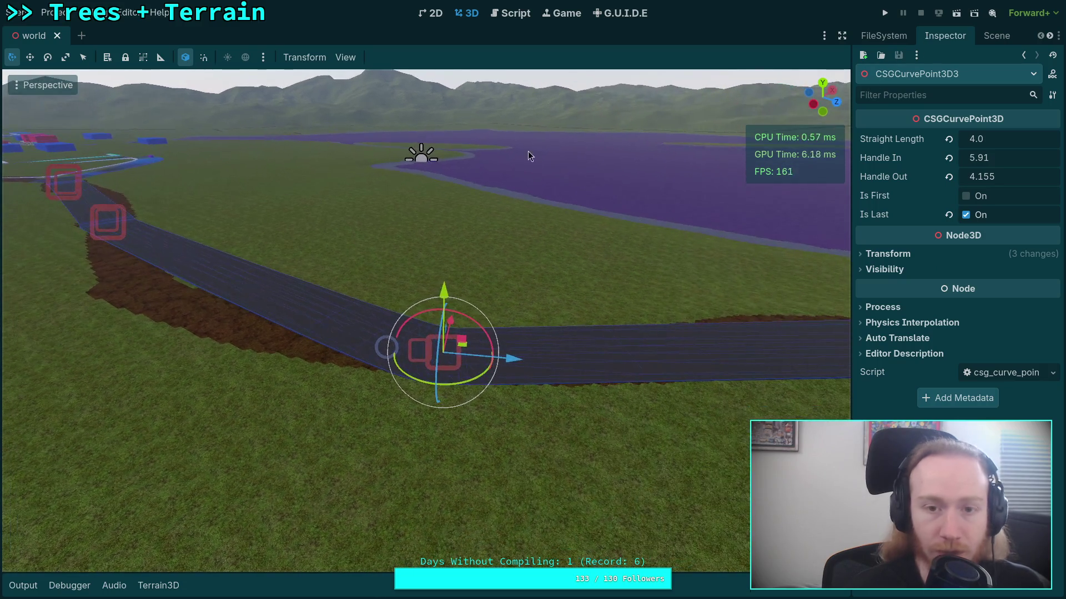
left_click(511, 15)
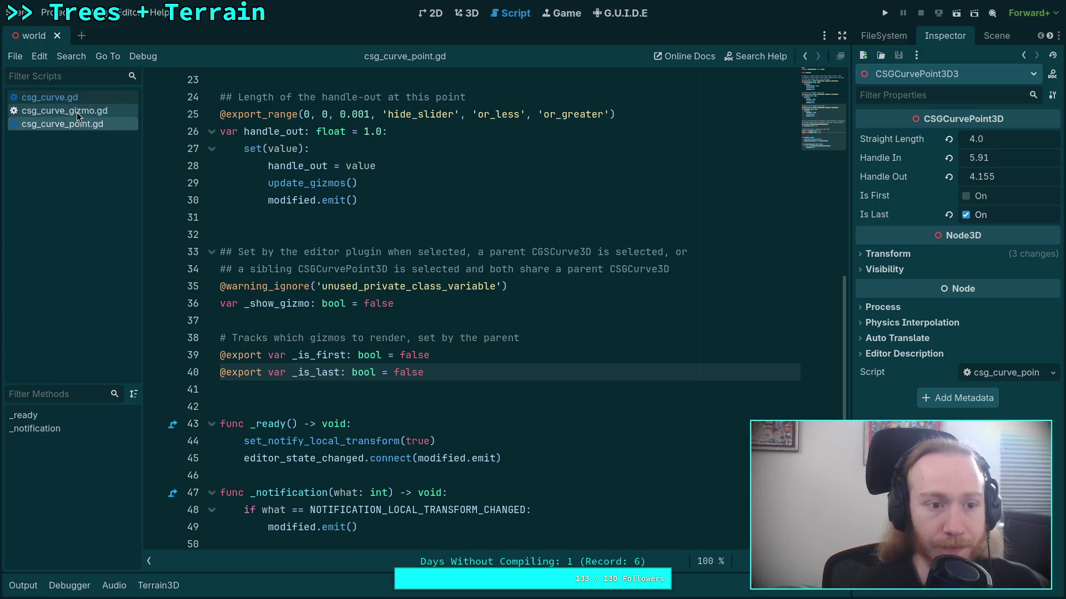
Step: Open csg_curve.gd and scroll to update_children, where _is_first and _is_last are assigned
left_click(72, 100)
scroll(429, 269, "down", 5)
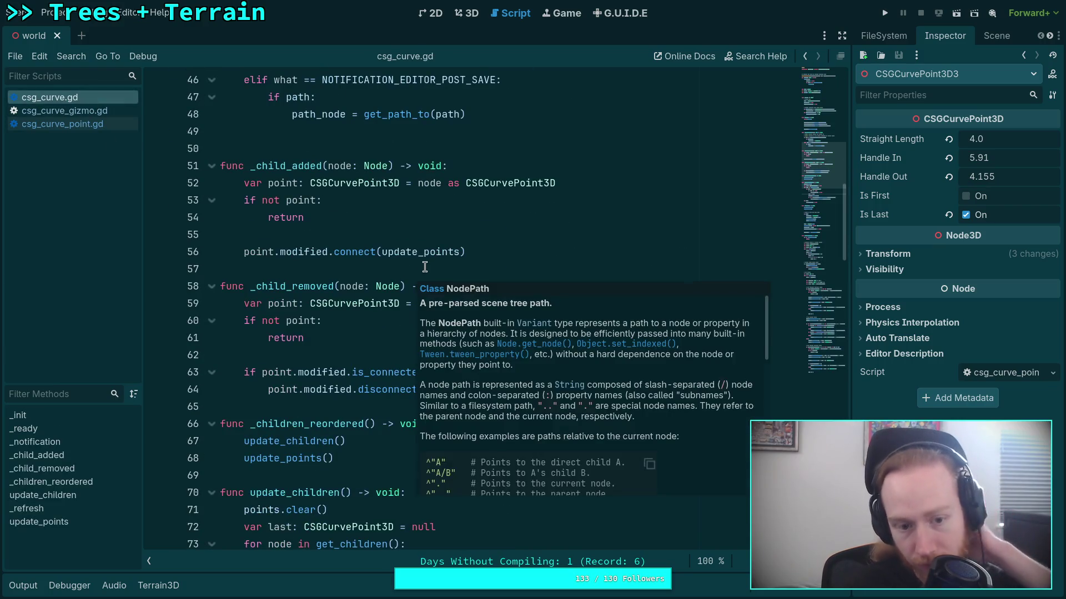
scroll(416, 266, "down", 3)
scroll(383, 262, "up", 3)
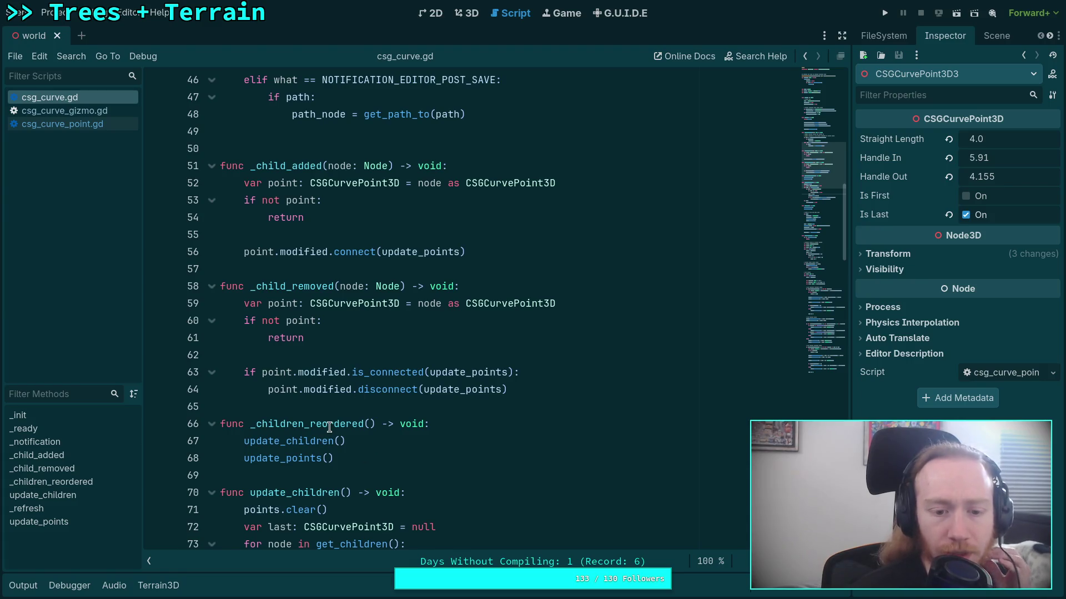
scroll(329, 427, "down", 3)
scroll(330, 427, "down", 2)
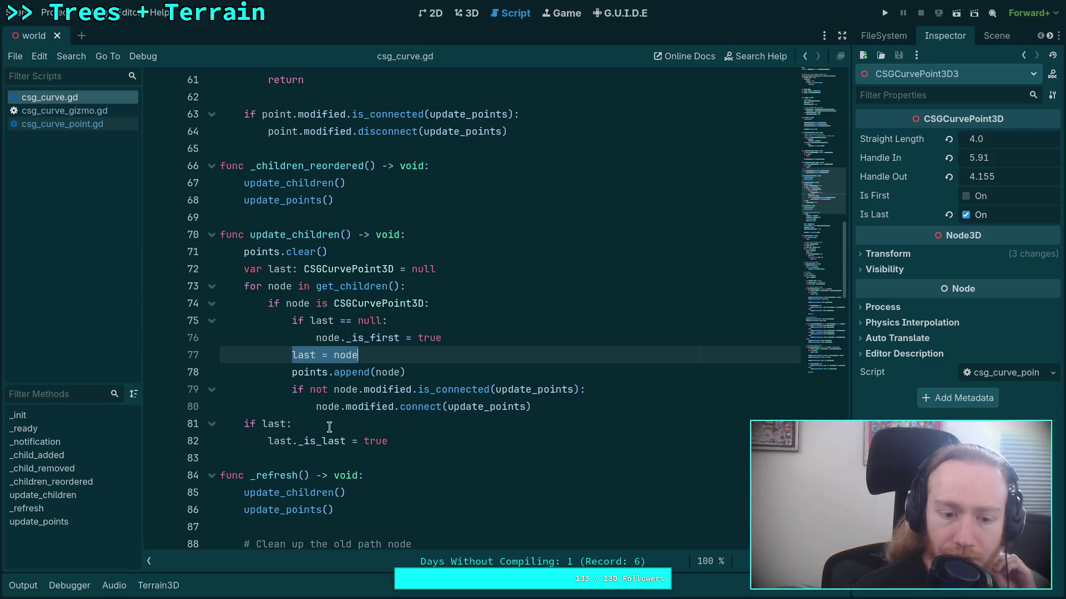
scroll(329, 427, "down", 2)
scroll(330, 427, "up", 3)
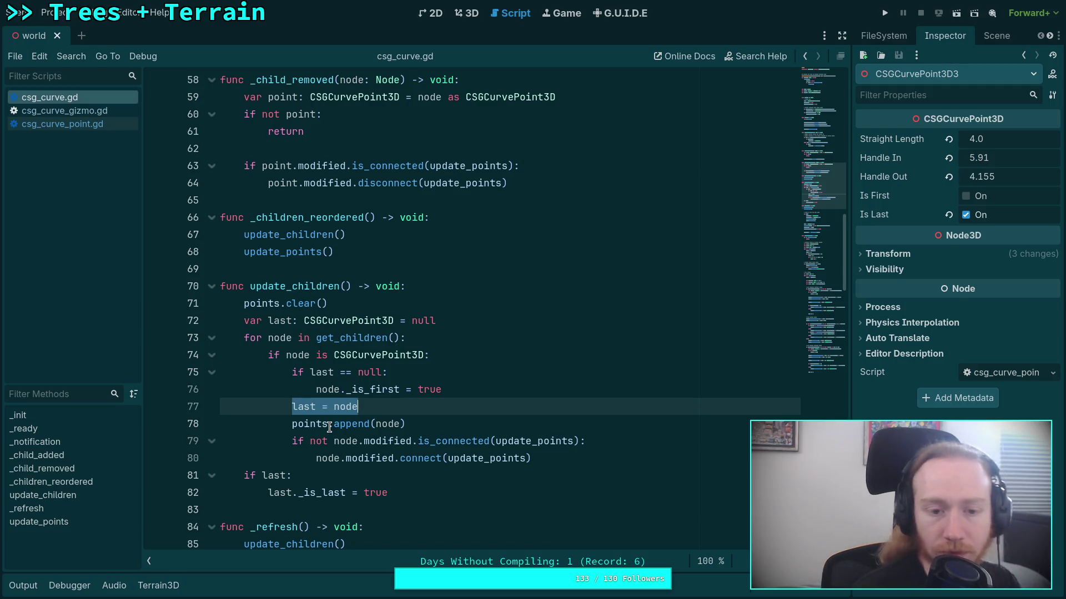
Step: In the 3D view, select the CSGCurve3D road node and tick Refresh to rebuild the curve
left_click(475, 16)
left_click(996, 36)
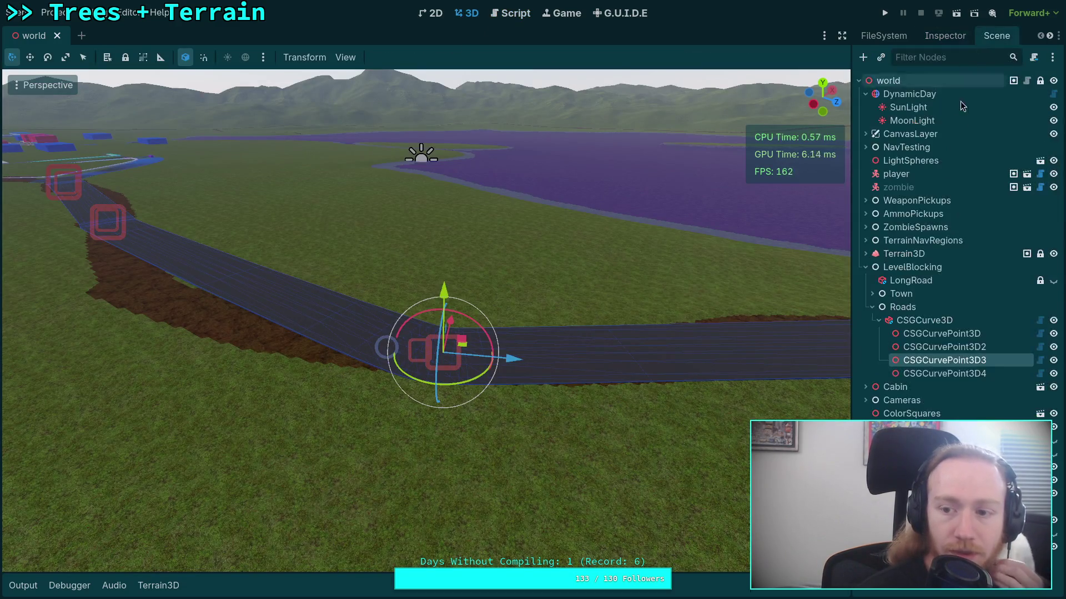
left_click(924, 321)
left_click(942, 35)
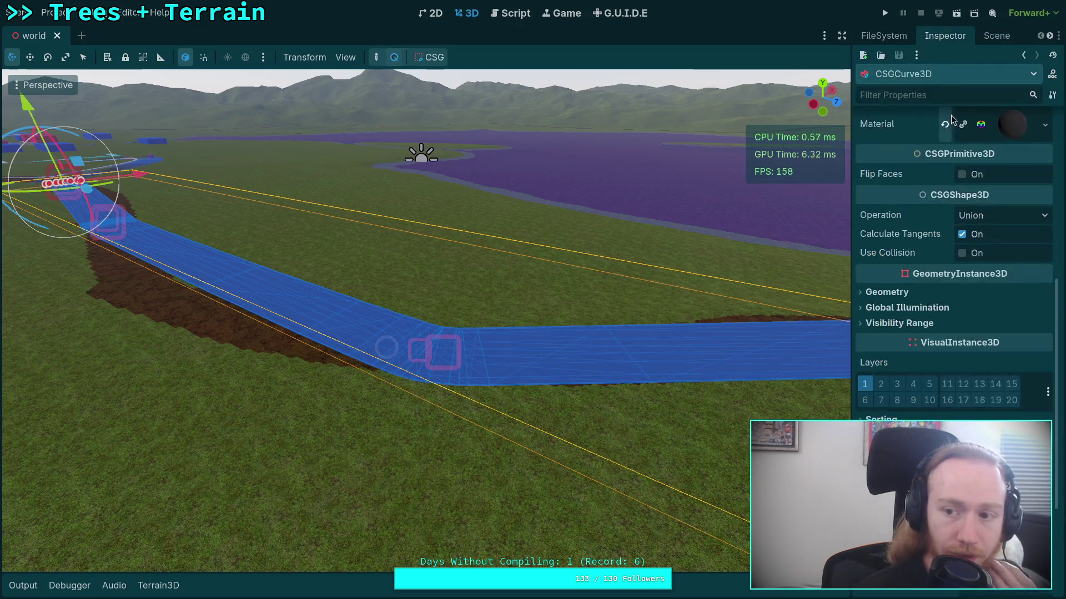
scroll(964, 211, "up", 8)
left_click(960, 140)
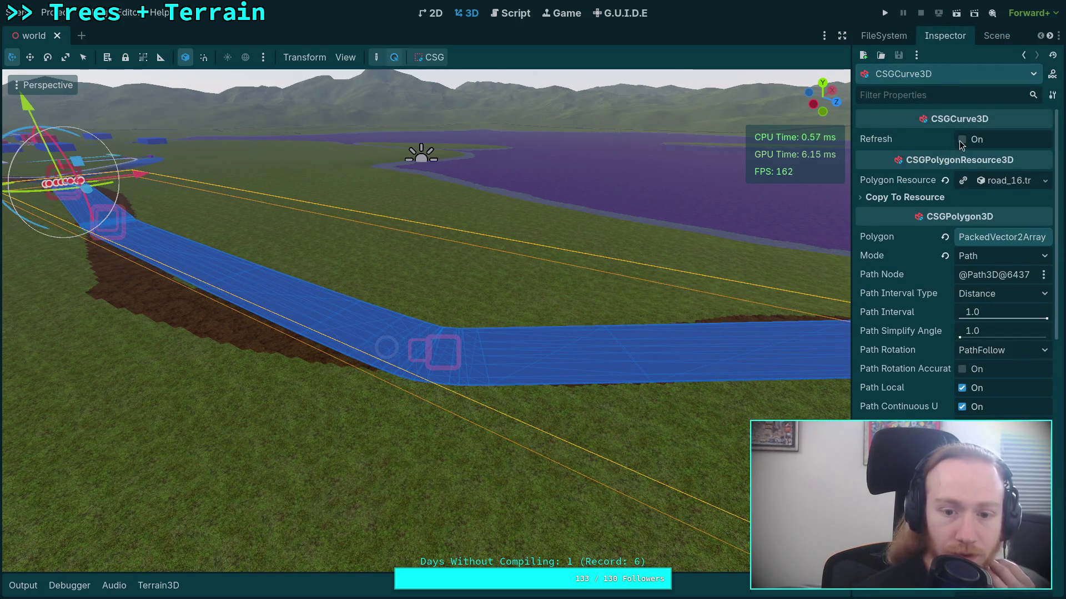
left_click(894, 37)
Step: Reselect CSGCurvePoint3D3, confirm Is First off and Is Last on, and return to csg_curve.gd
left_click(996, 35)
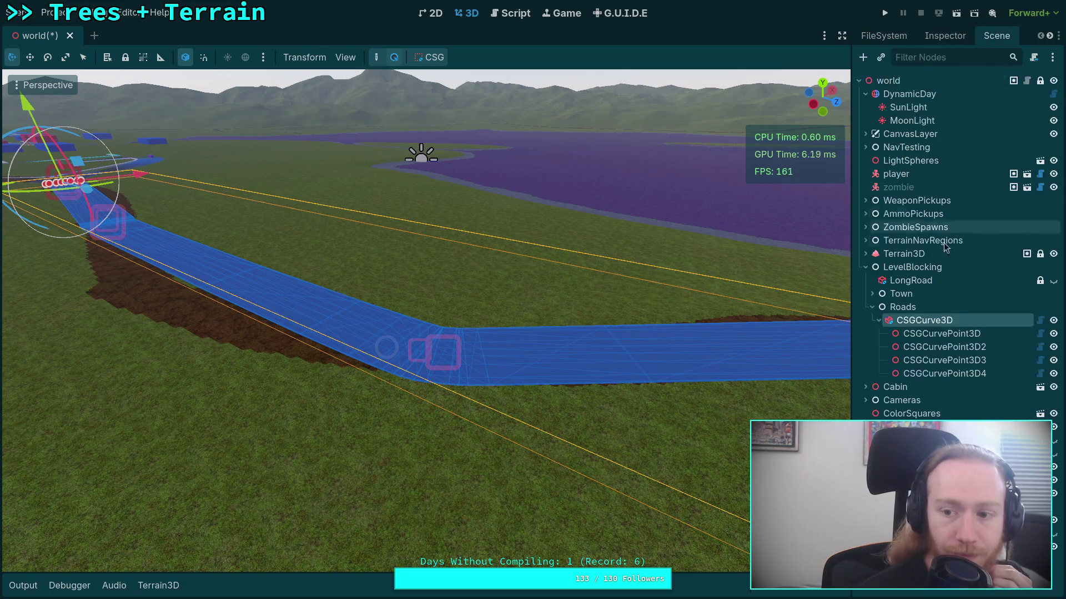
left_click(945, 336)
left_click(941, 361)
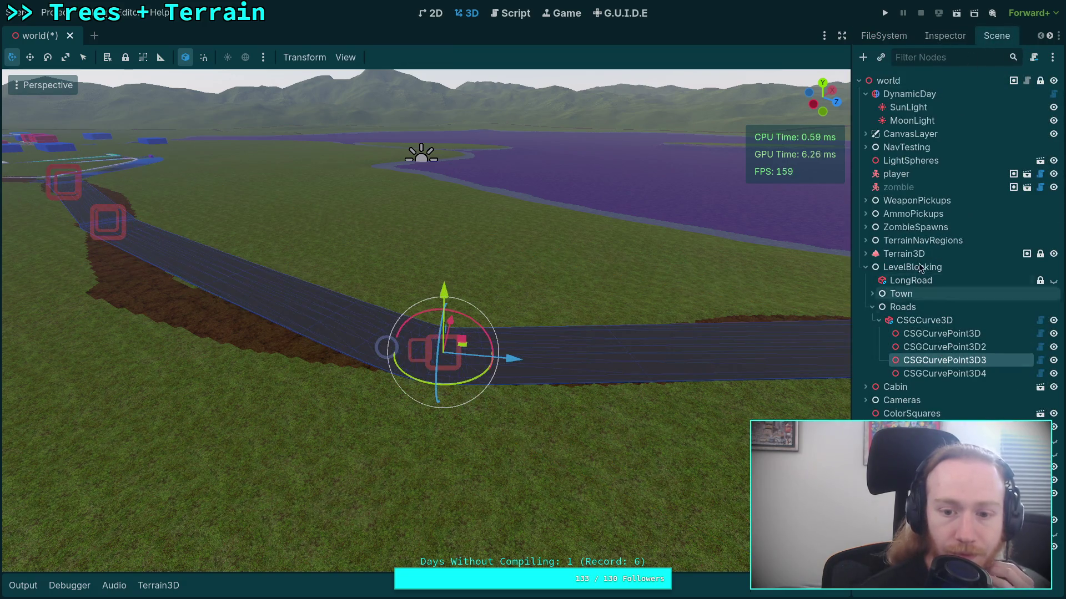
left_click(939, 37)
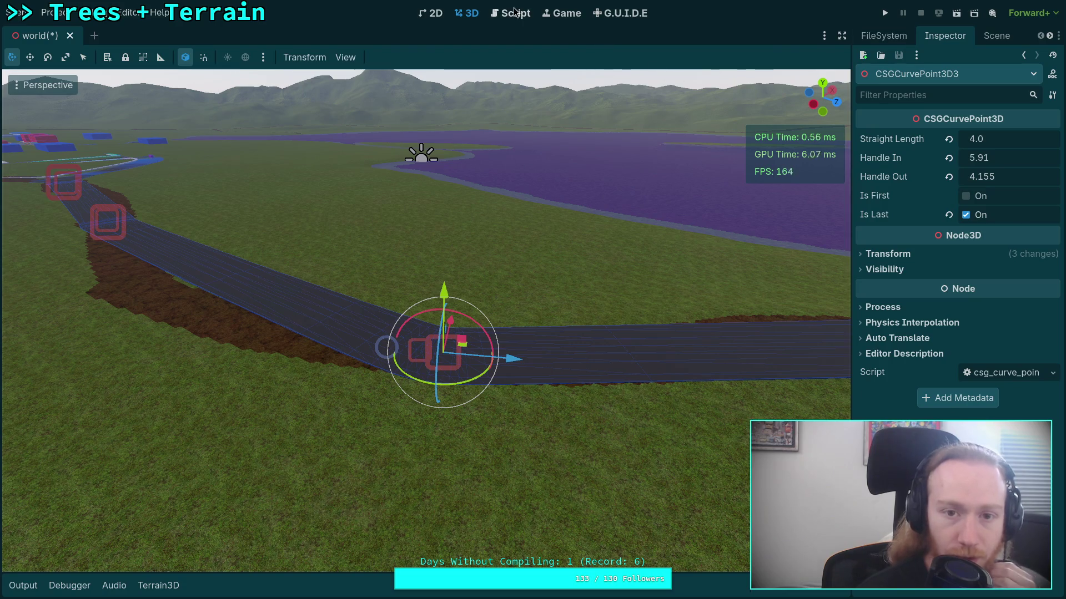
left_click(514, 13)
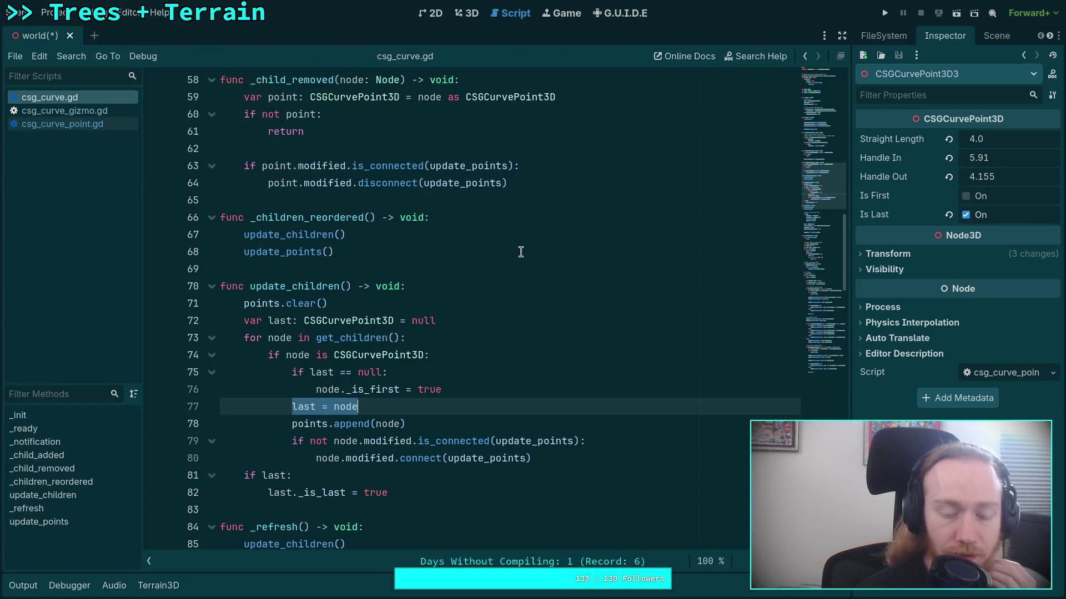